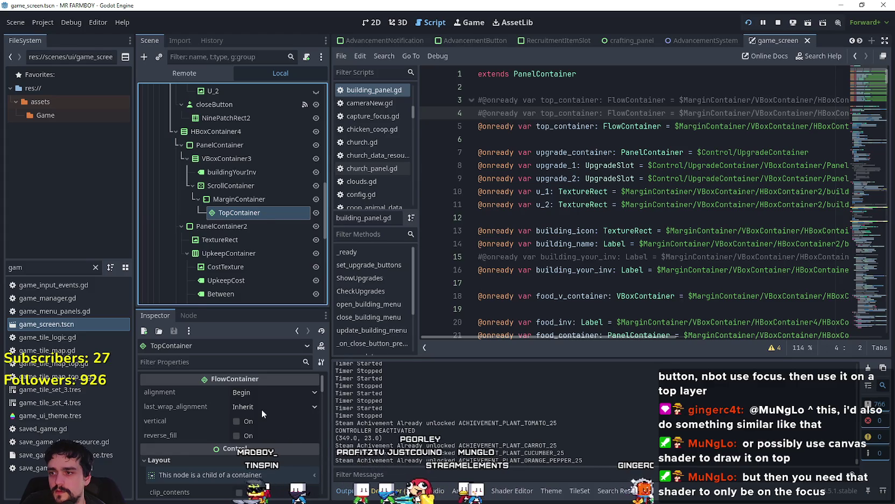
# - Set TopContainer's last wrap alignment to Begin and check the warehouse panel in the game
pyautogui.click(262, 407)
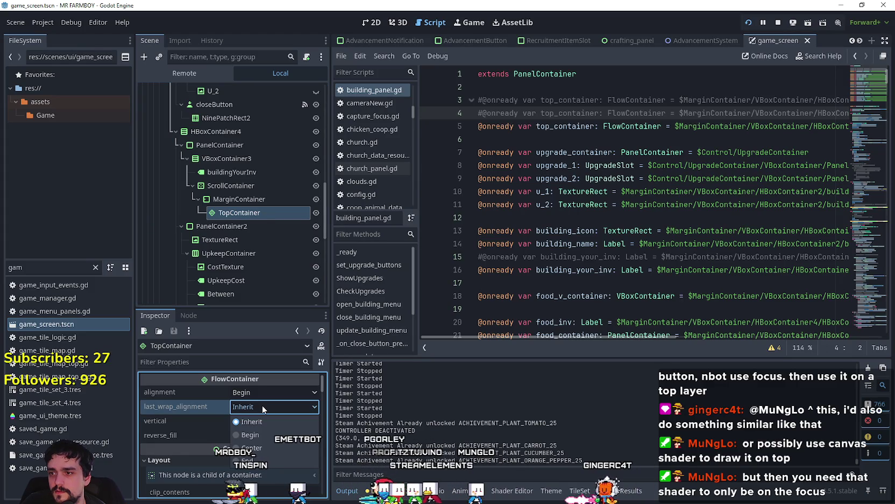
pyautogui.click(267, 434)
pyautogui.press('F5')
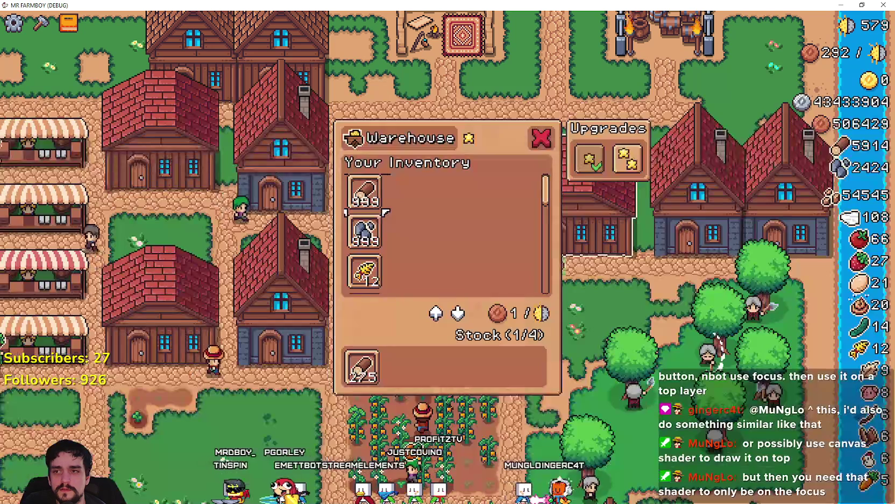
pyautogui.press('F8')
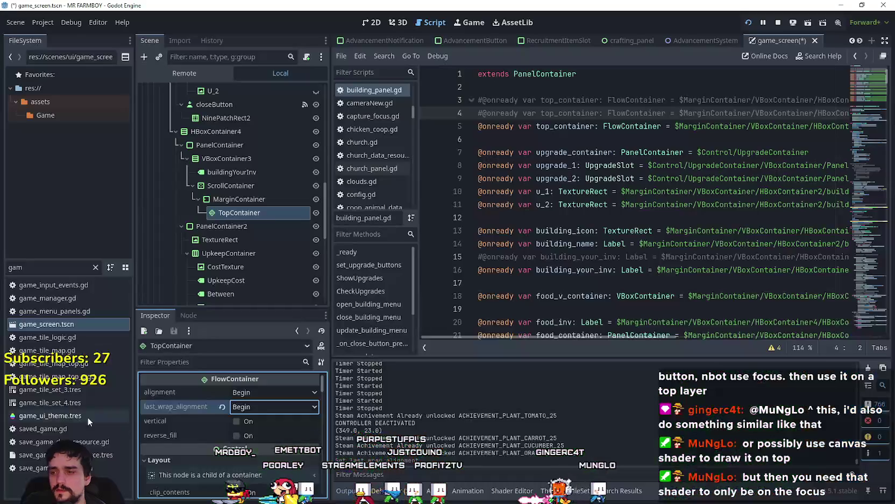
# - Try the item grid alignment at End in the game, then restore it to Begin
pyautogui.click(251, 391)
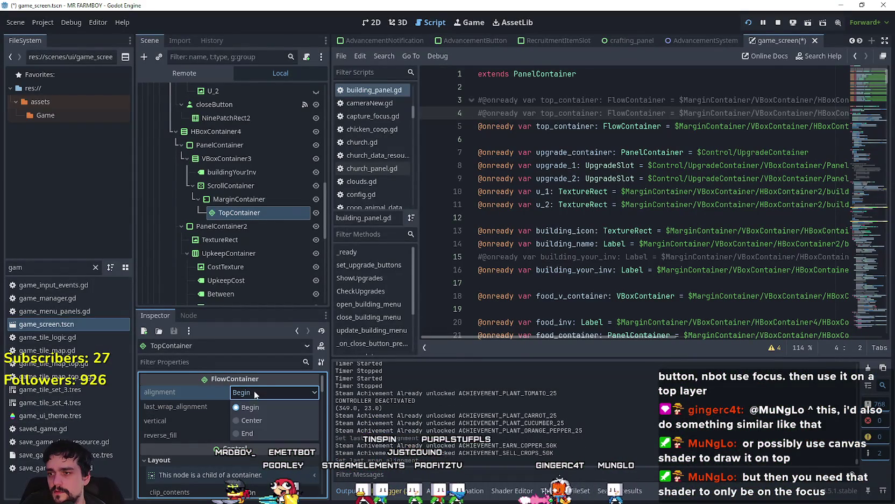
pyautogui.click(263, 434)
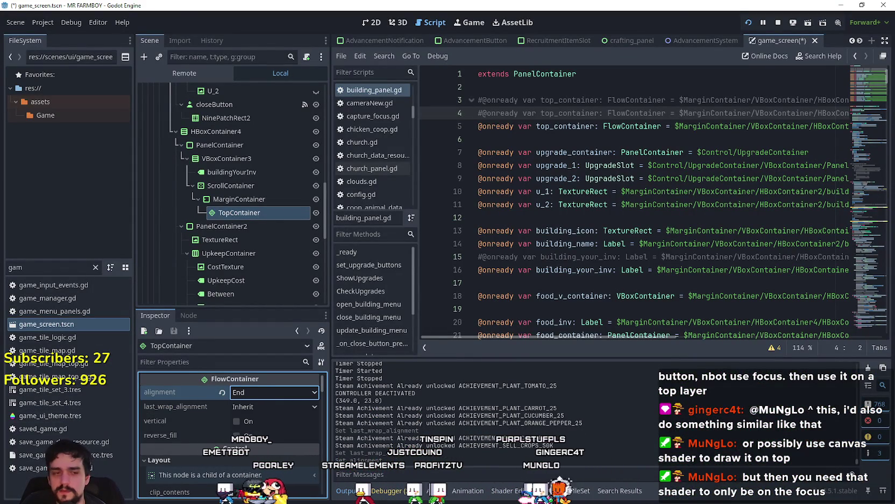
pyautogui.press('F5')
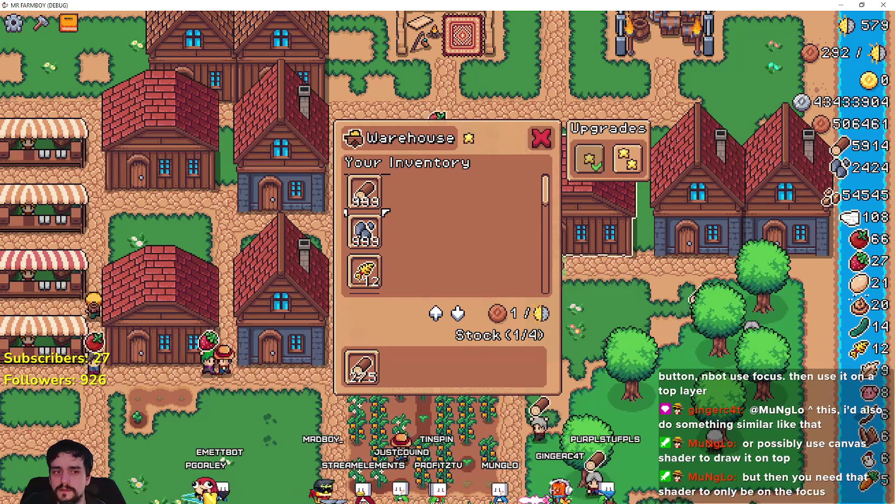
pyautogui.hotkey('alt', 'Tab')
pyautogui.click(222, 392)
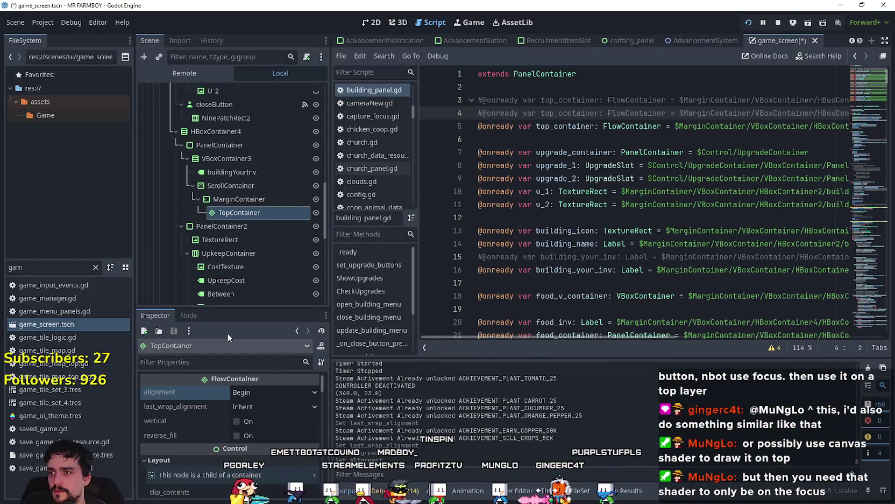
# - Inspect the MarginContainer and ScrollContainer properties, then select TopContainer again
pyautogui.click(226, 197)
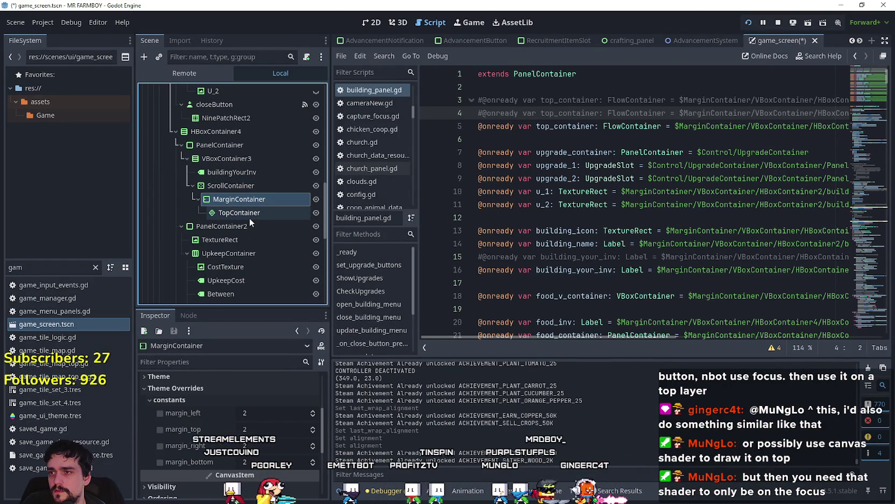
pyautogui.click(250, 187)
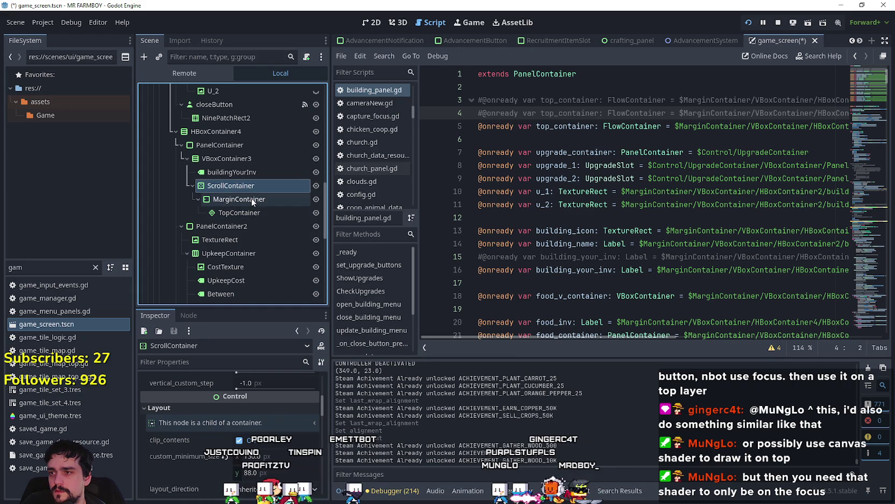
pyautogui.hotkey('alt', 'Tab')
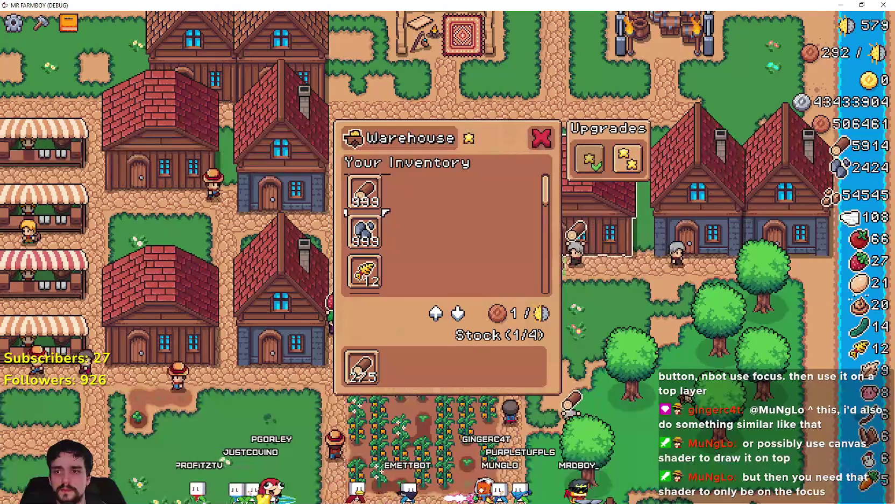
pyautogui.hotkey('alt', 'Tab')
pyautogui.click(243, 199)
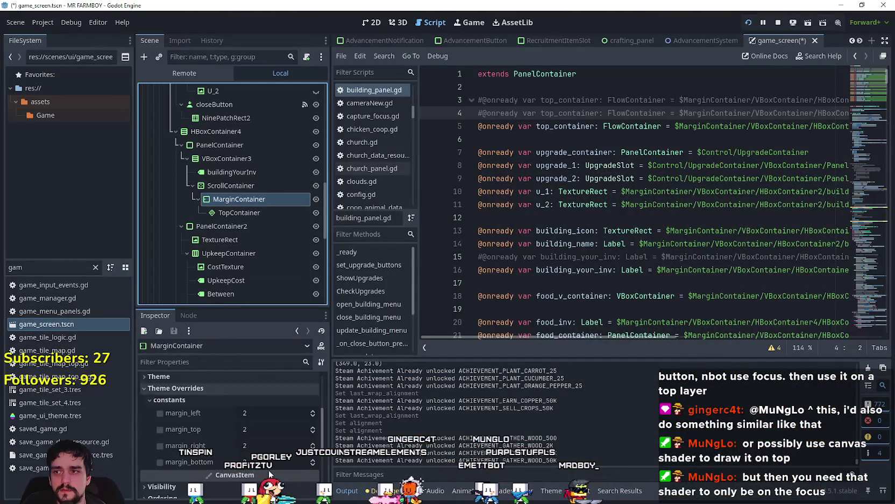
pyautogui.scroll(3, 240, 434)
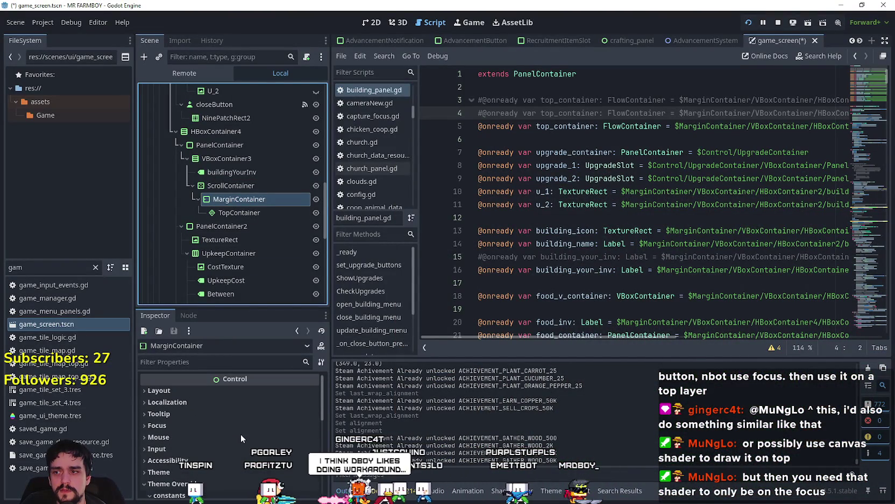
pyautogui.click(228, 213)
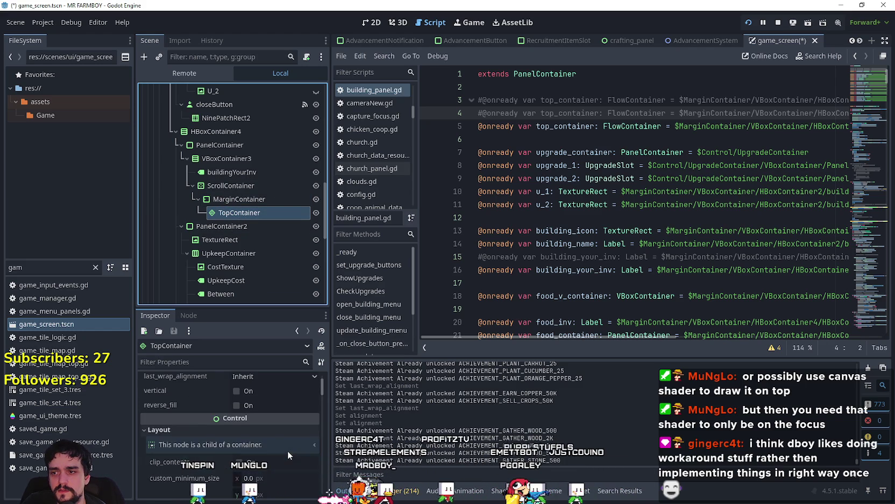
# - Reapply Begin as the last wrap alignment and retest the warehouse panel in the game
pyautogui.click(267, 407)
pyautogui.click(268, 406)
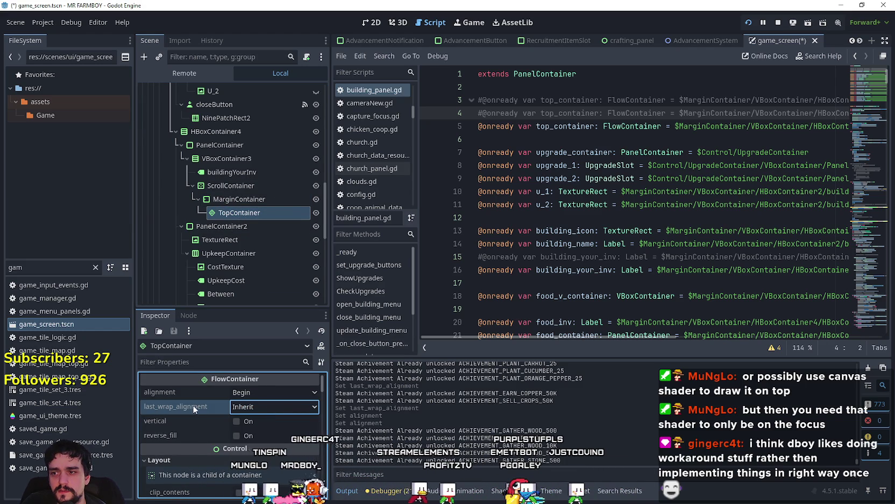
pyautogui.moveTo(192, 404)
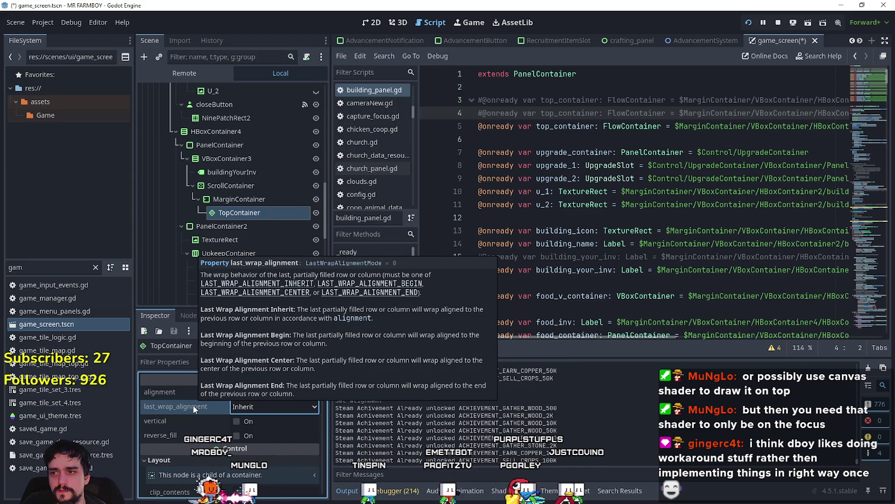
pyautogui.click(269, 406)
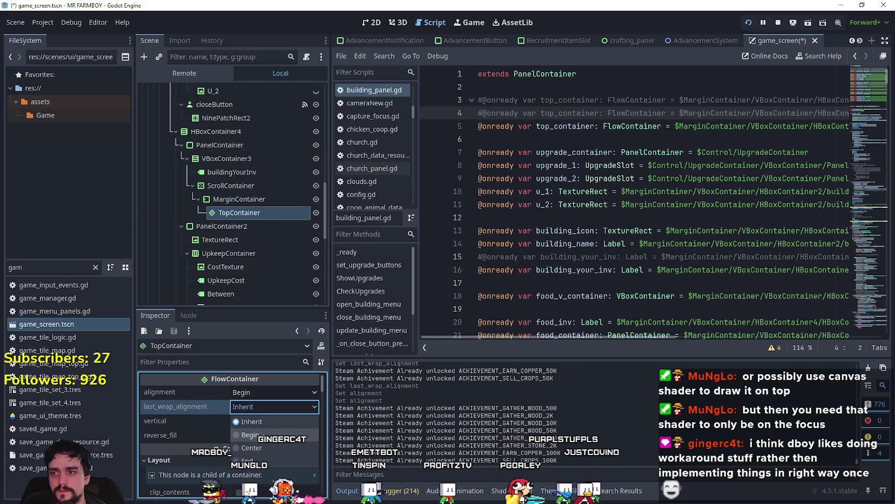
pyautogui.click(262, 435)
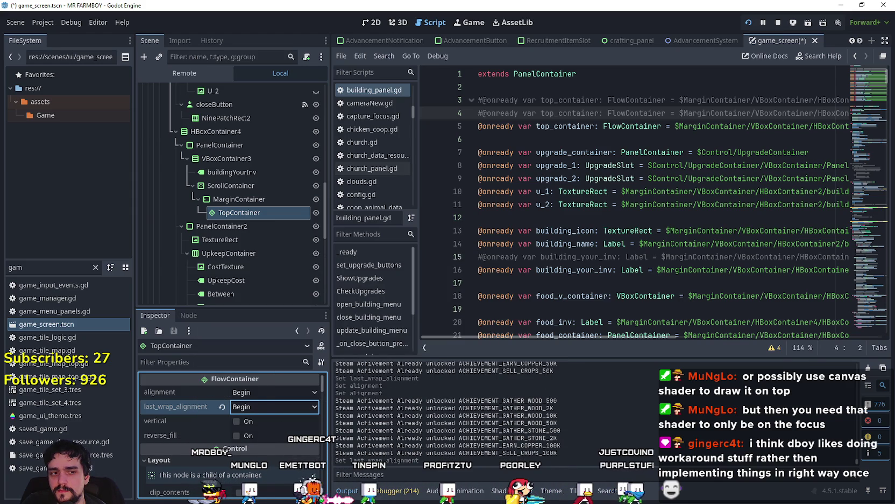
pyautogui.press('F5')
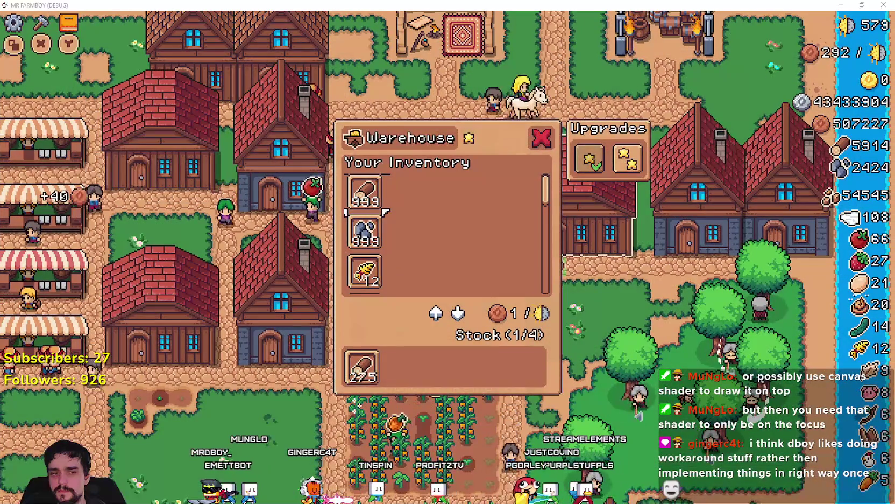
pyautogui.hotkey('alt', 'Tab')
# - Test the item grid with vertical flow and reverse fill in the running game
pyautogui.click(245, 420)
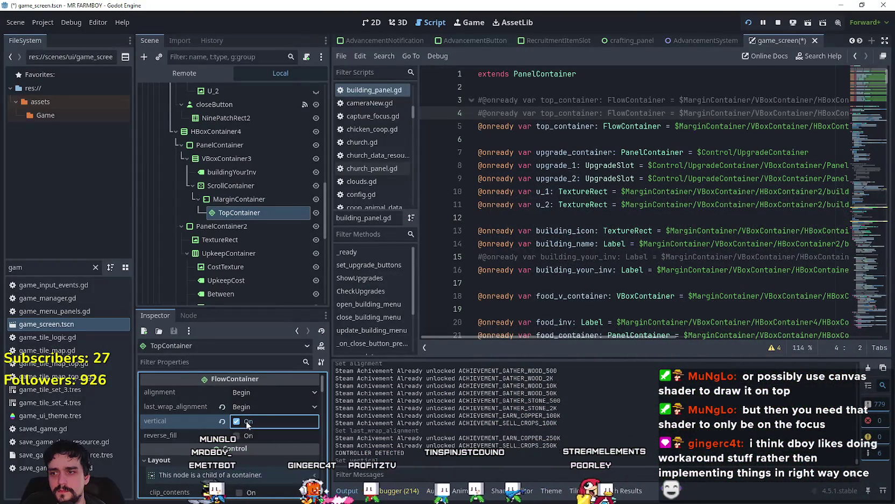
pyautogui.hotkey('alt', 'Tab')
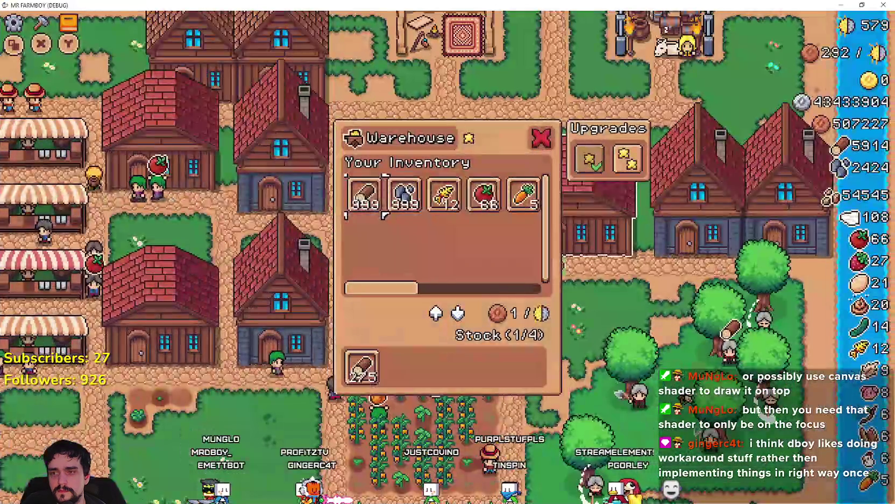
pyautogui.hotkey('alt', 'Tab')
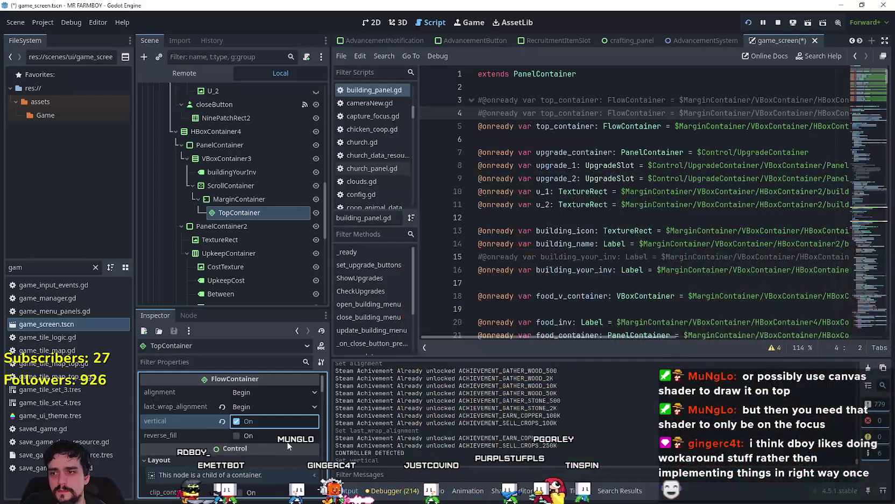
pyautogui.hotkey('alt', 'Tab')
pyautogui.hotkey('alt', 'Tab')
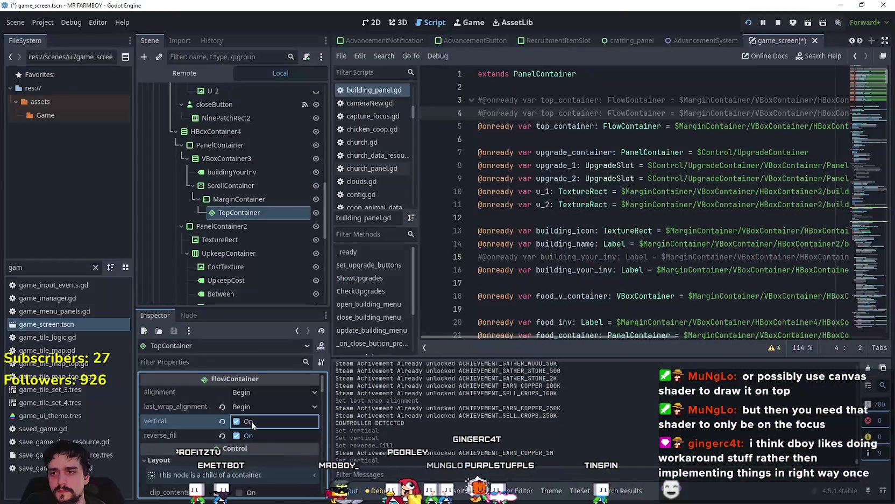
pyautogui.hotkey('alt', 'Tab')
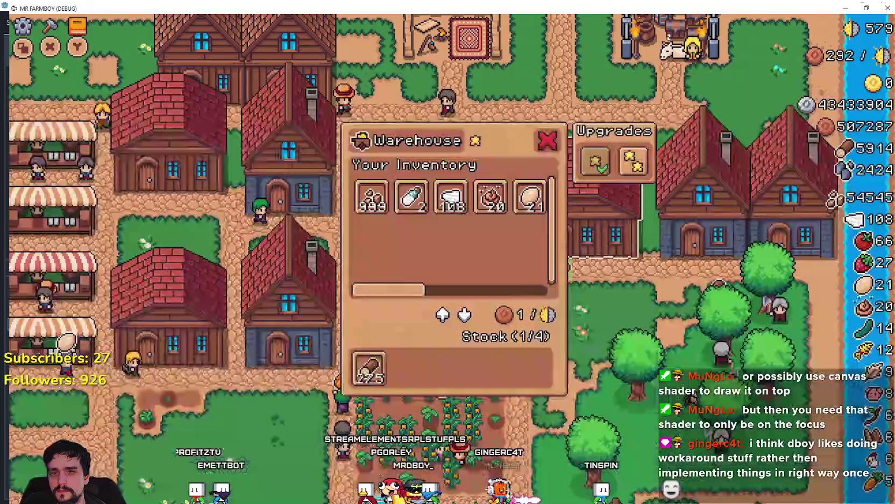
pyautogui.hotkey('alt', 'Tab')
# - Turn vertical and reverse fill off and set last wrap alignment to Center
pyautogui.click(256, 432)
pyautogui.click(260, 418)
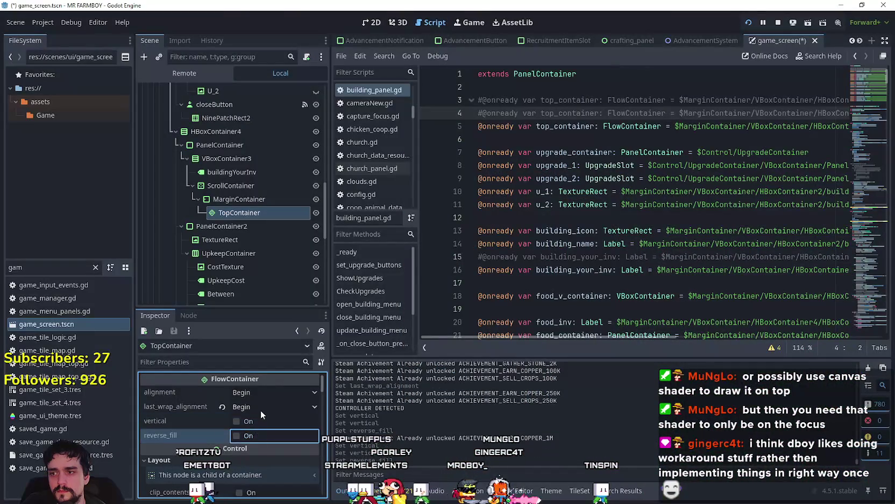
pyautogui.click(269, 407)
pyautogui.click(254, 447)
pyautogui.hotkey('alt', 'Tab')
pyautogui.hotkey('alt', 'Tab')
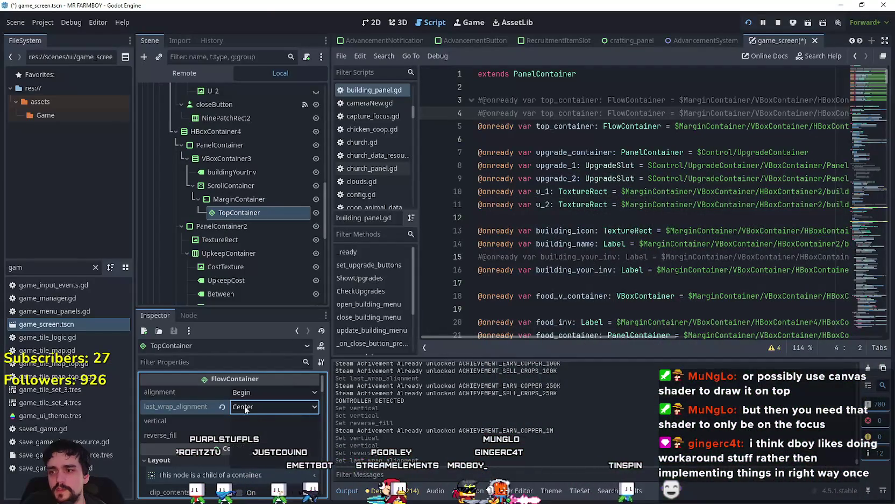
# - Test clip_contents on the item grid in the game, turn it back off, and show the 2D view
pyautogui.scroll(-4, 238, 404)
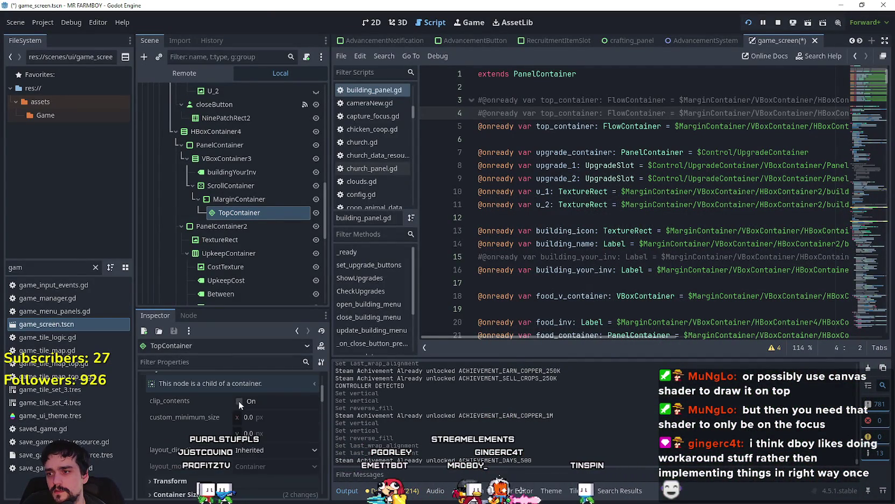
pyautogui.click(239, 401)
pyautogui.hotkey('alt', 'Tab')
pyautogui.hotkey('alt', 'Tab')
pyautogui.click(263, 406)
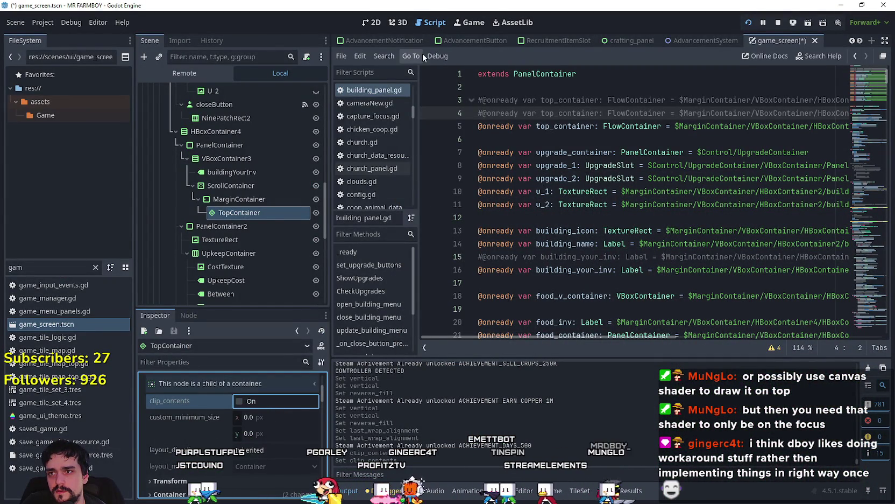
pyautogui.click(374, 22)
# - Make TopContainer fill horizontally and vertically, and give MarginContainer Vertical Expand
pyautogui.click(601, 57)
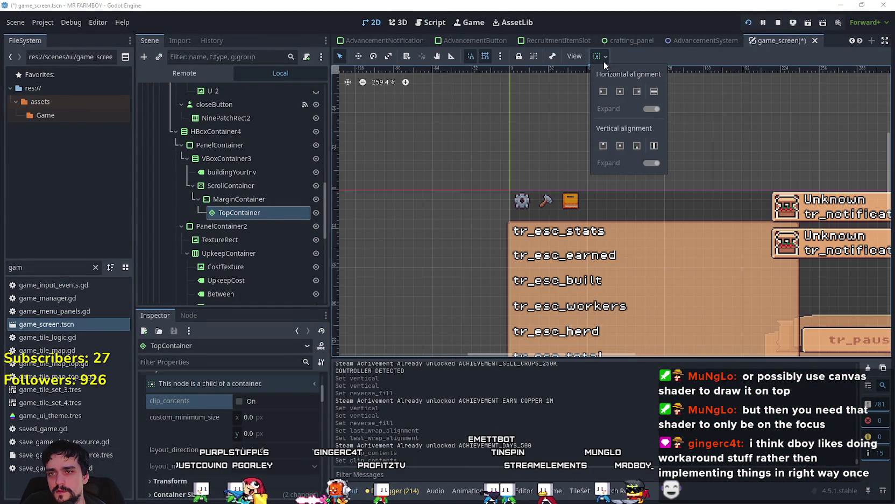
pyautogui.click(654, 91)
pyautogui.click(654, 147)
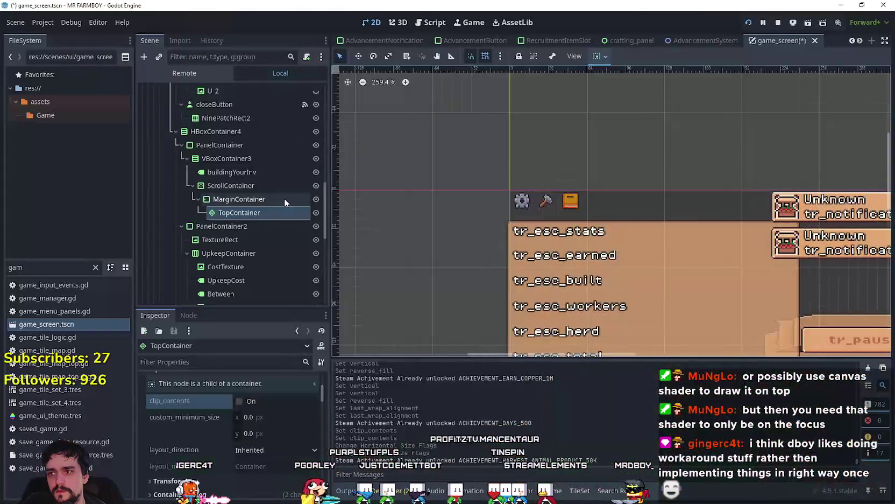
pyautogui.click(285, 199)
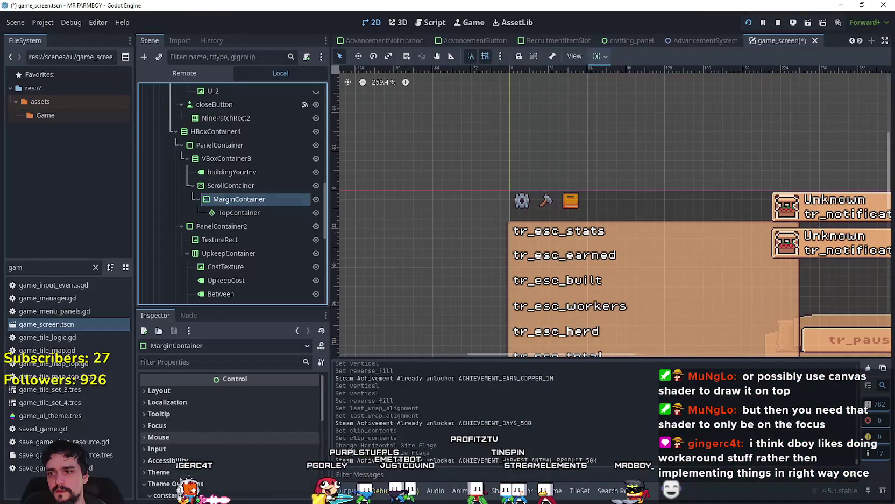
pyautogui.click(598, 56)
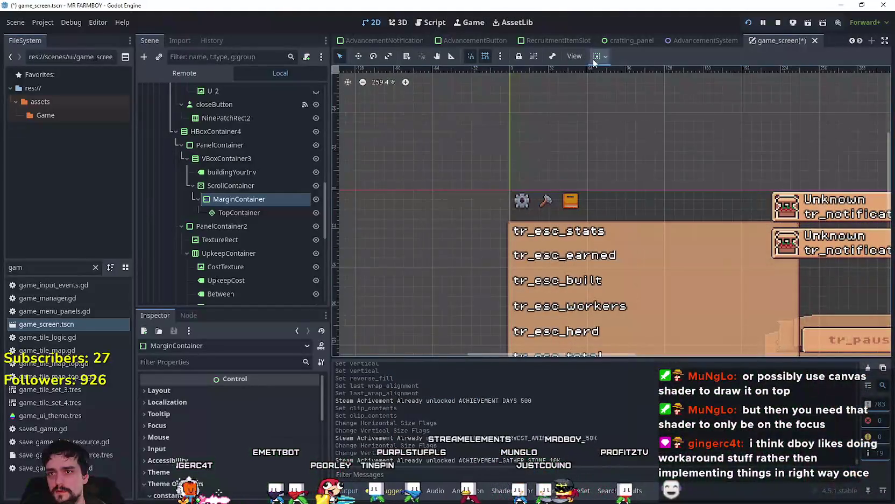
pyautogui.click(594, 58)
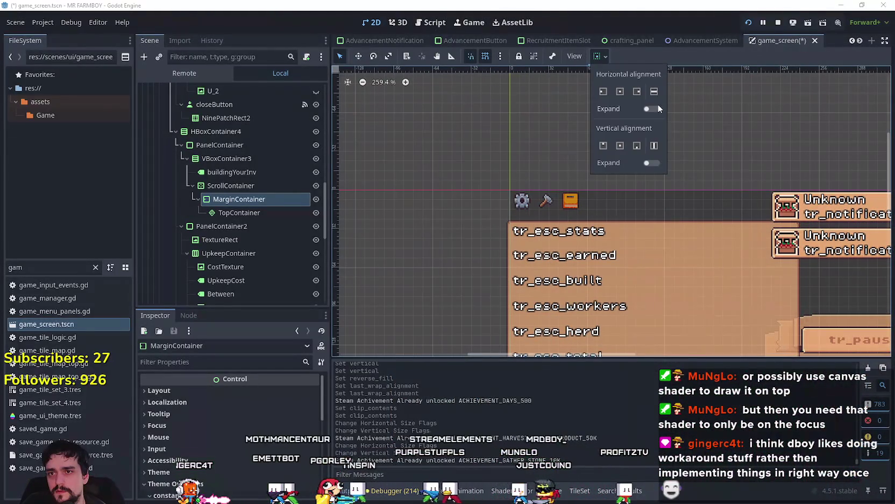
pyautogui.click(653, 163)
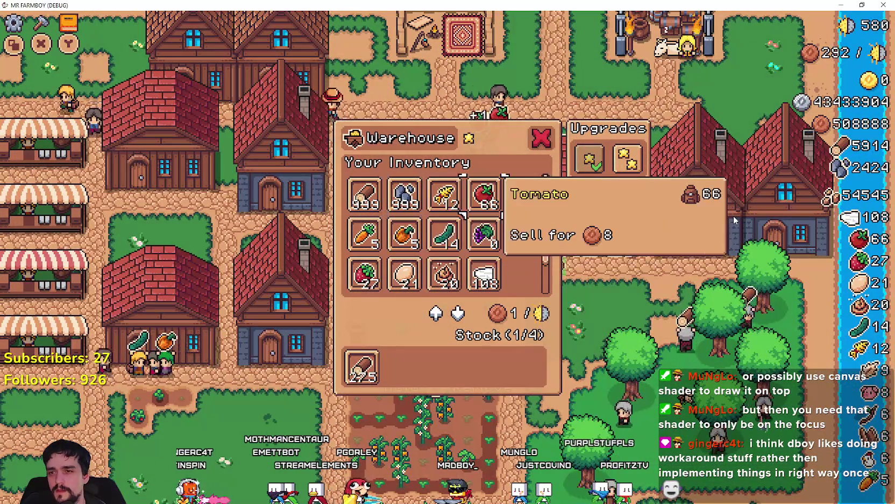
# - Arrow through the warehouse items in the game down to the bottom row
pyautogui.press('Left')
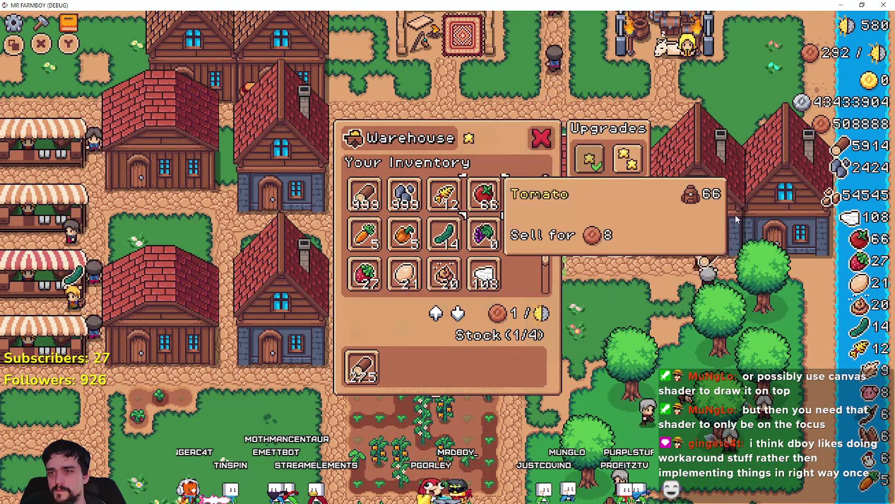
pyautogui.press('Left')
pyautogui.press('Left')
pyautogui.press('Left')
pyautogui.press('Down')
pyautogui.press('Down')
pyautogui.press('Down')
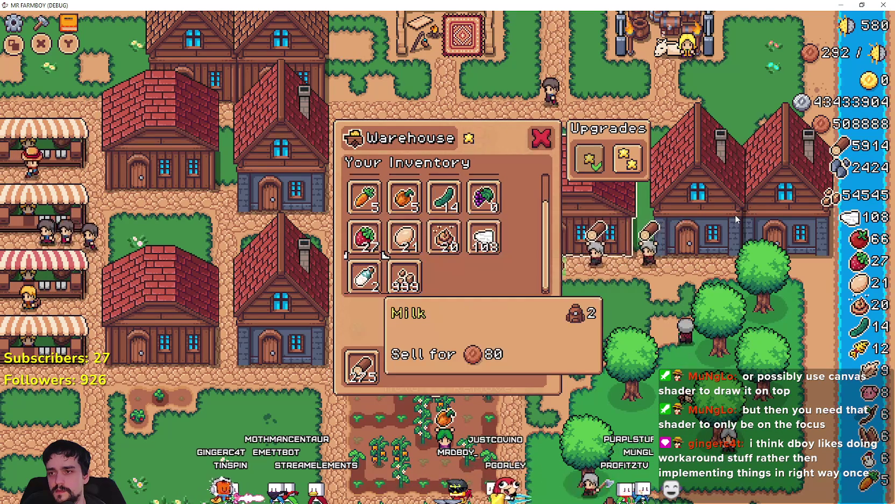
pyautogui.press('Up')
pyautogui.press('Right')
pyautogui.press('Right')
pyautogui.press('Right')
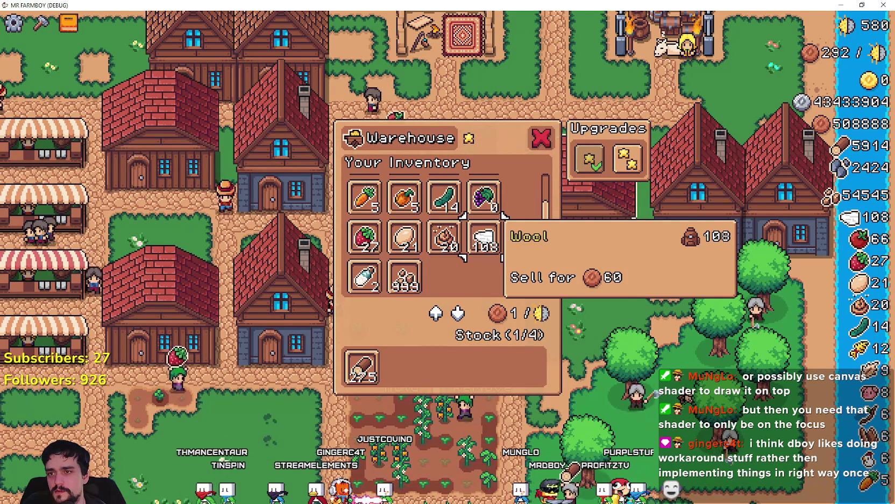
pyautogui.press('Left')
pyautogui.press('Left')
pyautogui.press('Left')
pyautogui.press('Down')
# - Move focus back to the top row, onto the upgrade, then down to Cucumber
pyautogui.press('Up')
pyautogui.press('Right')
pyautogui.press('Right')
pyautogui.press('Right')
pyautogui.press('Up')
pyautogui.press('Up')
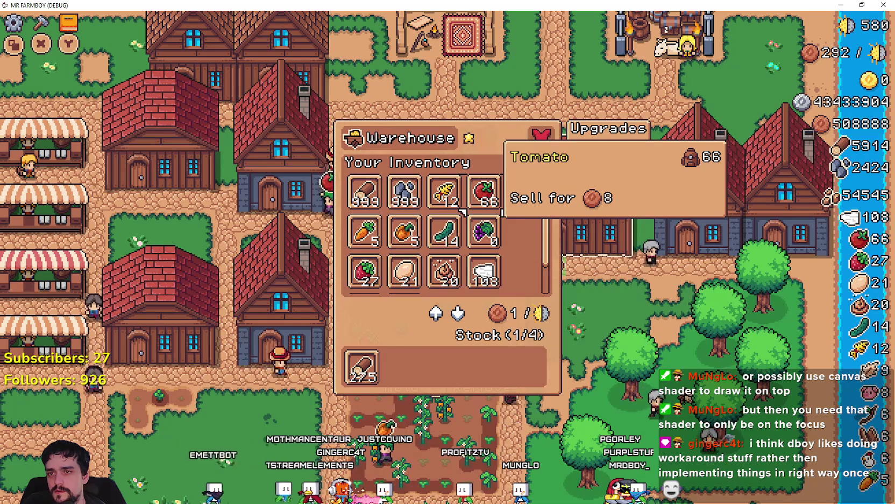
pyautogui.press('Right')
pyautogui.press('Left')
pyautogui.press('Right')
pyautogui.press('Left')
pyautogui.press('Left')
pyautogui.press('Down')
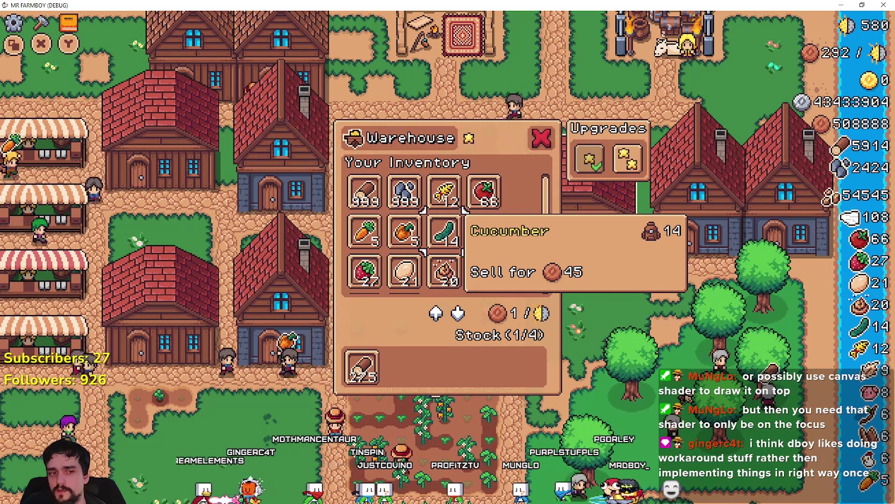
pyautogui.hotkey('alt', 'Tab')
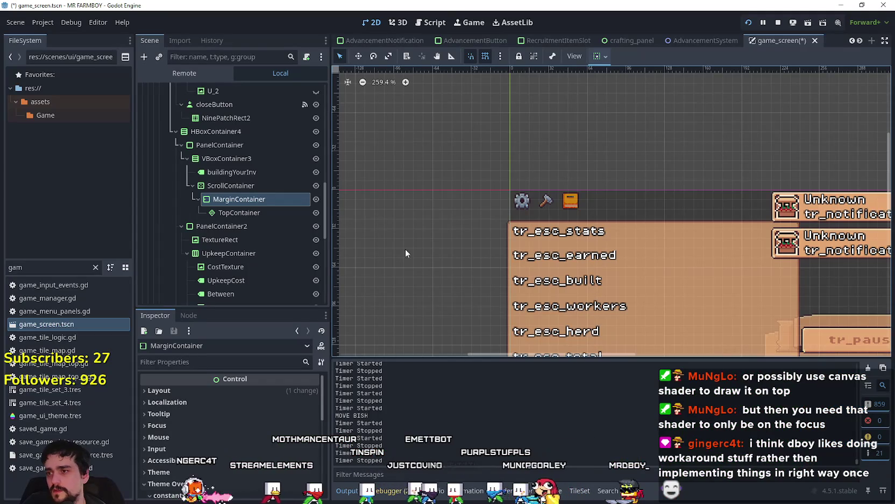
# - Select TopContainer, set its last wrap alignment to Begin, and check the game's grid
pyautogui.click(255, 215)
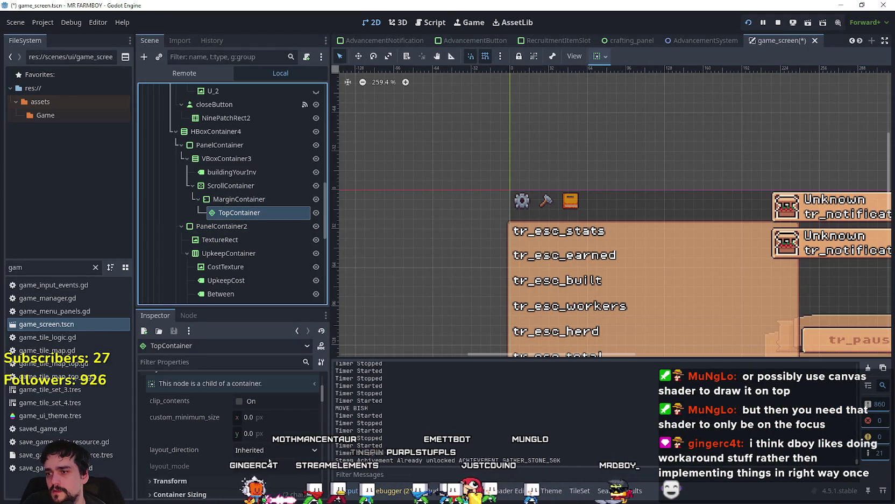
pyautogui.scroll(4, 273, 431)
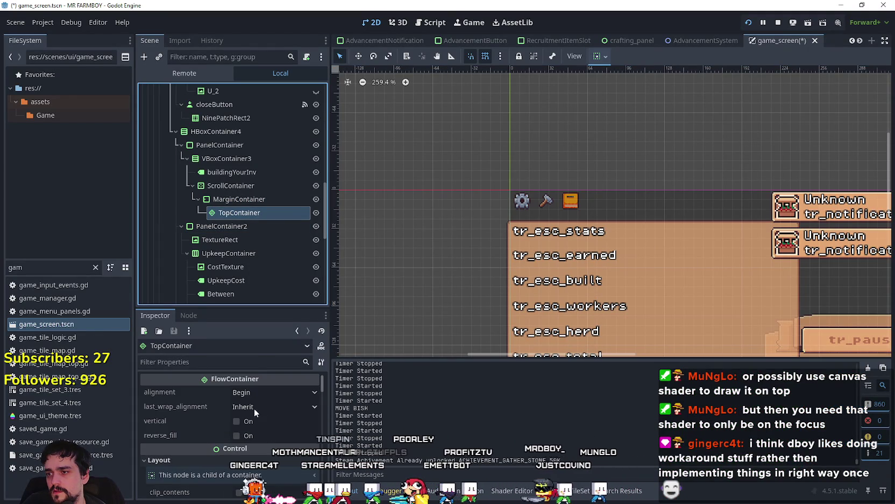
pyautogui.click(271, 406)
pyautogui.click(262, 432)
pyautogui.hotkey('alt', 'Tab')
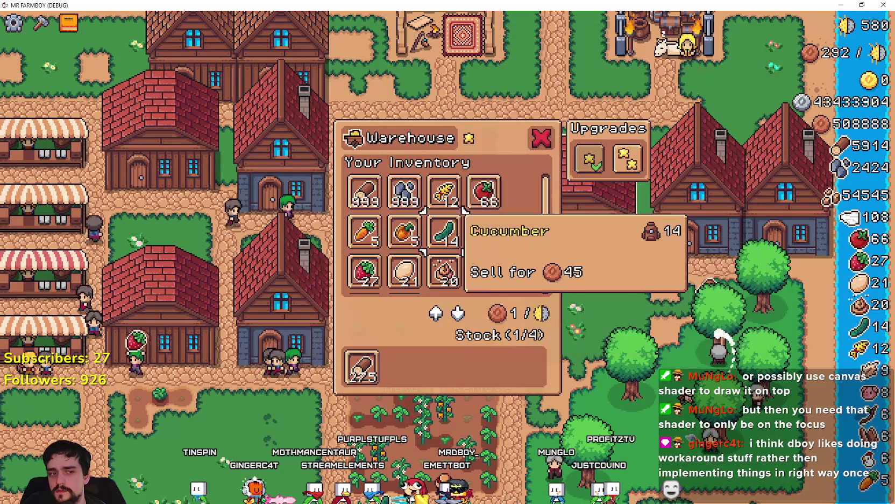
pyautogui.hotkey('alt', 'Tab')
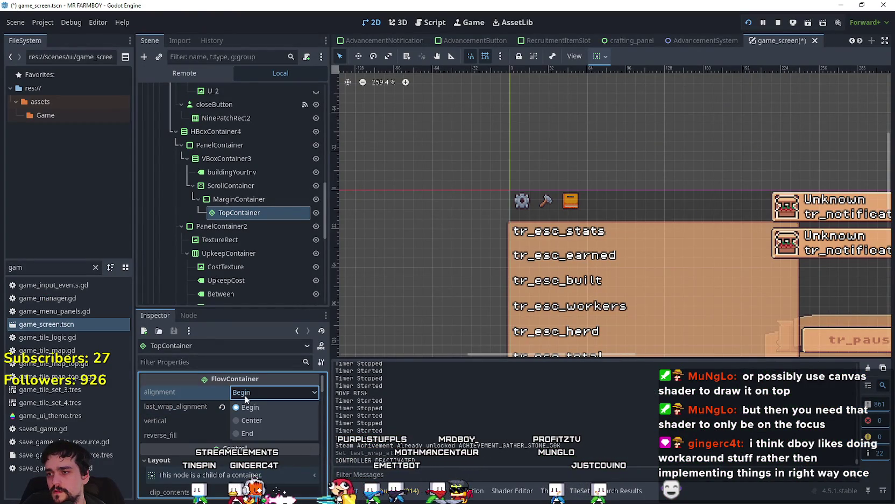
# - Revisit the last wrap alignment choices and compare the warehouse grid in the running game
pyautogui.click(259, 408)
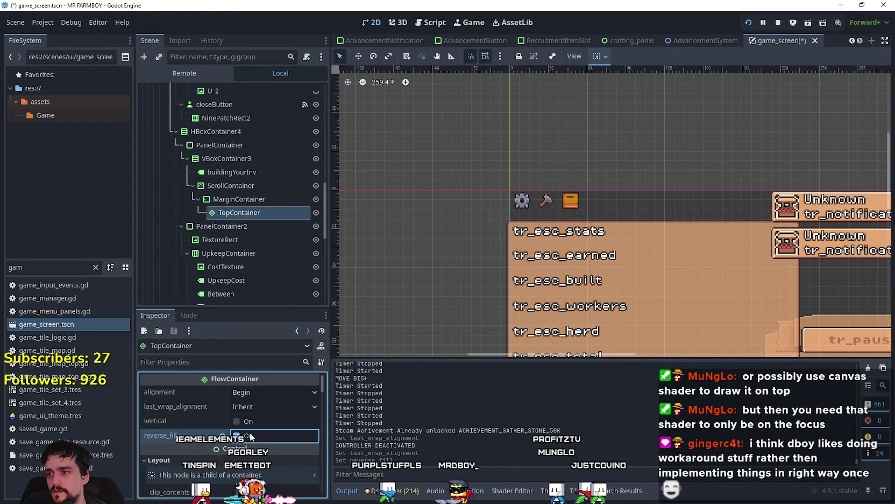
pyautogui.hotkey('alt', 'Tab')
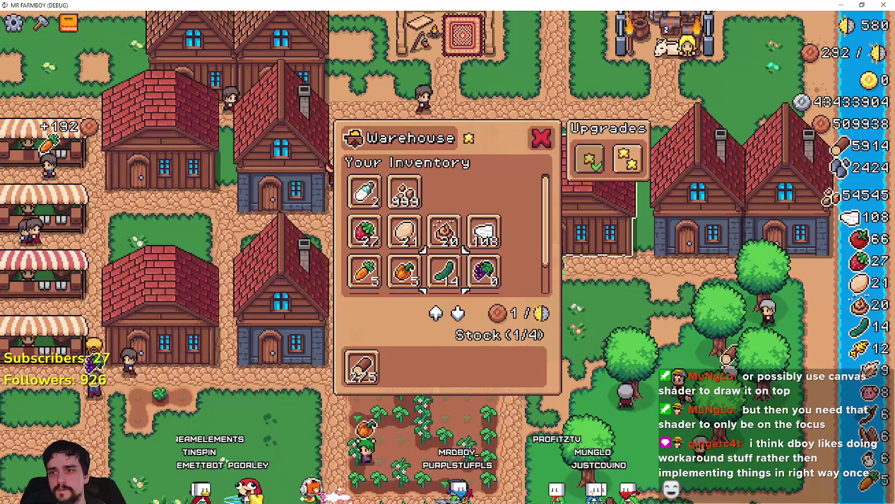
pyautogui.hotkey('alt', 'Tab')
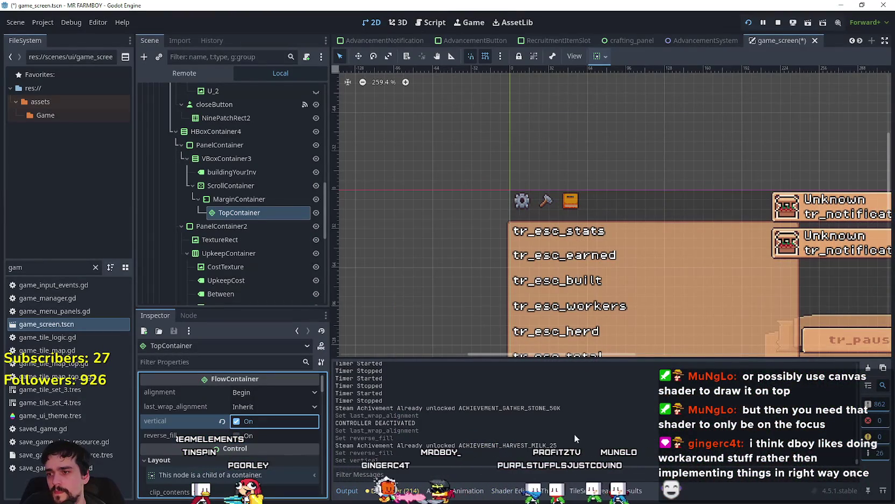
pyautogui.hotkey('alt', 'Tab')
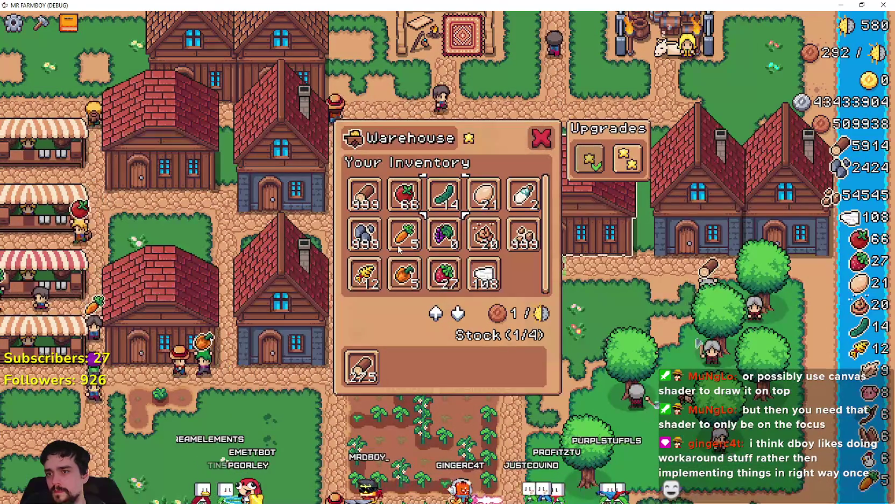
# - Arrow through the warehouse items Milk, Wool, Egg and Wheat in the game
pyautogui.press('Tab')
pyautogui.press('Right')
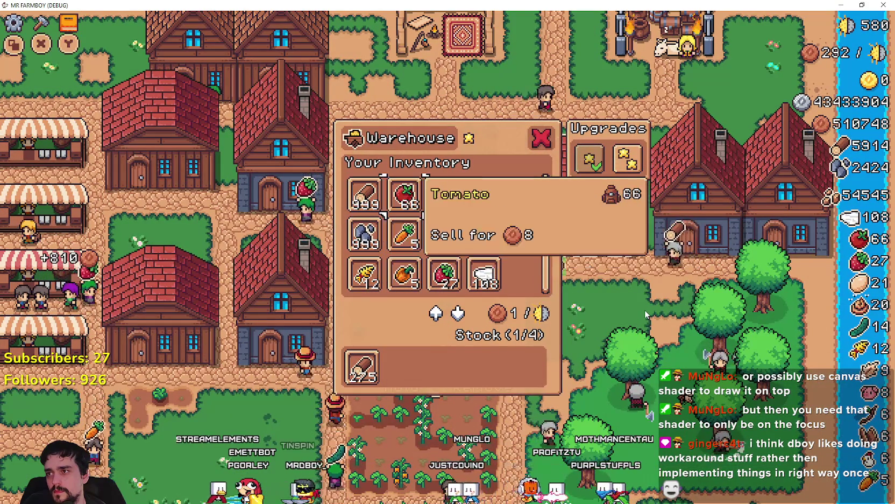
pyautogui.press('Right')
pyautogui.press('Right')
pyautogui.press('Right')
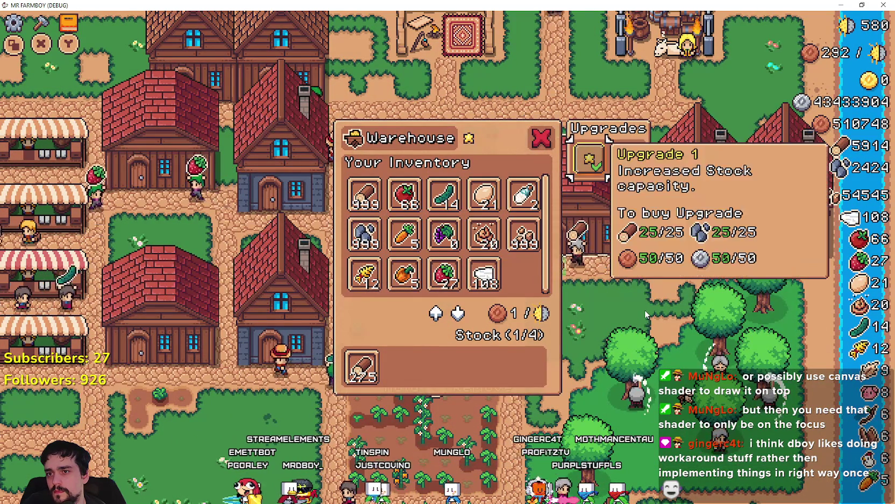
pyautogui.press('Down')
pyautogui.press('Up')
pyautogui.press('Left')
pyautogui.press('Right')
pyautogui.press('Left')
pyautogui.press('Left')
pyautogui.press('Left')
pyautogui.press('Down')
pyautogui.press('Down')
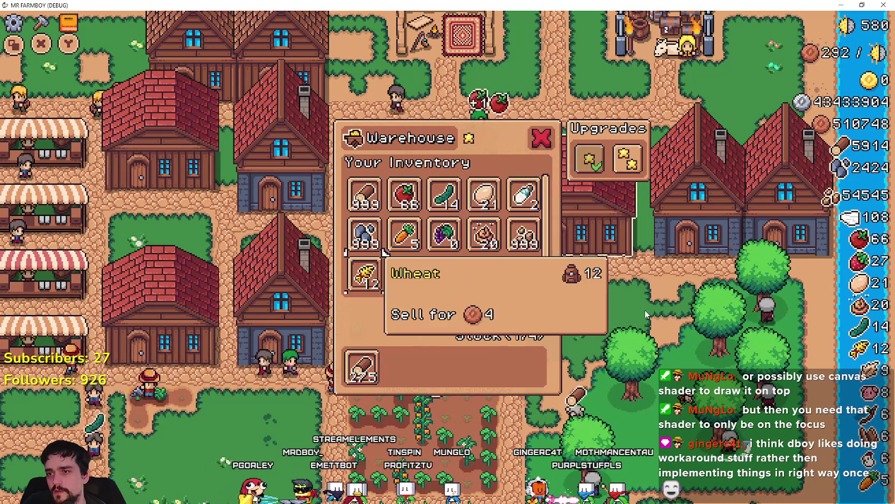
pyautogui.press('Right')
pyautogui.press('Right')
pyautogui.press('Right')
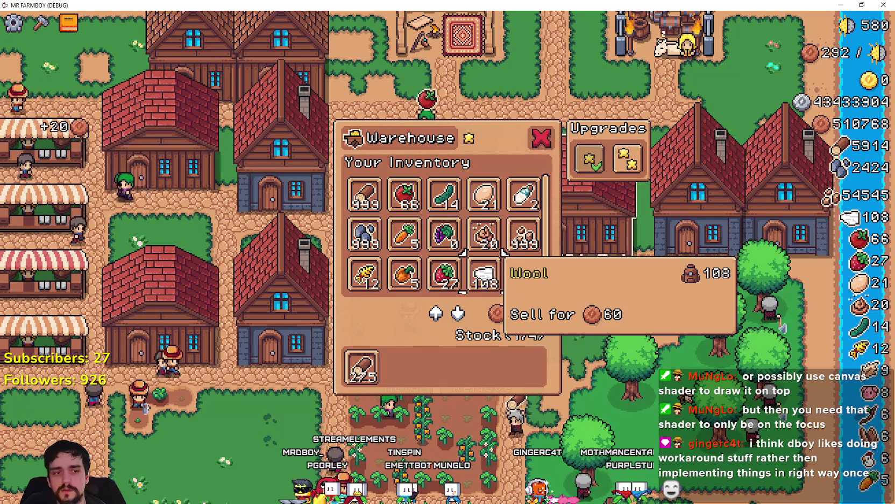
# - Close the warehouse panel and reopen it
pyautogui.hotkey('alt', 'Tab')
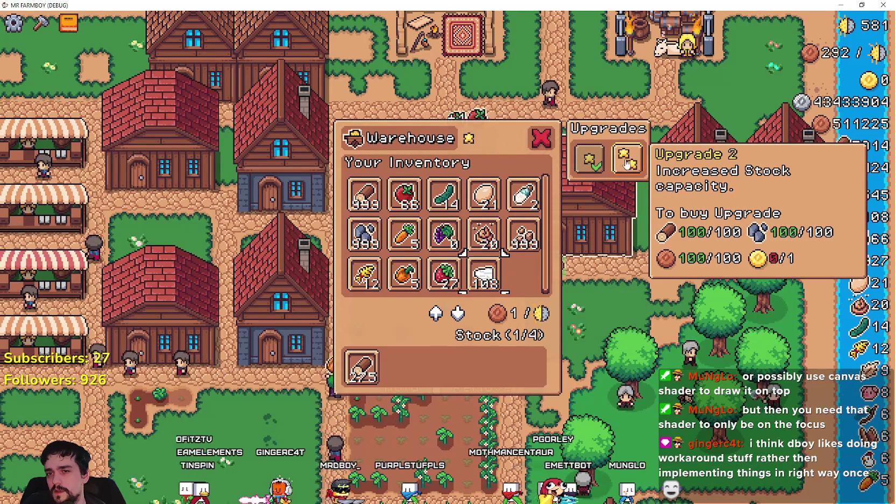
pyautogui.press('Escape')
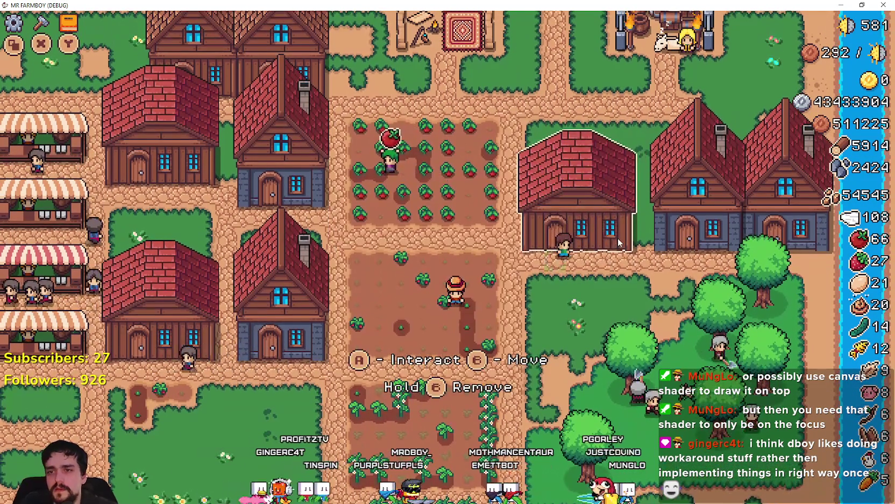
pyautogui.click(617, 238)
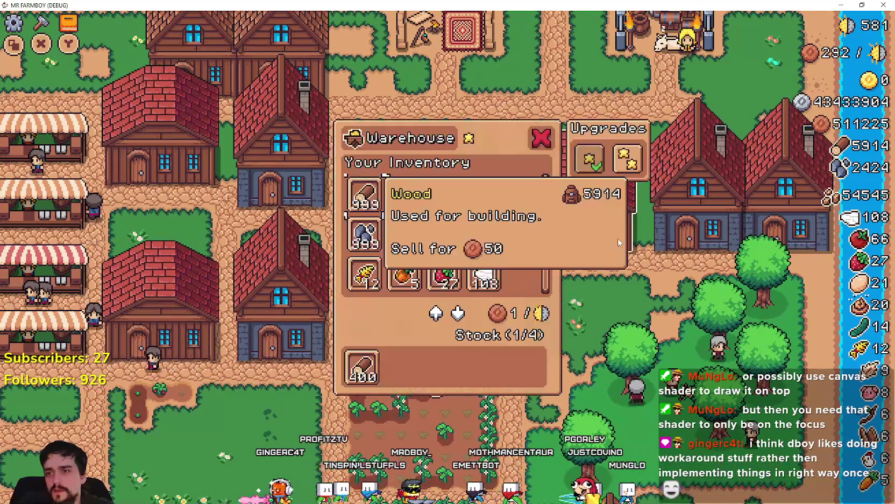
# - Move from the warehouse to the house panel, browse its upgrade options, and close it
pyautogui.press('Right')
pyautogui.press('Right')
pyautogui.press('Right')
pyautogui.press('Right')
pyautogui.press('Up')
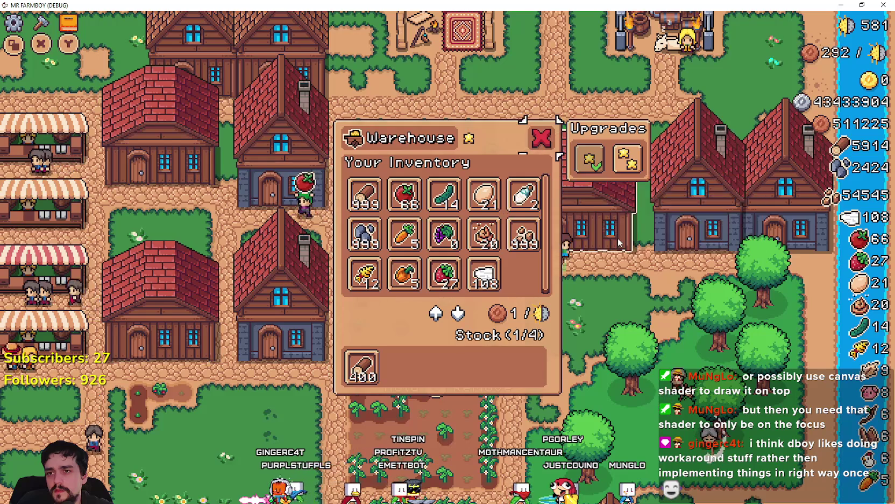
pyautogui.press('Return')
pyautogui.press('Right')
pyautogui.press('Return')
pyautogui.press('Up')
pyautogui.press('Right')
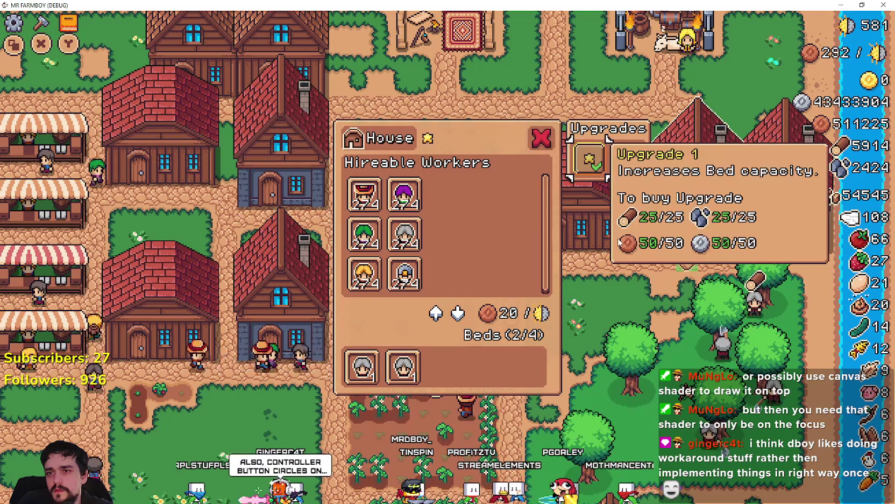
pyautogui.press('Left')
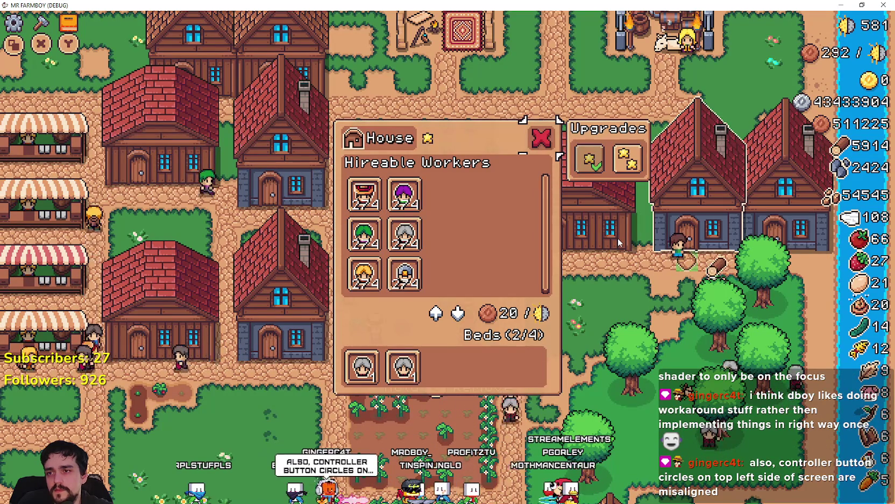
pyautogui.press('Return')
# - Reopen the warehouse inventory, move focus down to Stone, and return to Godot
pyautogui.press('Left')
pyautogui.press('Return')
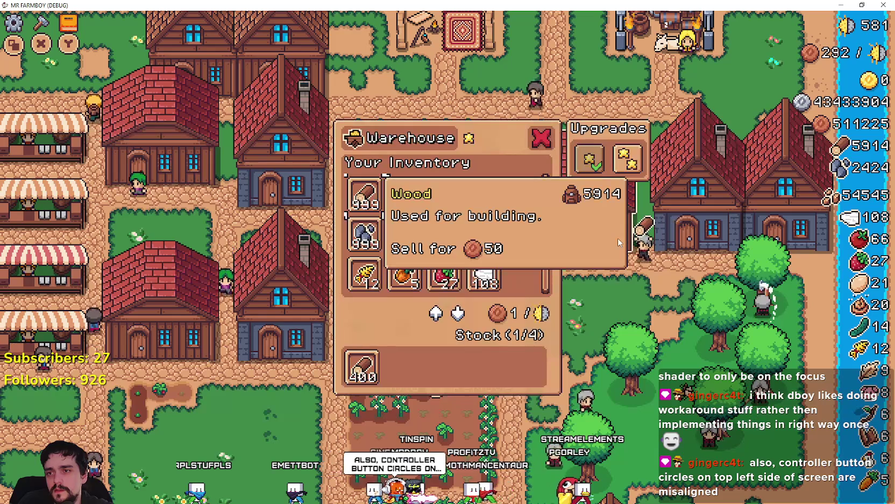
pyautogui.press('Down')
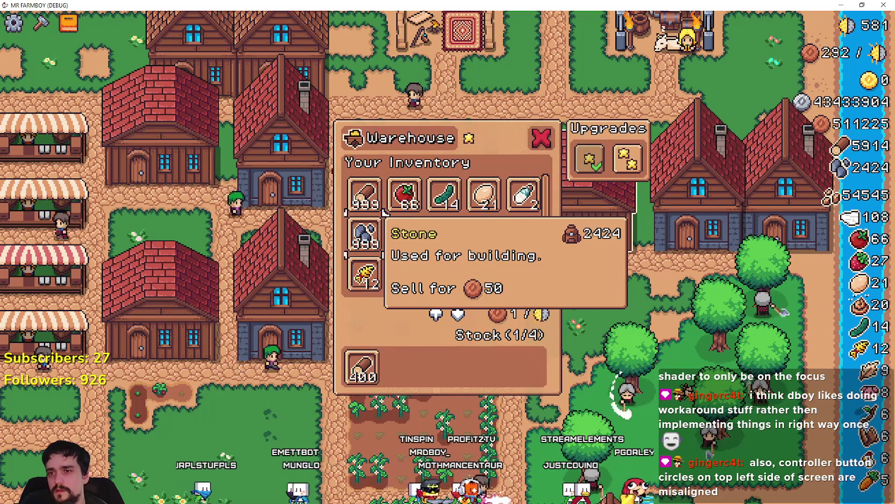
pyautogui.press('Down')
pyautogui.press('Down')
pyautogui.hotkey('alt', 'Tab')
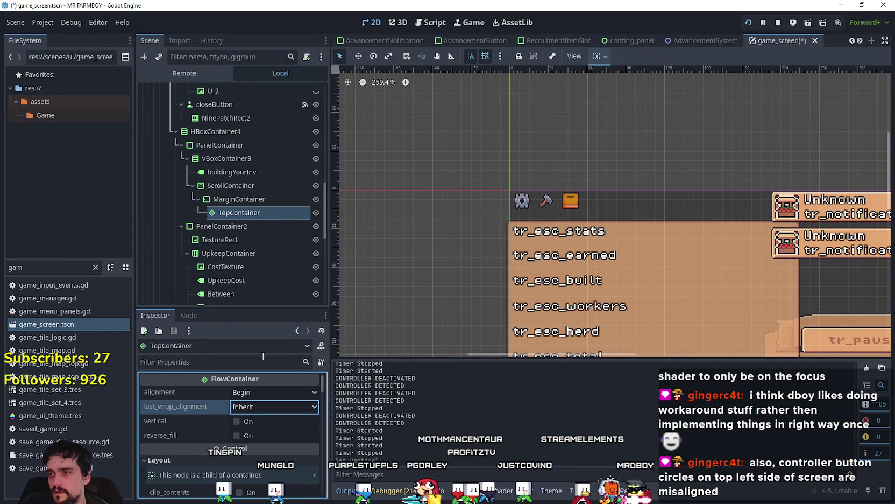
# - Select MarginContainer, expand its Layout properties, and open its container sizing options
pyautogui.scroll(-3, 283, 193)
pyautogui.scroll(2, 272, 196)
pyautogui.scroll(1, 253, 210)
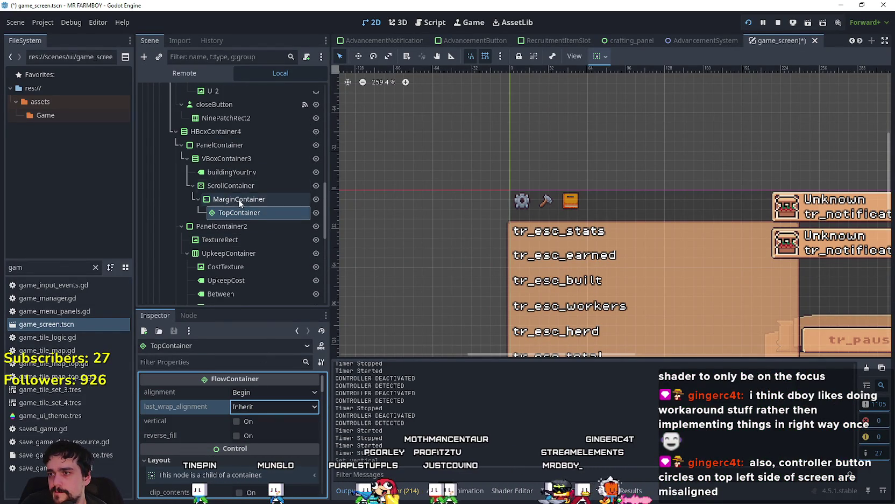
pyautogui.click(238, 199)
pyautogui.click(243, 390)
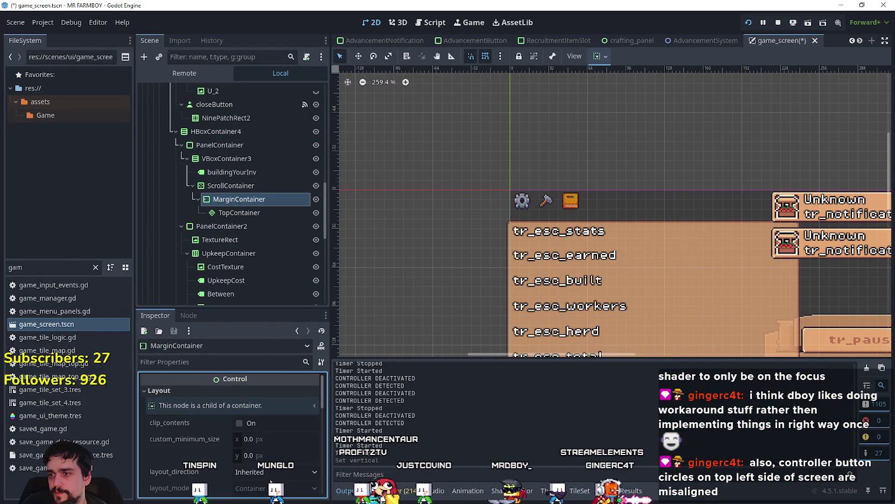
pyautogui.click(604, 57)
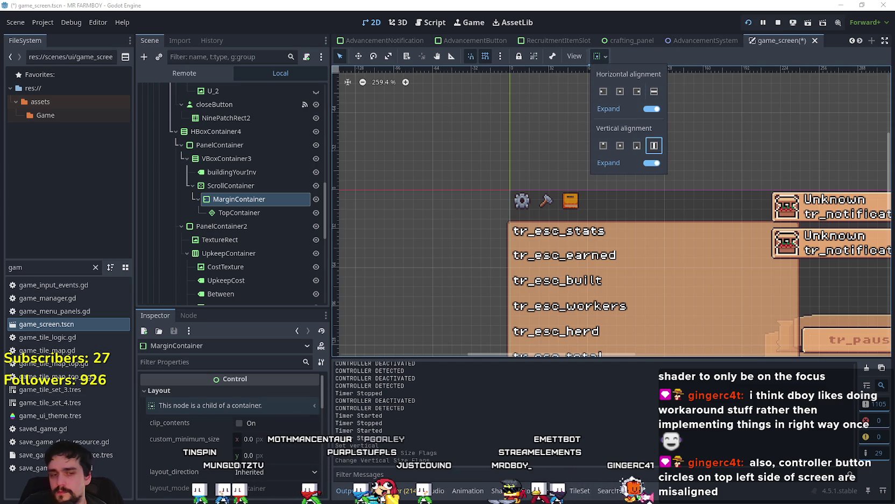
# - Scroll the running game's warehouse grid down to Copper Nugget and back
pyautogui.hotkey('alt', 'Tab')
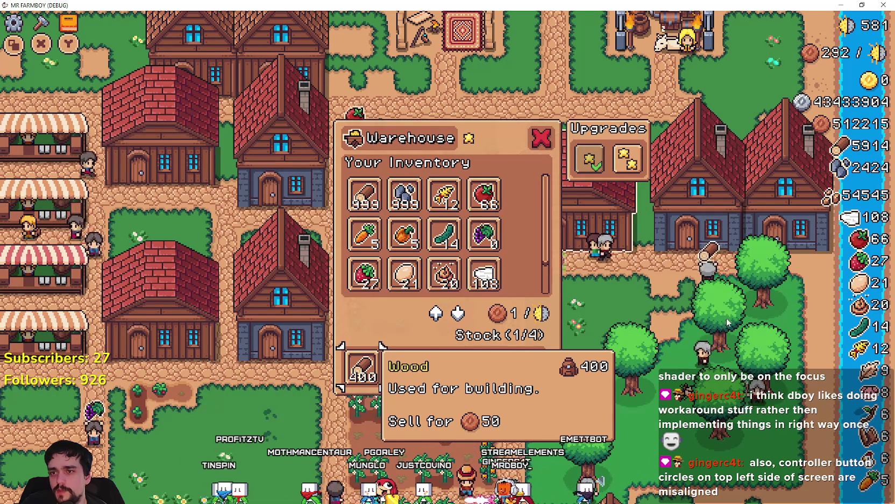
pyautogui.scroll(-1, 530, 227)
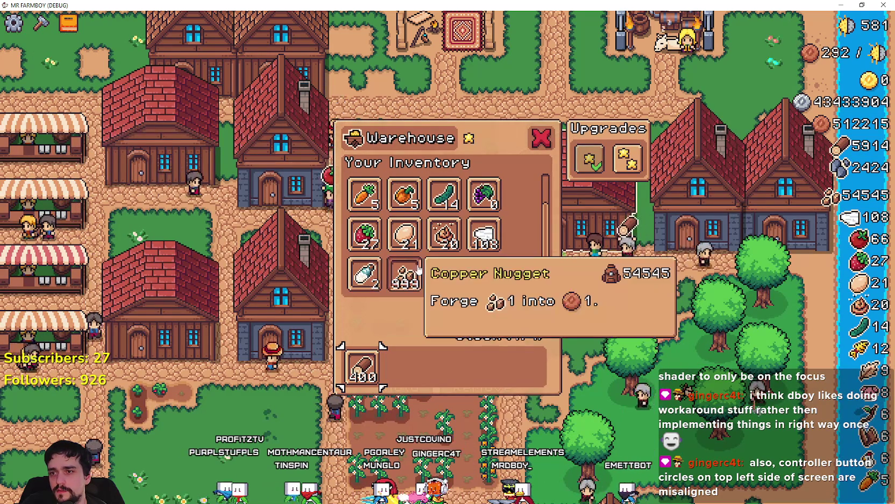
pyautogui.scroll(1, 413, 275)
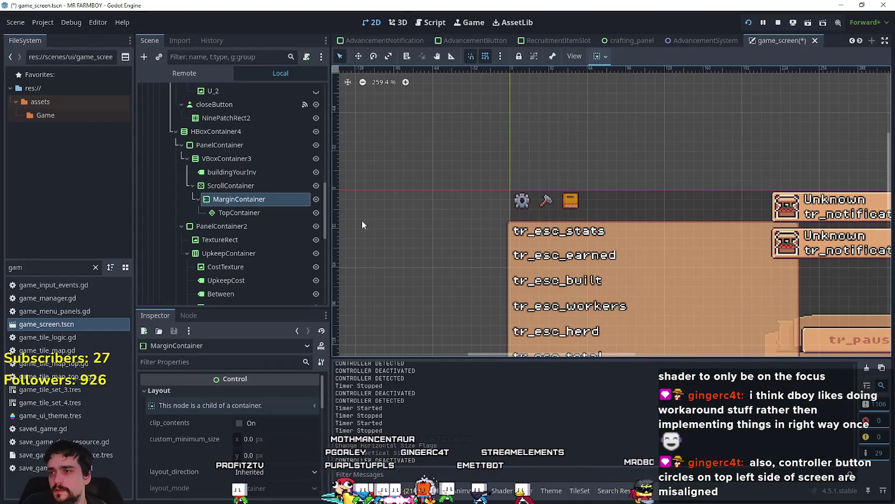
# - Select TopContainer and make BuildingPanel visible in the 2D scene
pyautogui.click(240, 212)
pyautogui.scroll(-5, 490, 217)
pyautogui.scroll(-3, 745, 317)
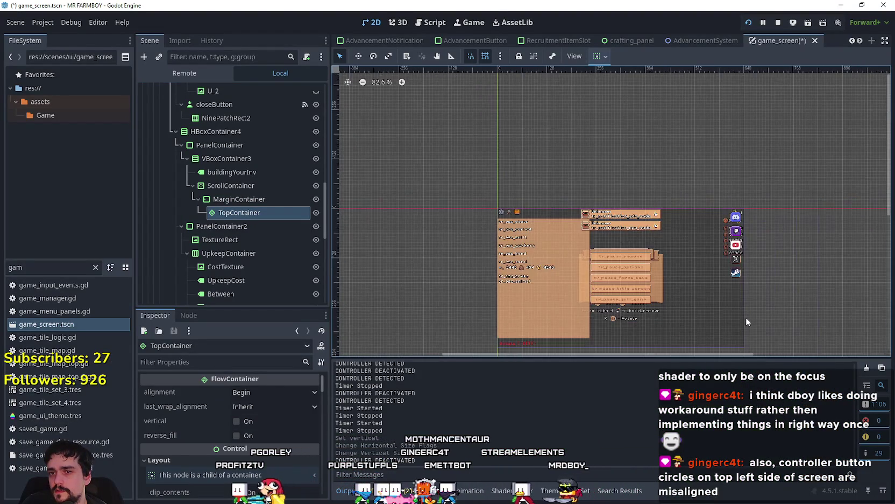
pyautogui.scroll(7, 708, 320)
pyautogui.scroll(3, 315, 143)
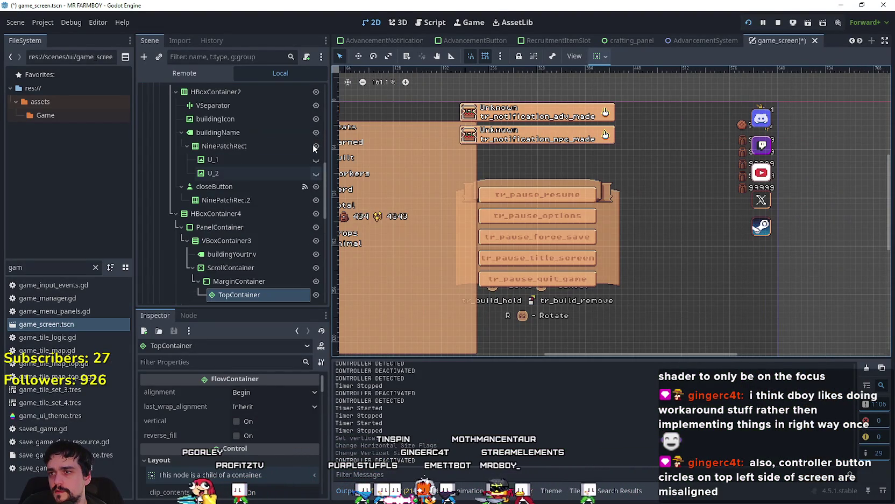
pyautogui.scroll(2, 314, 202)
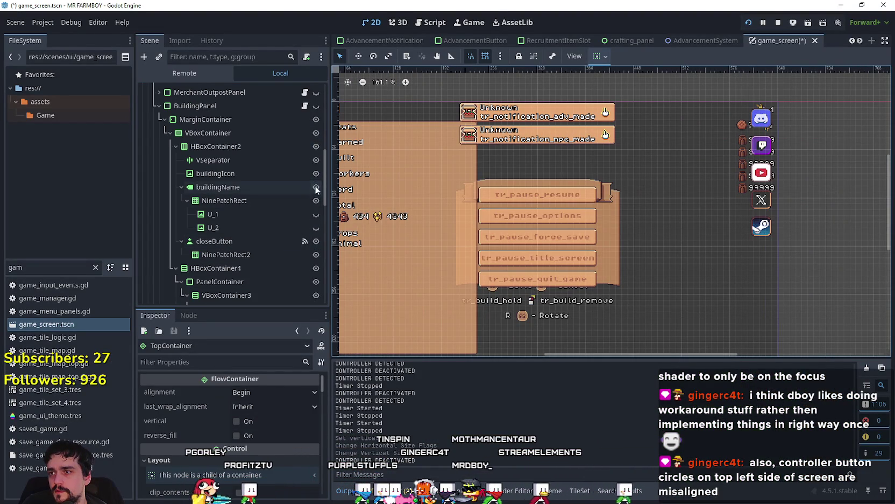
pyautogui.click(315, 109)
pyautogui.scroll(4, 580, 215)
pyautogui.scroll(-5, 266, 227)
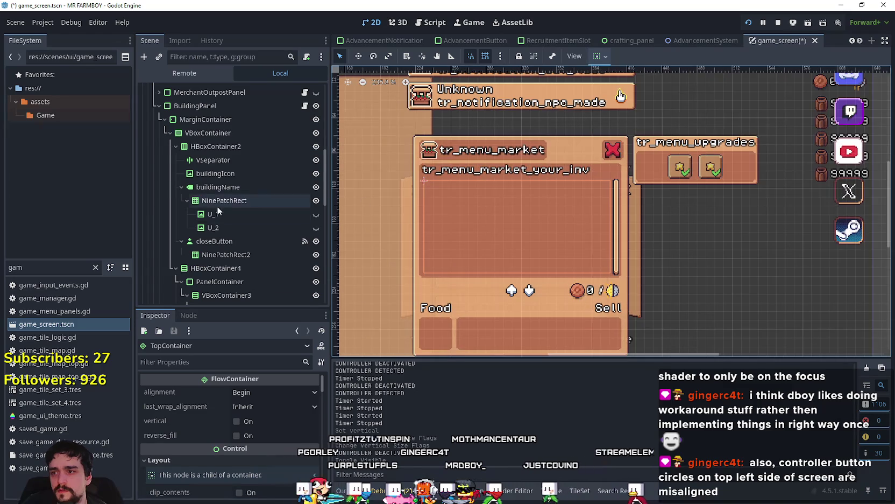
pyautogui.scroll(-3, 284, 288)
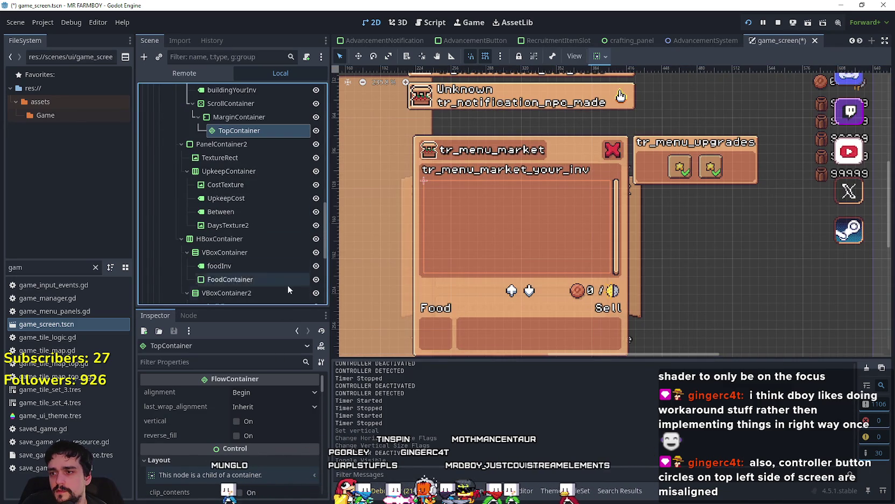
pyautogui.scroll(1, 284, 279)
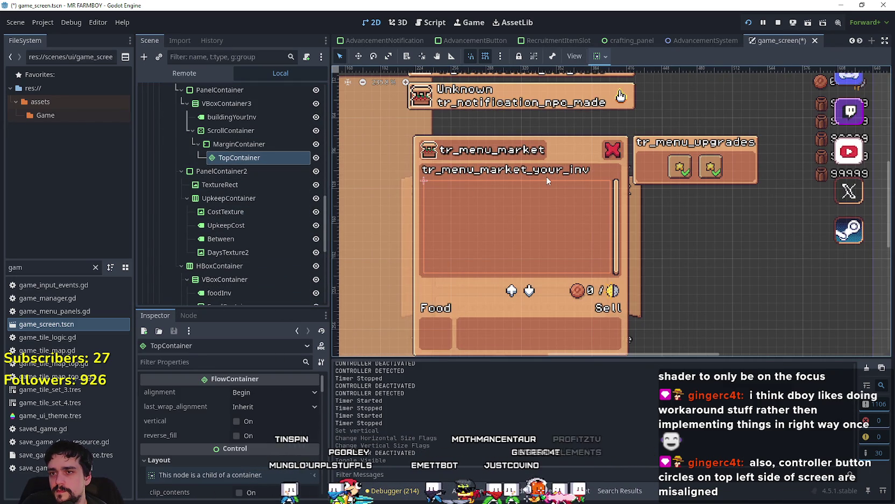
# - Select the market panel's MarginContainer and scroll through its Inspector properties
pyautogui.click(260, 145)
pyautogui.click(263, 156)
pyautogui.click(256, 143)
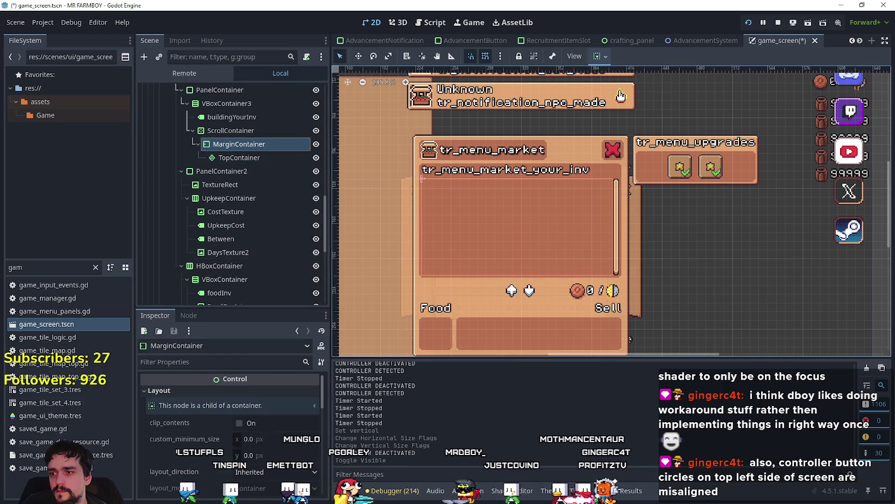
pyautogui.scroll(-3, 307, 442)
pyautogui.scroll(-3, 265, 438)
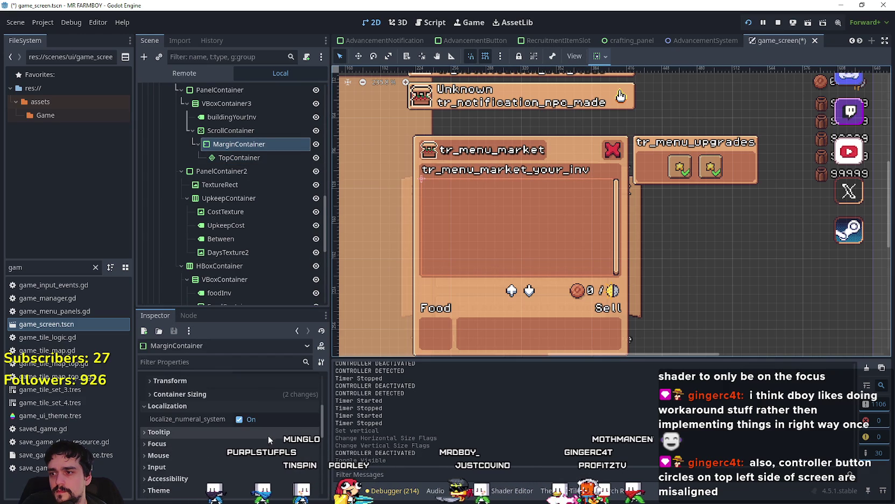
# - Override MarginContainer's left, top, right and bottom margin constants to 10 each
pyautogui.scroll(-6, 252, 422)
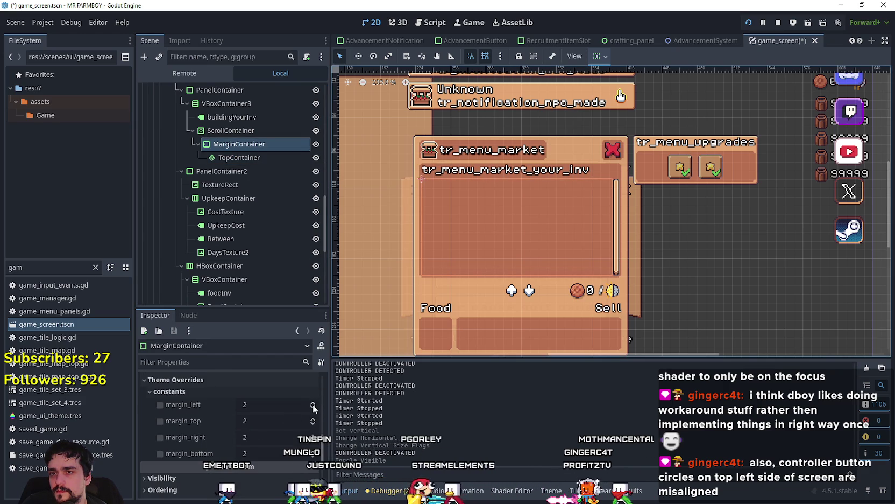
pyautogui.click(313, 404)
pyautogui.click(313, 404)
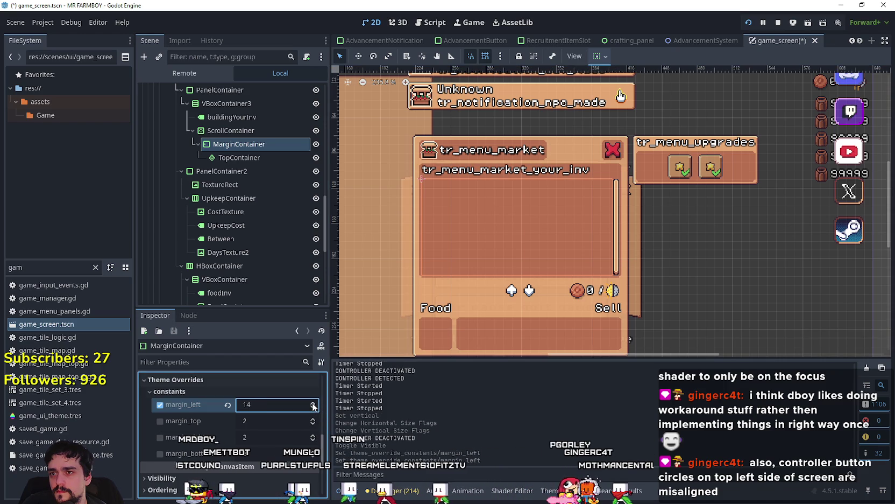
pyautogui.click(313, 408)
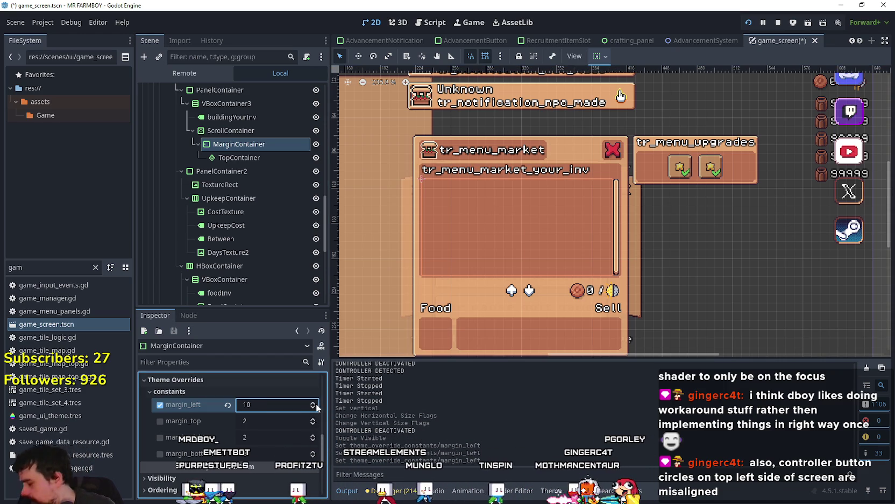
pyautogui.tripleClick(315, 419)
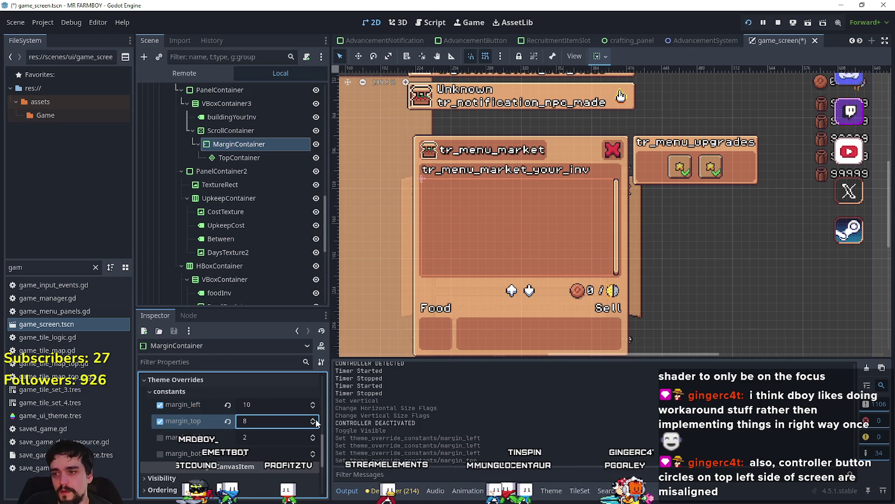
pyautogui.doubleClick(316, 435)
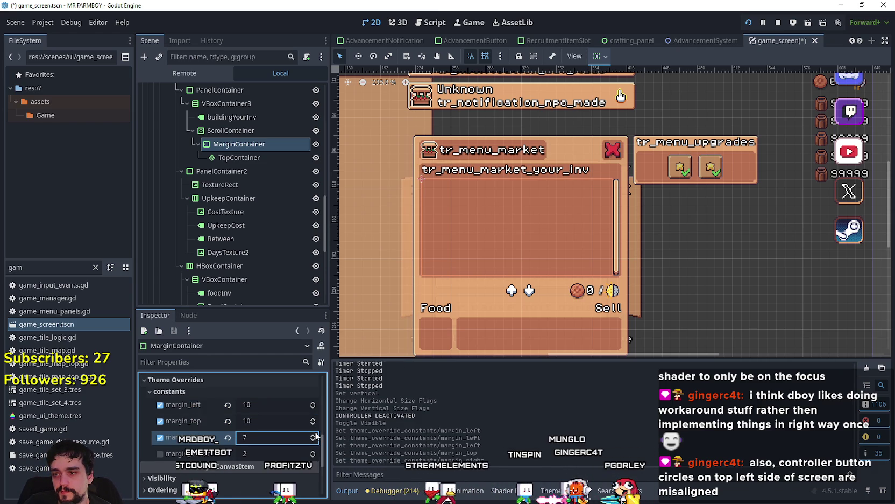
pyautogui.tripleClick(316, 451)
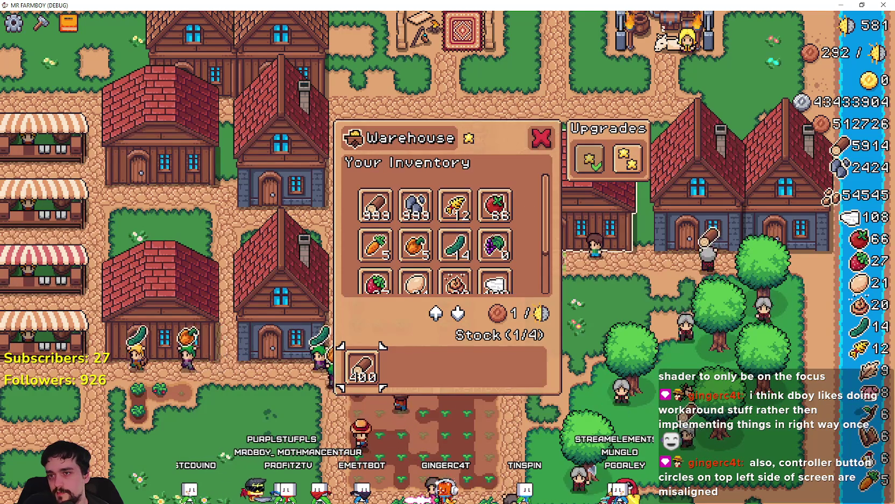
# - Move 100 stone into the warehouse stock in the running game, then return to the editor
pyautogui.scroll(-1, 526, 251)
pyautogui.scroll(1, 526, 252)
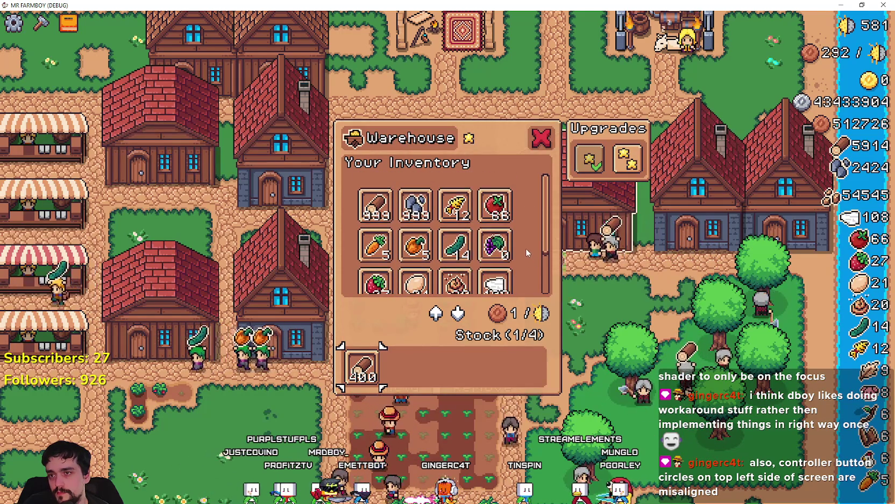
pyautogui.press('Return')
pyautogui.press('Left')
pyautogui.press('Right')
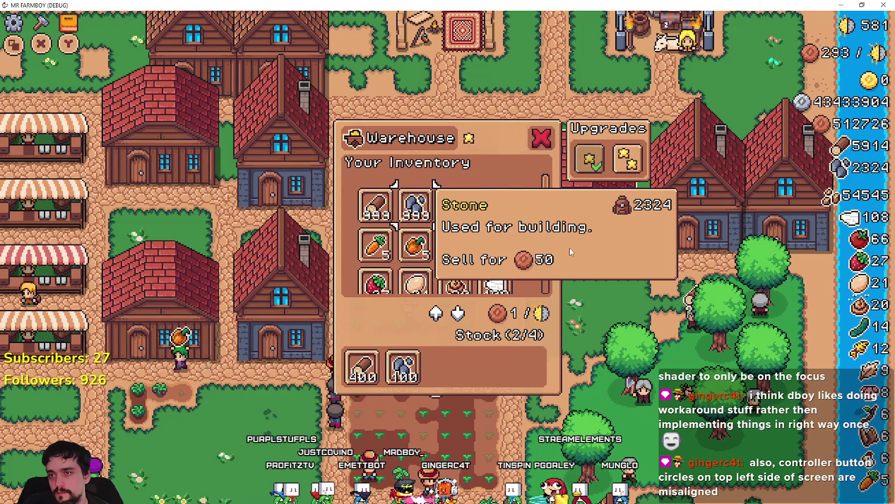
pyautogui.hotkey('alt', 'Tab')
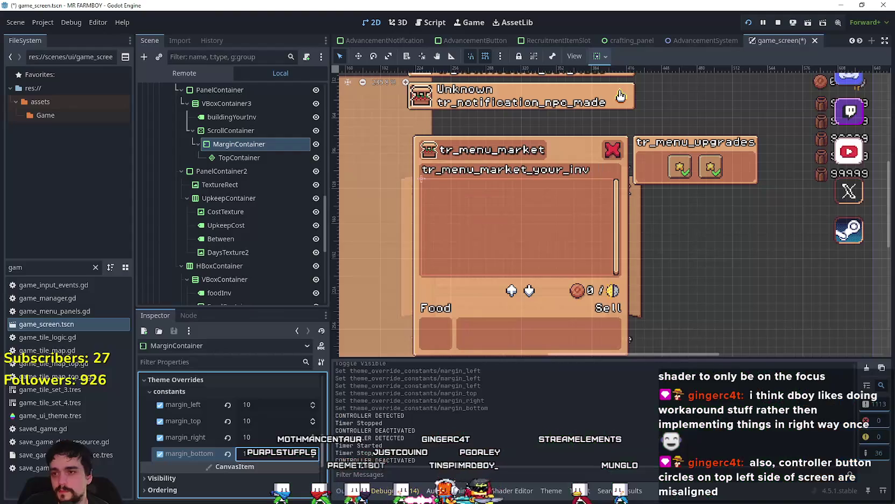
# - Set the MarginContainer's left, top and right margin overrides to 5 and check them in the game
pyautogui.click(276, 408)
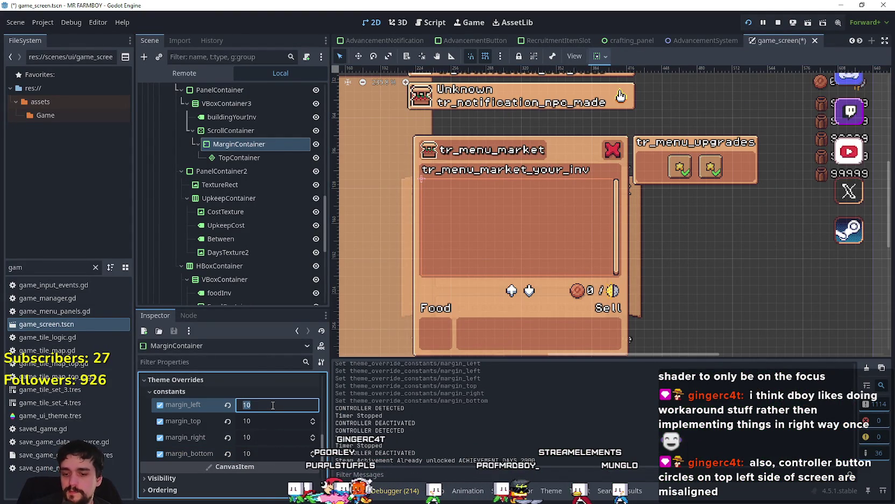
pyautogui.press('Tab')
pyautogui.write('5')
pyautogui.press('Tab')
pyautogui.write('5')
pyautogui.press('Tab')
pyautogui.write('5')
pyautogui.hotkey('alt', 'Tab')
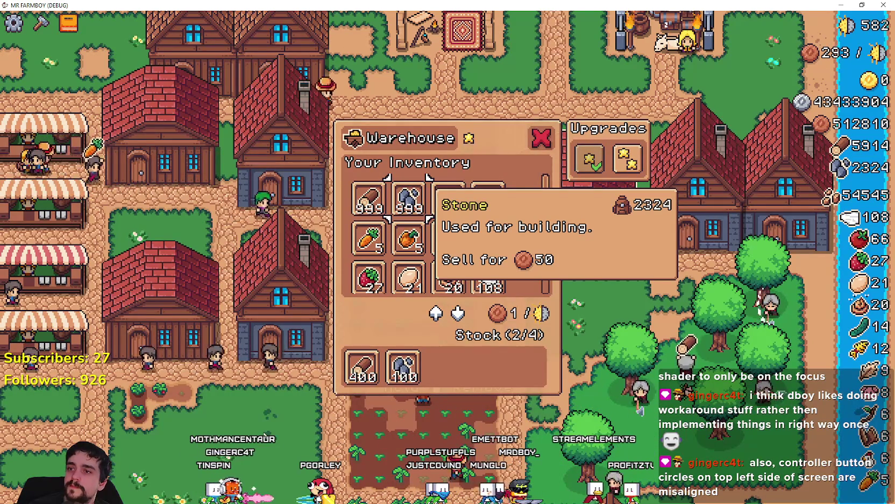
pyautogui.hotkey('alt', 'Tab')
# - Lower the MarginContainer's left and top margin overrides to 4 and start editing the next margin
pyautogui.click(257, 405)
pyautogui.write('4')
pyautogui.click(257, 418)
pyautogui.write('4')
pyautogui.click(261, 454)
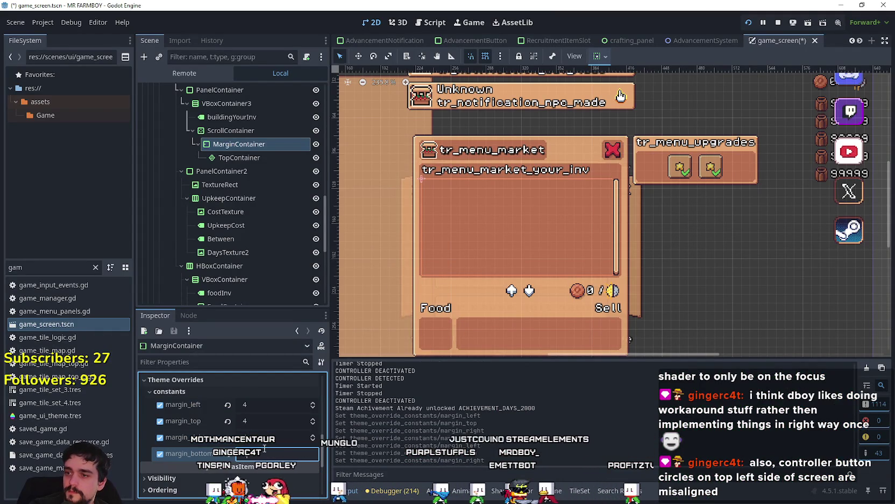
# - In the running game, move the selection between Wood, Stone, Upgrade 1 and Upgrade 2
pyautogui.hotkey('alt', 'Tab')
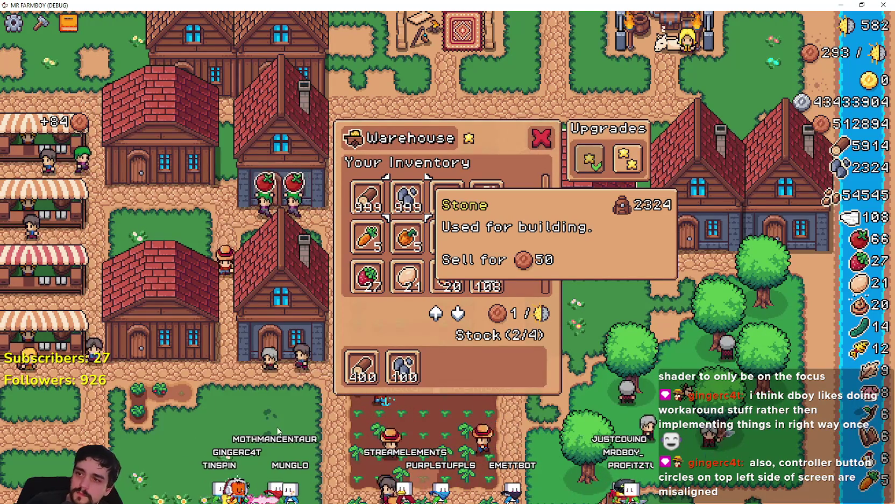
pyautogui.press('Left')
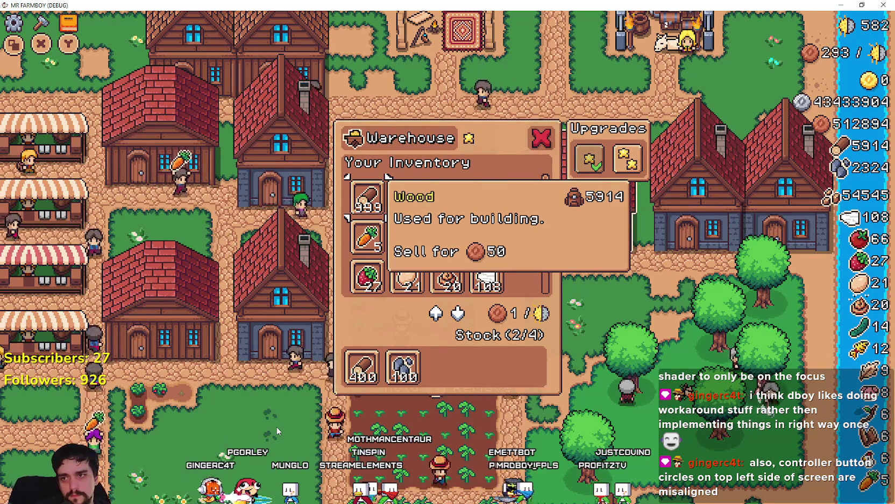
pyautogui.press('Right')
pyautogui.press('Right')
pyautogui.press('Right')
pyautogui.press('Right')
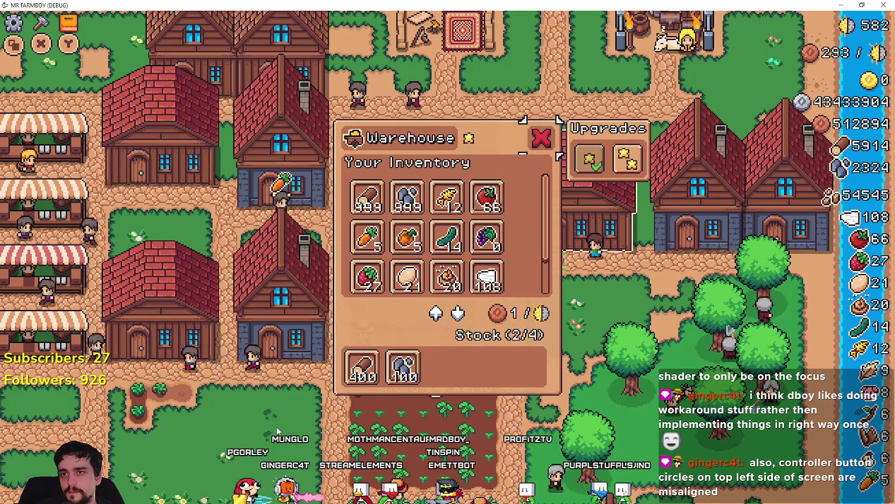
pyautogui.press('Left')
pyautogui.press('Right')
pyautogui.press('Right')
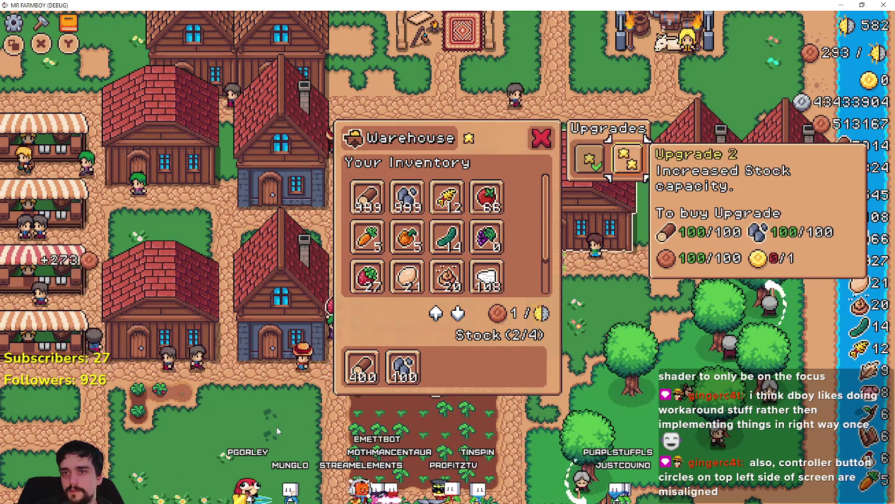
pyautogui.press('Left')
pyautogui.press('Left')
pyautogui.press('Right')
pyautogui.press('Left')
pyautogui.press('Left')
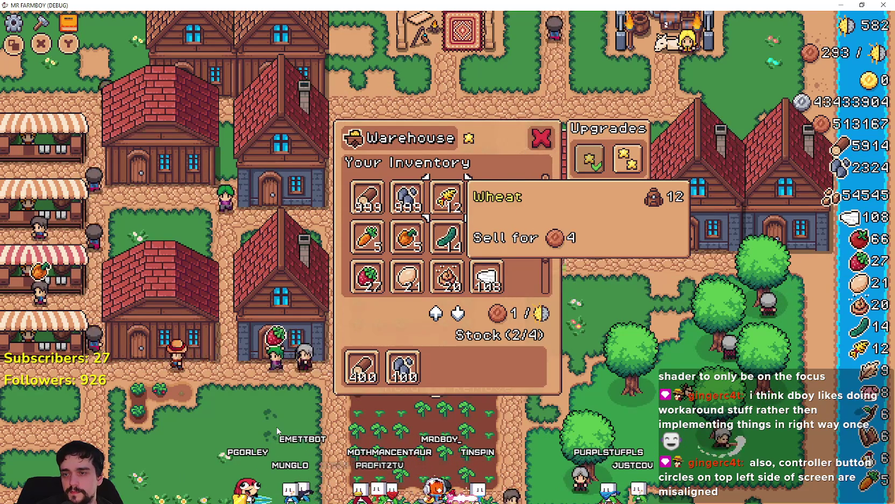
# - Move the selection through the Wheat, Stone, Carrot, Strawberry and Milk slots, then return to the editor
pyautogui.press('Up')
pyautogui.press('Down')
pyautogui.press('Left')
pyautogui.press('Down')
pyautogui.press('Left')
pyautogui.press('Down')
pyautogui.press('Down')
pyautogui.press('Down')
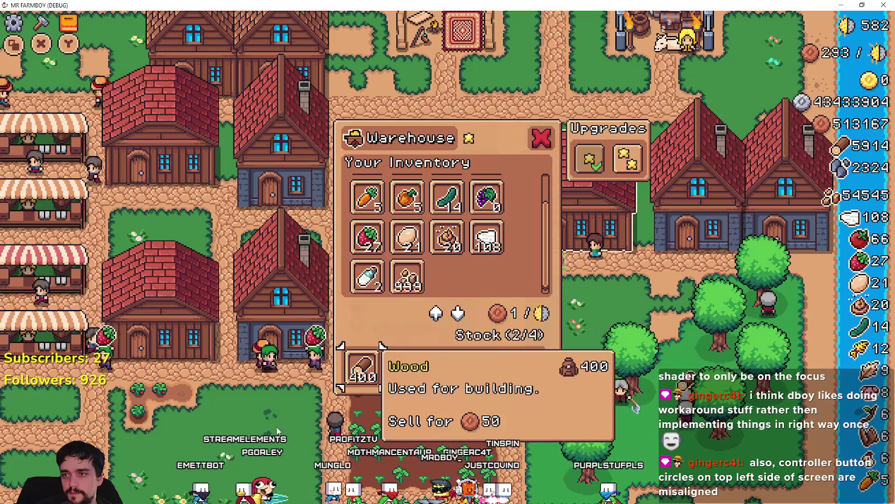
pyautogui.press('Up')
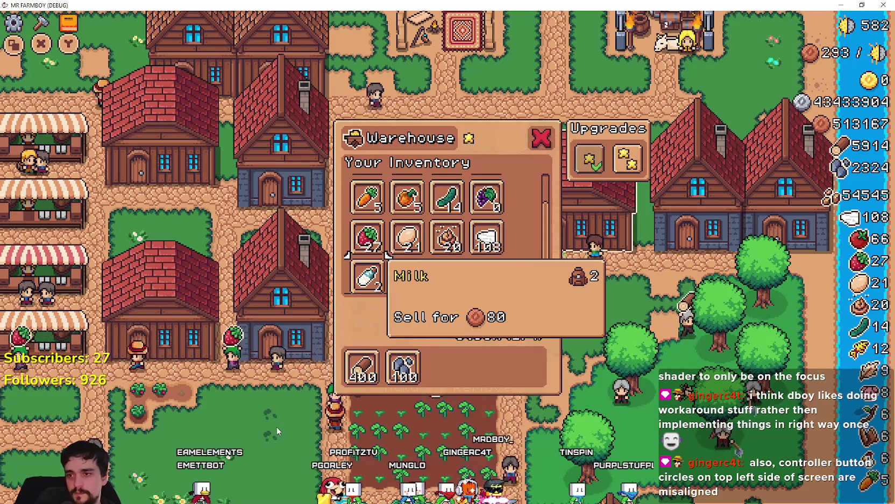
pyautogui.hotkey('alt', 'Tab')
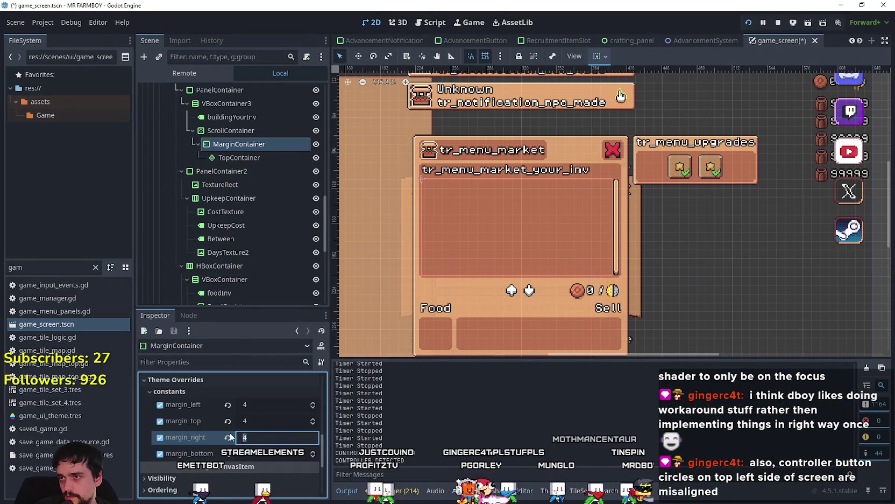
# - Inspect the TopContainer and MarginContainer nodes' layout settings
pyautogui.click(266, 159)
pyautogui.click(258, 144)
pyautogui.click(254, 157)
pyautogui.click(254, 144)
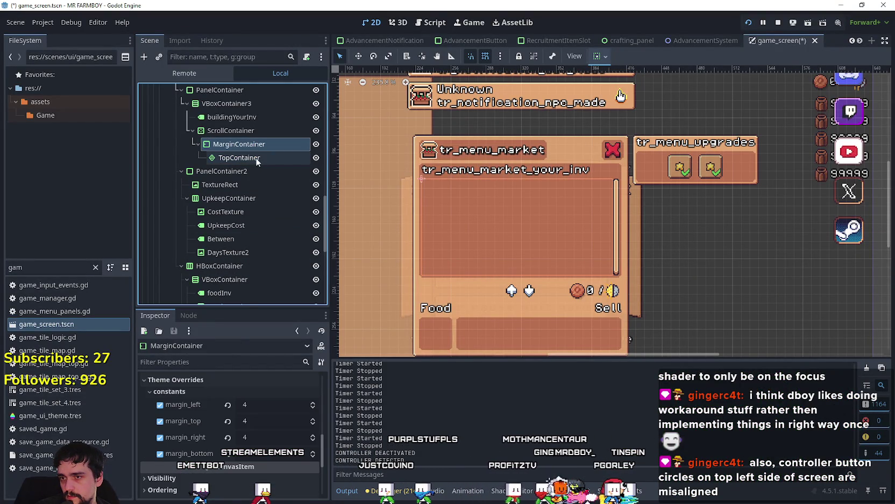
pyautogui.scroll(10, 241, 433)
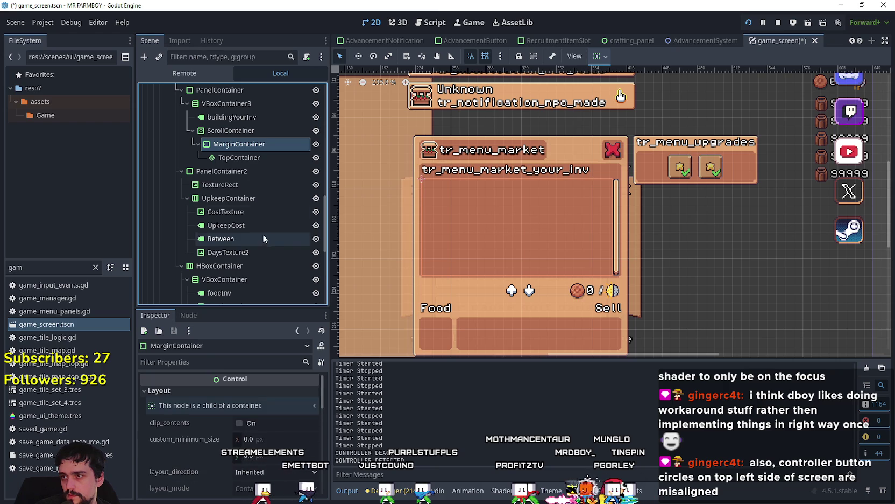
pyautogui.click(250, 159)
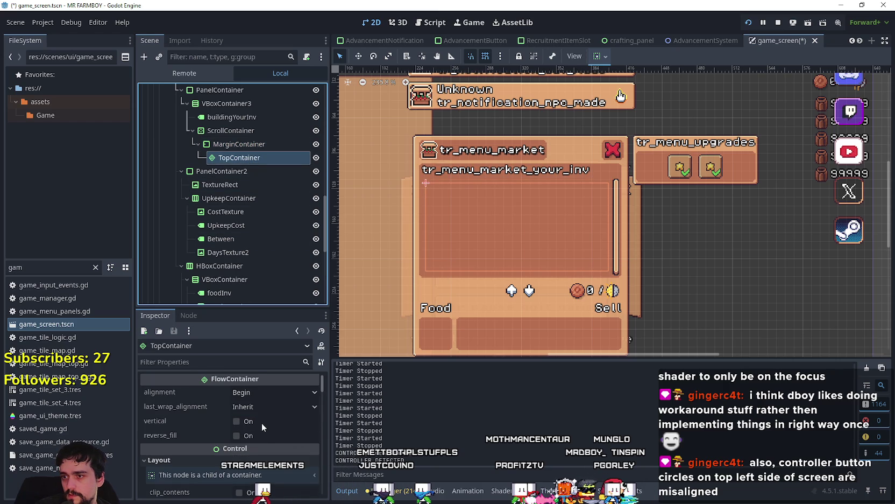
pyautogui.scroll(-3, 272, 418)
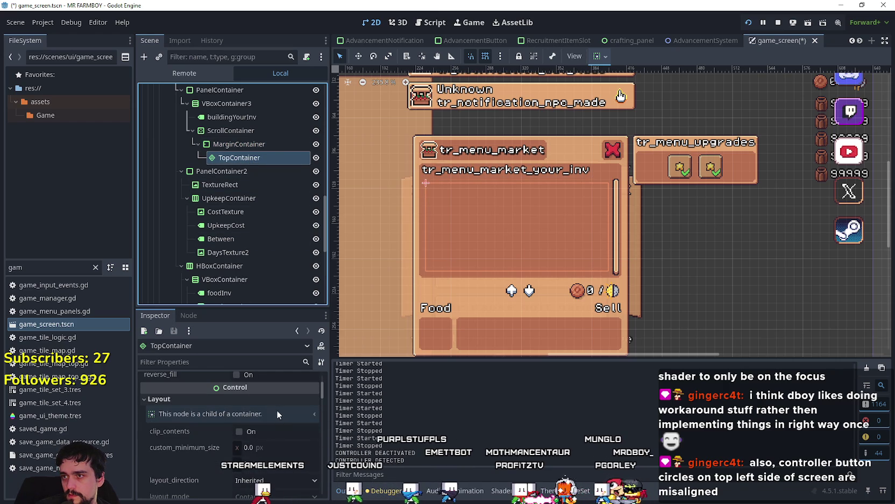
# - Turn off clip_contents on the ScrollContainer and check the result in the game
pyautogui.click(270, 130)
pyautogui.click(263, 440)
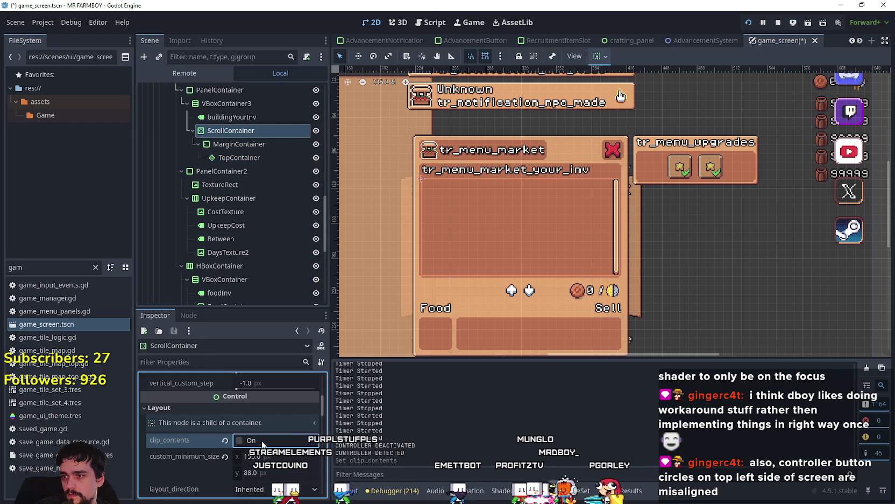
pyautogui.hotkey('alt', 'Tab')
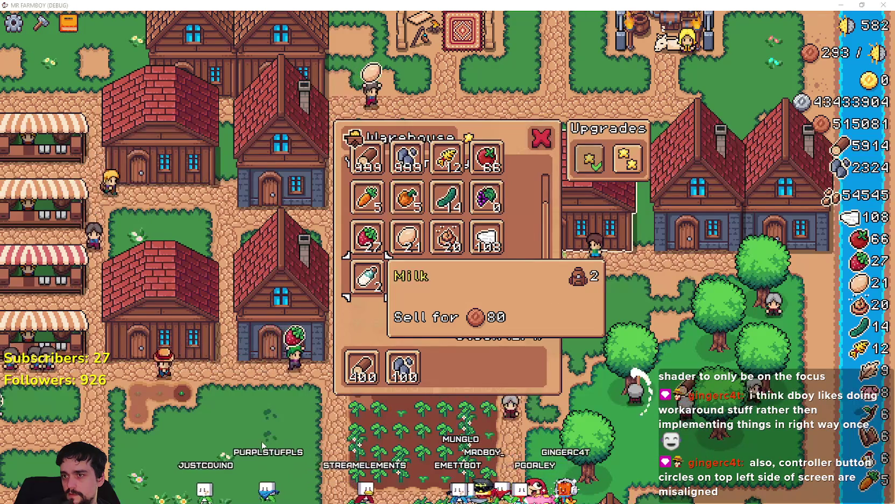
pyautogui.hotkey('alt', 'Tab')
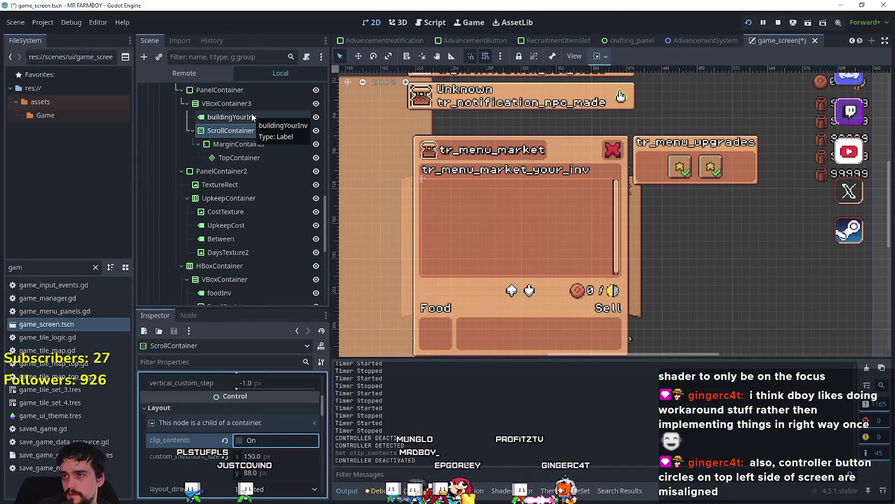
# - Turn on clip_contents for the MarginContainer and check the Warehouse panel in the game
pyautogui.click(251, 102)
pyautogui.click(252, 132)
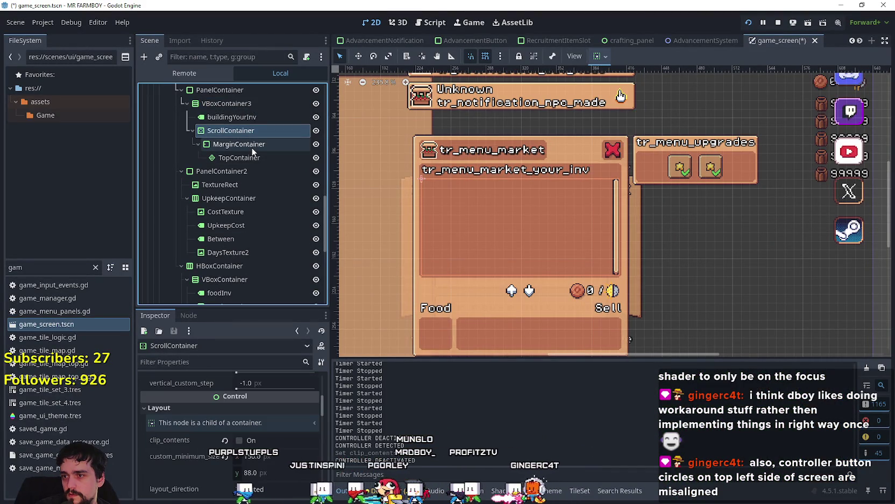
pyautogui.click(260, 145)
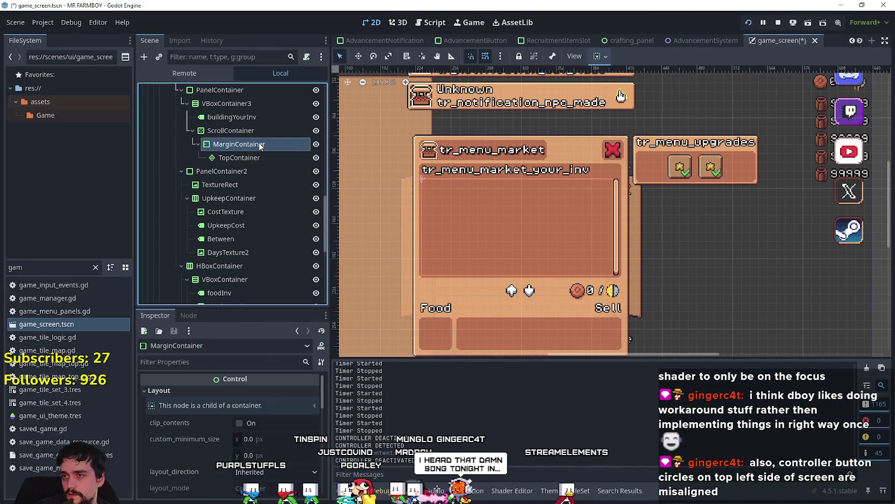
pyautogui.click(250, 422)
pyautogui.hotkey('alt', 'Tab')
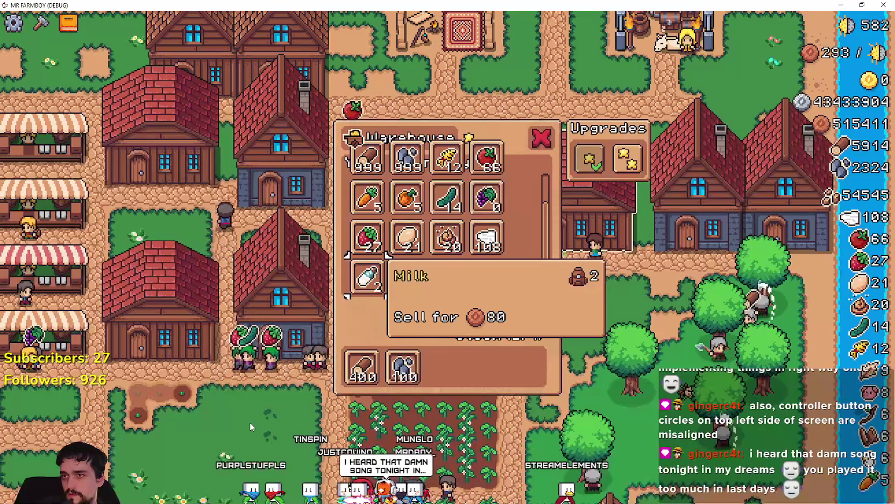
pyautogui.hotkey('alt', 'Tab')
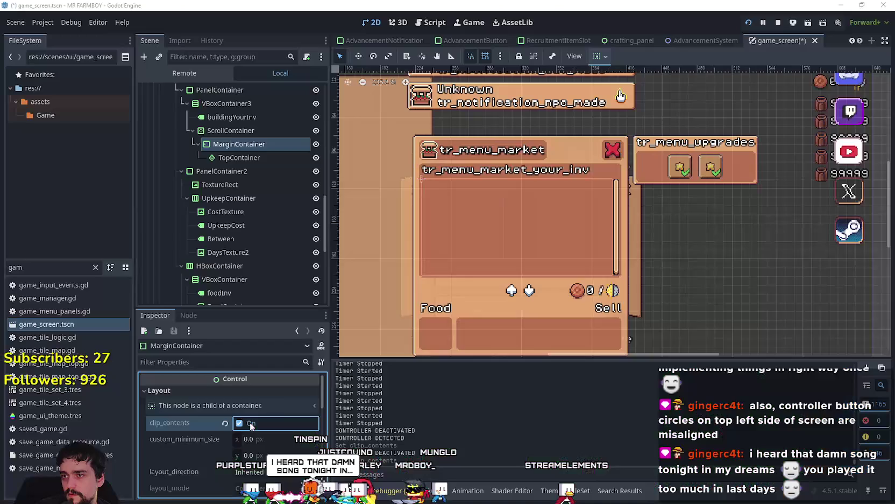
# - Toggle clip_contents on the TopContainer and MarginContainer, checking the Warehouse panel after each change
pyautogui.click(253, 159)
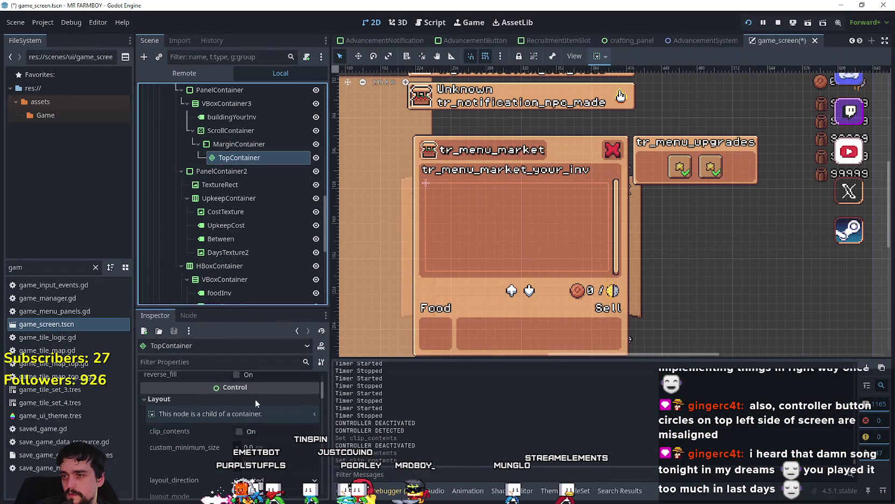
pyautogui.click(254, 430)
pyautogui.hotkey('alt', 'Tab')
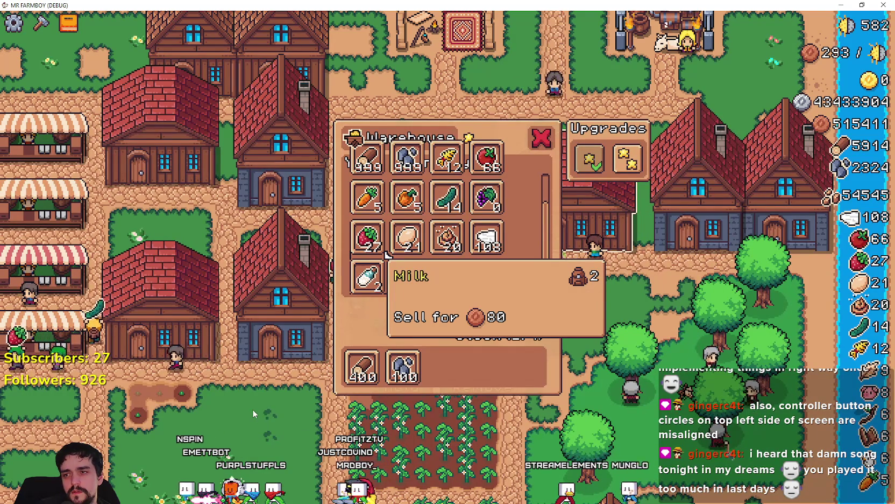
pyautogui.hotkey('alt', 'Tab')
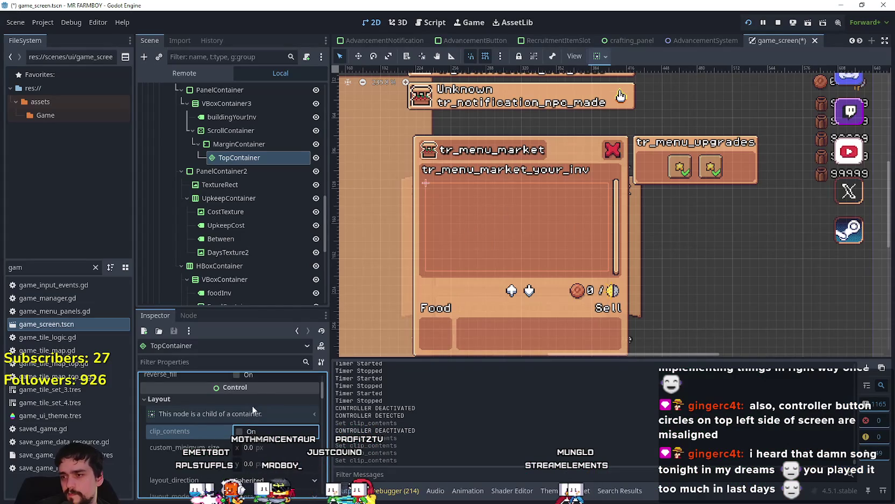
pyautogui.click(254, 131)
pyautogui.click(253, 144)
pyautogui.click(253, 424)
pyautogui.hotkey('alt', 'Tab')
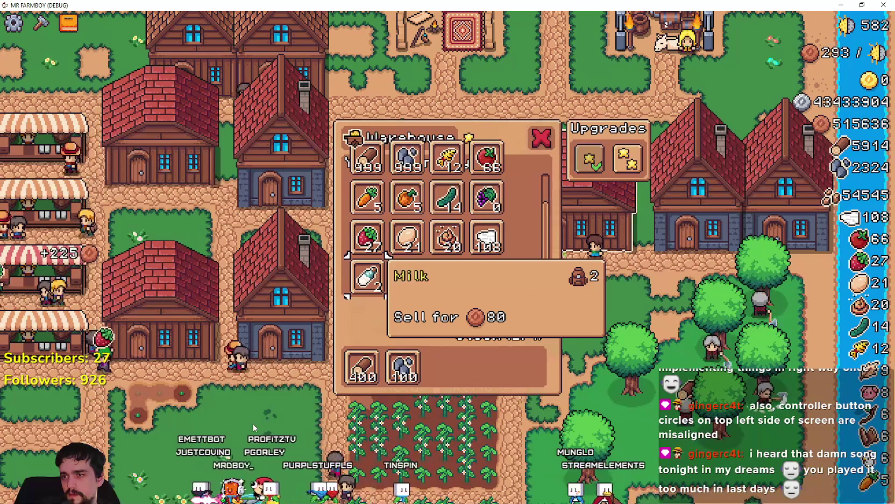
pyautogui.hotkey('alt', 'Tab')
pyautogui.hotkey('alt', 'Tab')
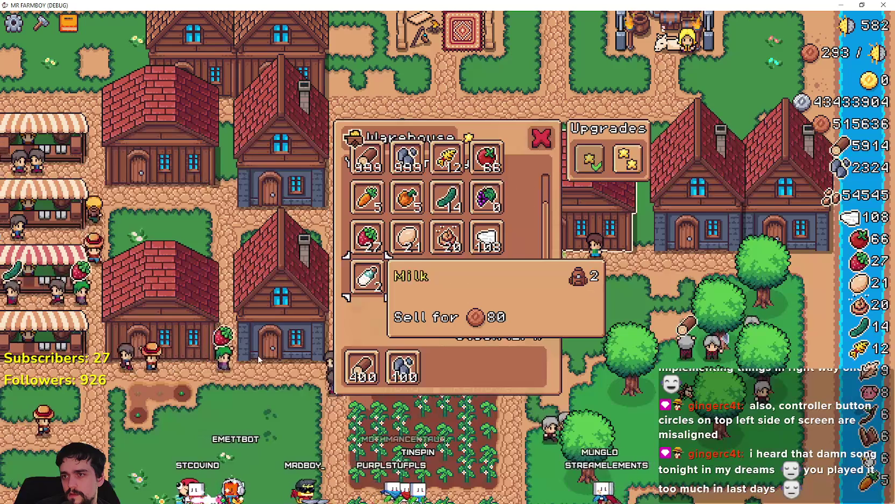
pyautogui.hotkey('alt', 'Tab')
pyautogui.click(236, 185)
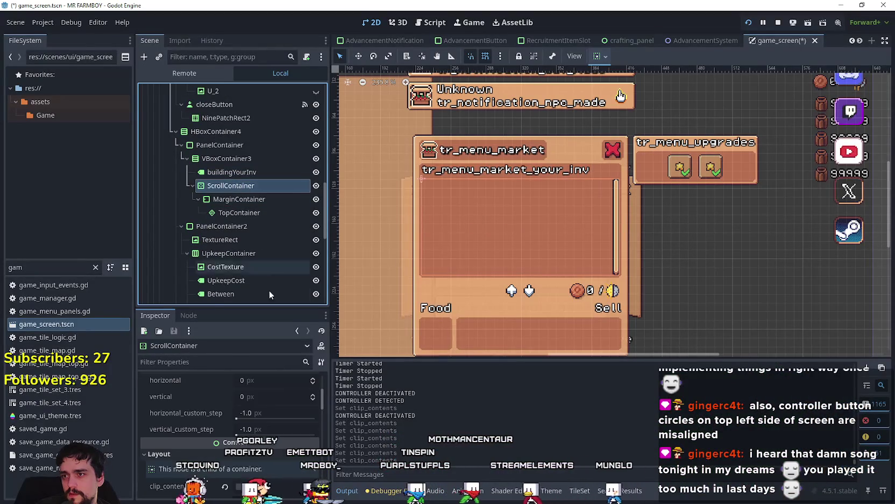
# - Enable follow_focus and clip_contents on the ScrollContainer and verify the clipped grid in the game
pyautogui.scroll(3, 253, 384)
pyautogui.click(255, 391)
pyautogui.scroll(-5, 255, 393)
pyautogui.click(249, 461)
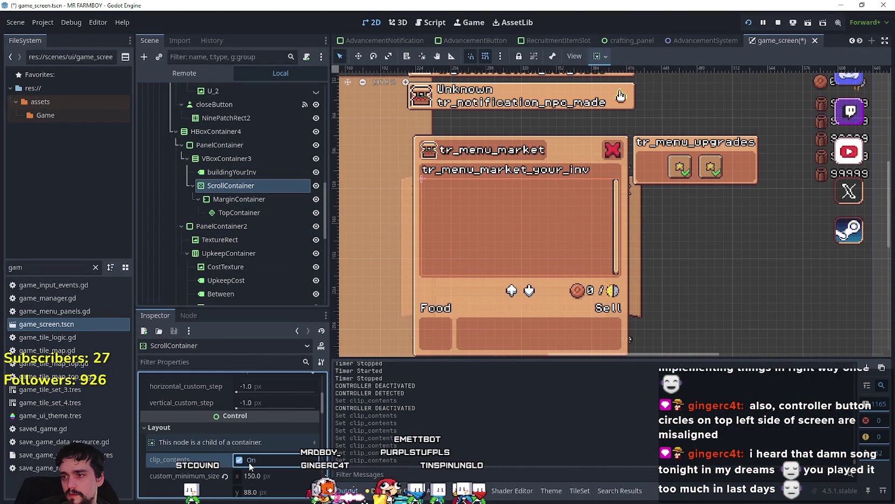
pyautogui.hotkey('alt', 'Tab')
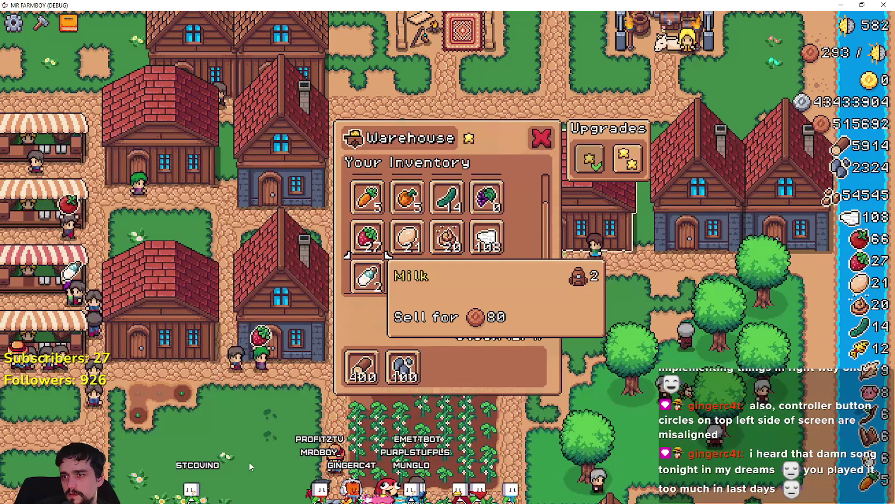
pyautogui.hotkey('alt', 'Tab')
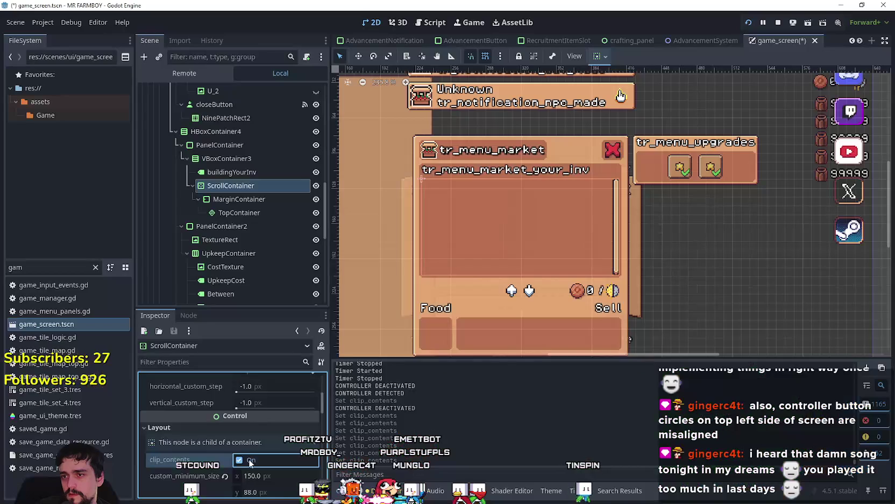
# - Inspect the MarginContainer and TopContainer settings, comparing them against the ScrollContainer
pyautogui.click(253, 199)
pyautogui.click(256, 212)
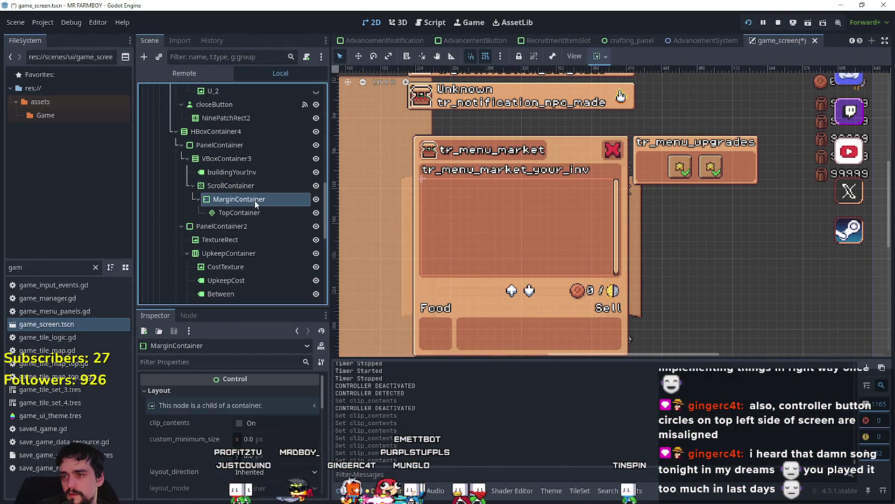
pyautogui.click(258, 202)
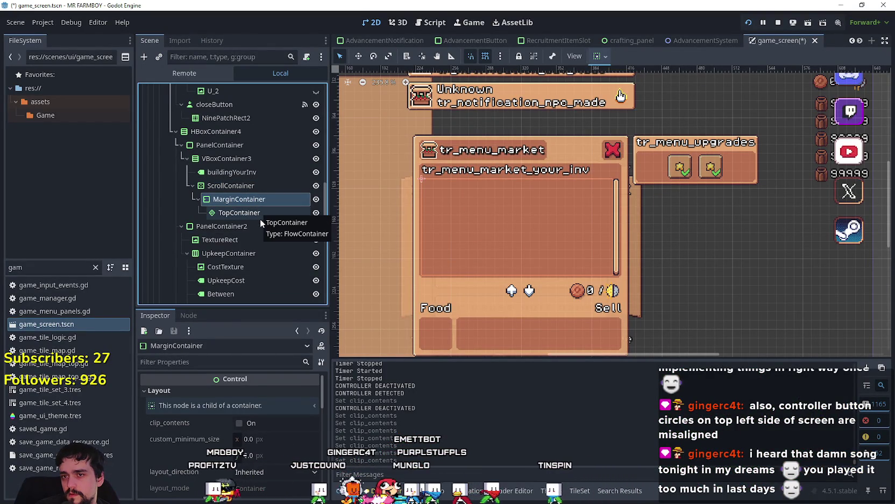
pyautogui.click(254, 185)
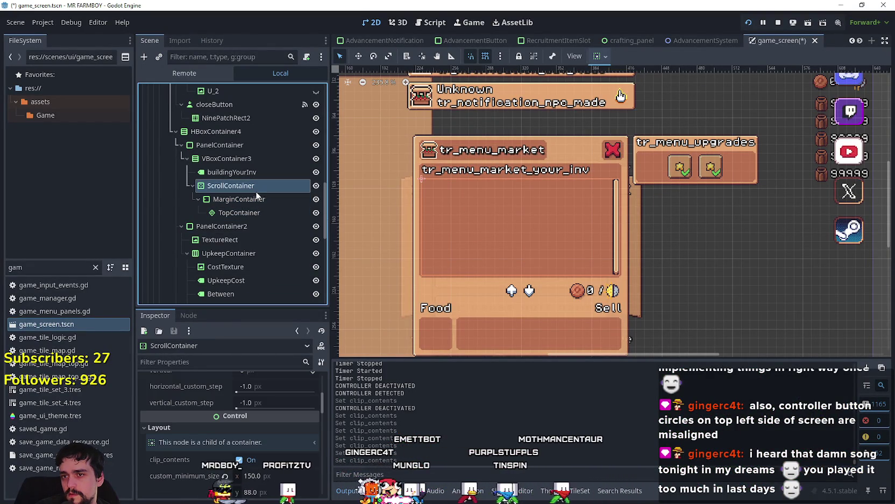
pyautogui.click(257, 199)
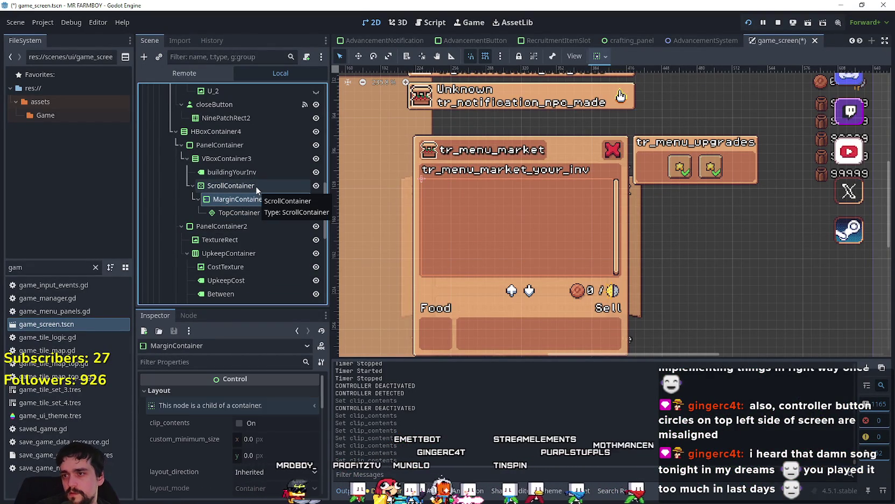
pyautogui.click(255, 185)
pyautogui.click(257, 199)
pyautogui.click(254, 213)
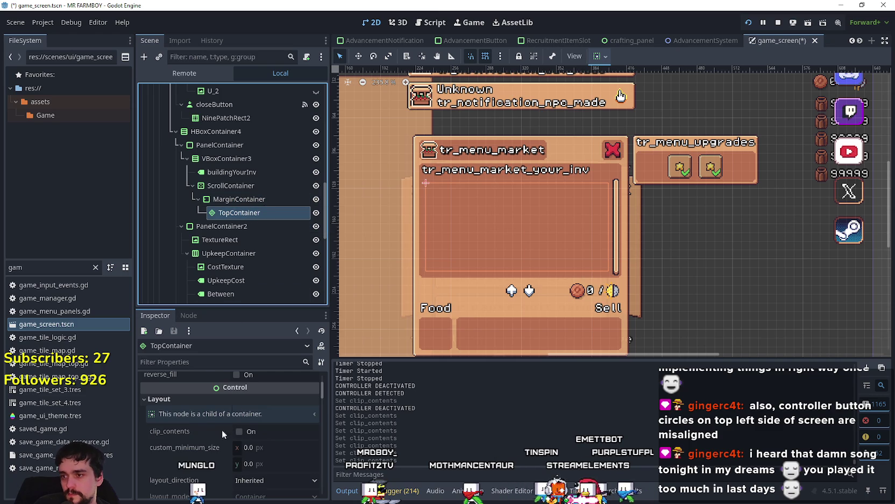
pyautogui.scroll(3, 223, 431)
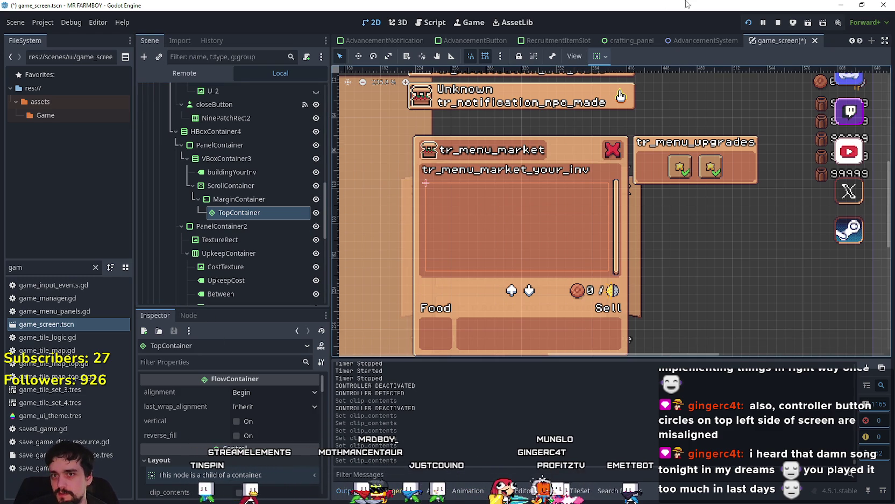
pyautogui.click(779, 23)
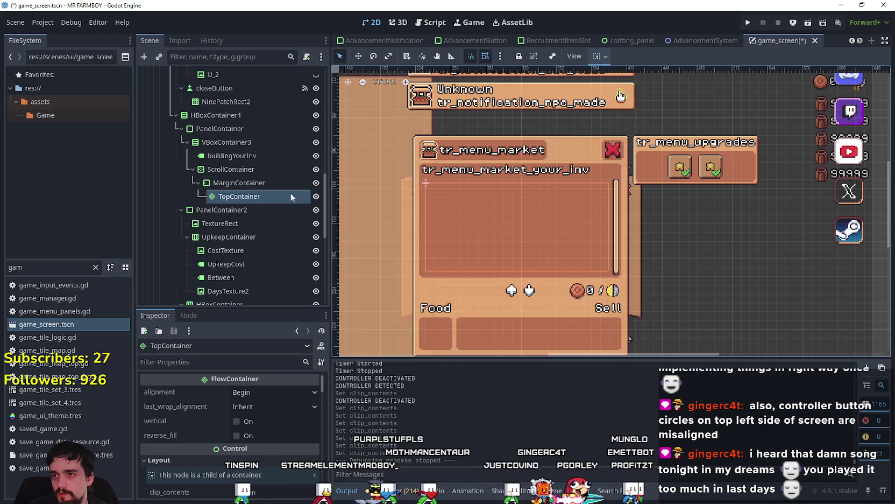
# - Hide BuildingPanel with its eye icon, then save game_screen and relaunch the game
pyautogui.scroll(2, 267, 200)
pyautogui.scroll(10, 267, 198)
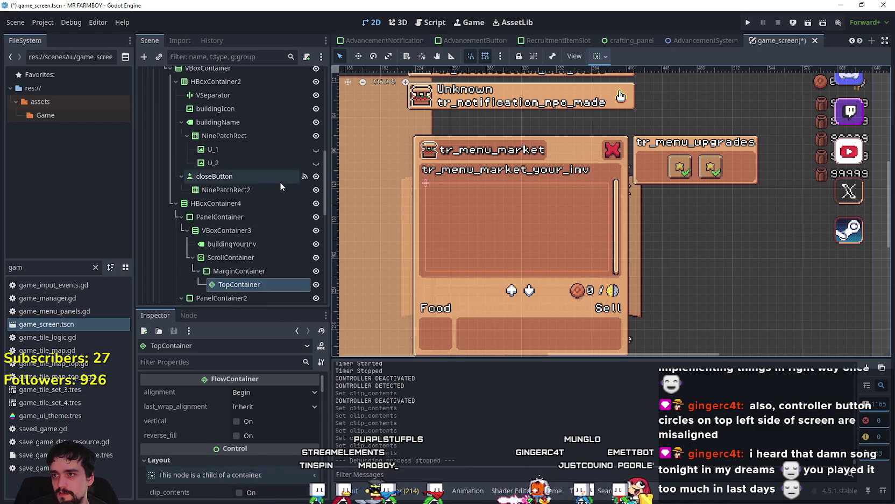
pyautogui.click(314, 130)
pyautogui.click(315, 130)
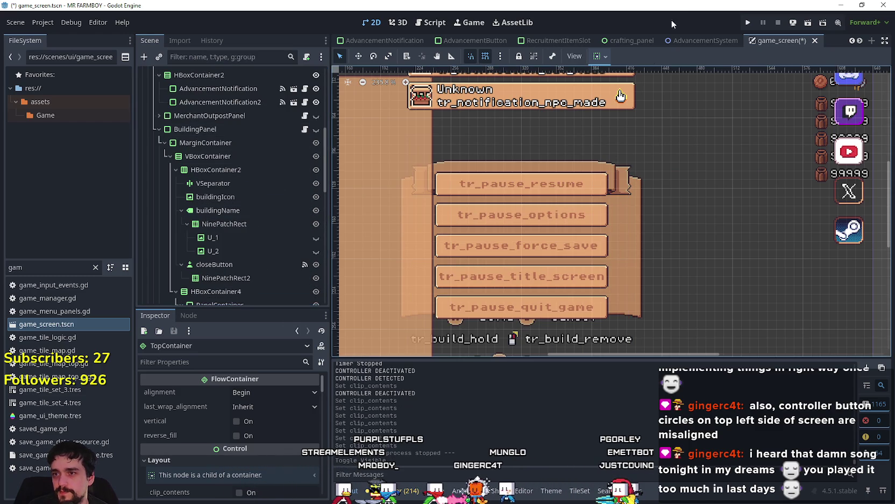
pyautogui.click(747, 23)
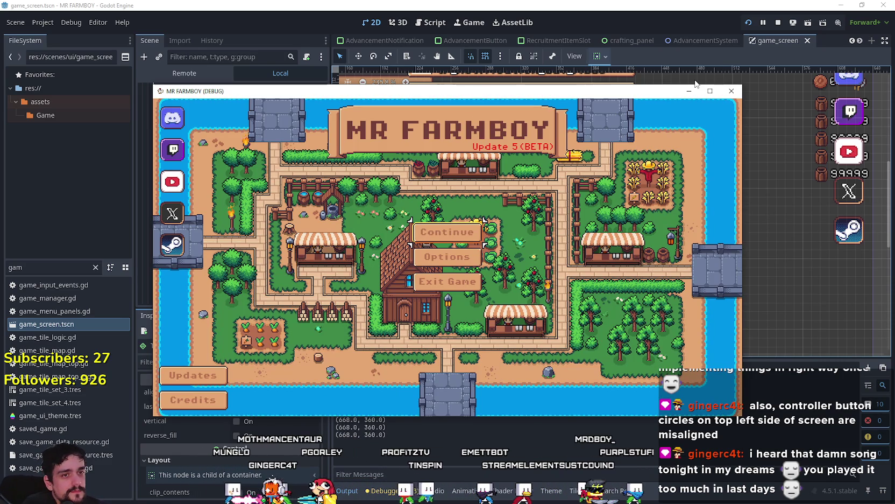
# - Continue from the title screen, load Save 6, and maximize the game window
pyautogui.press('Return')
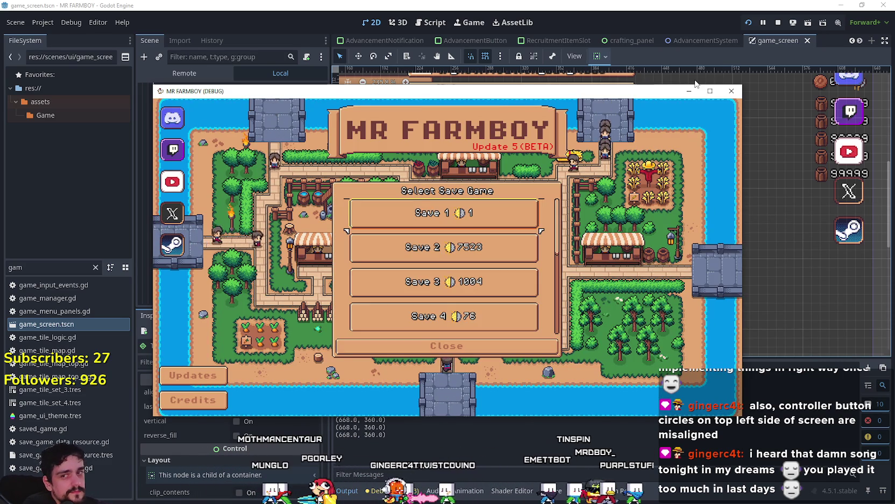
pyautogui.press('Down')
pyautogui.press('Down')
pyautogui.press('Down')
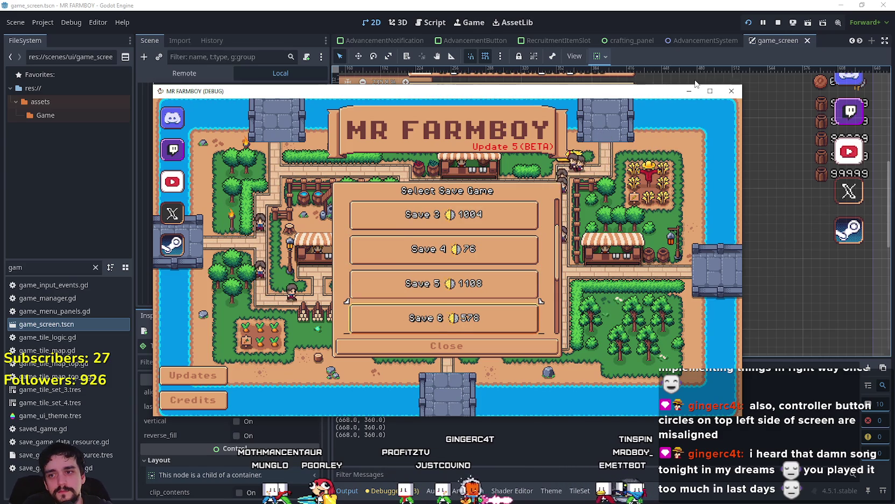
pyautogui.press('Return')
pyautogui.press('Return')
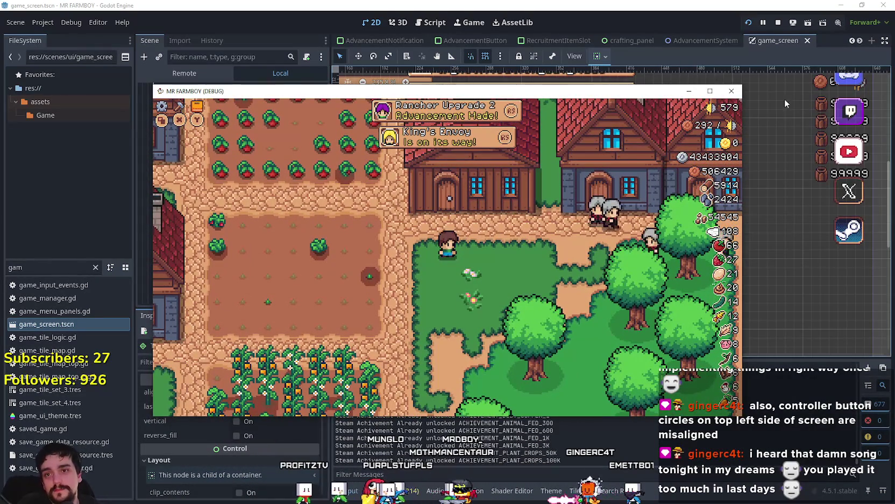
pyautogui.click(710, 91)
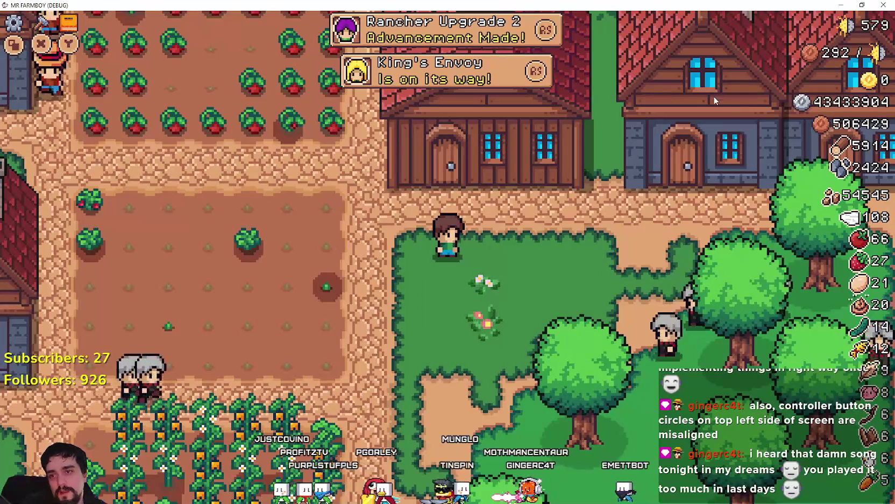
# - Walk the farmer to the warehouse, open its inventory, and browse Copper Nugget, Carrot and Wood
pyautogui.press('w')
pyautogui.press('e')
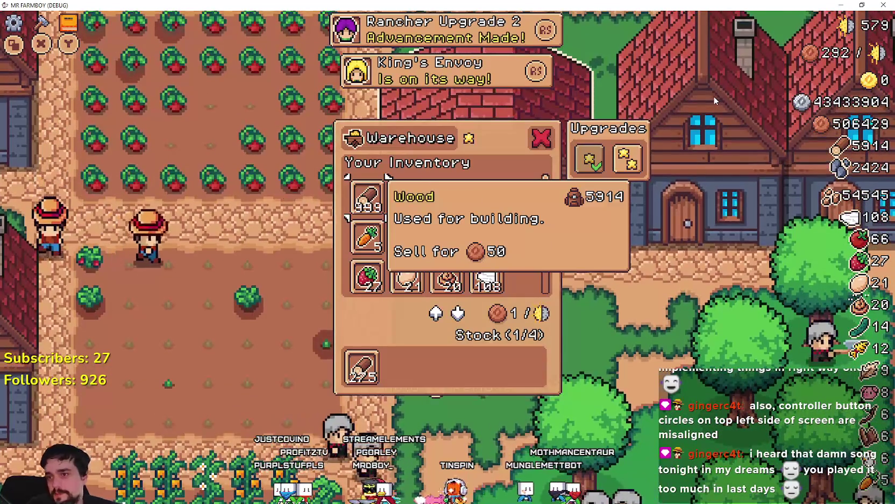
pyautogui.press('s')
pyautogui.press('s')
pyautogui.press('d')
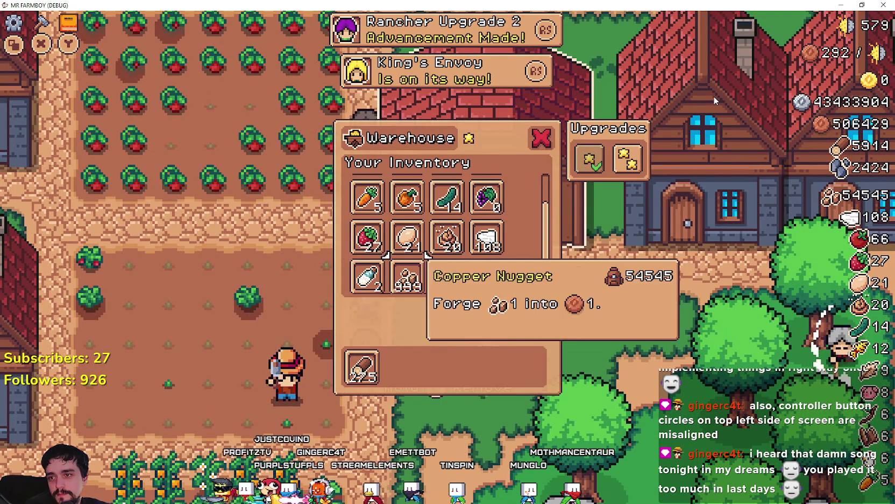
pyautogui.press('w')
pyautogui.press('s')
pyautogui.press('a')
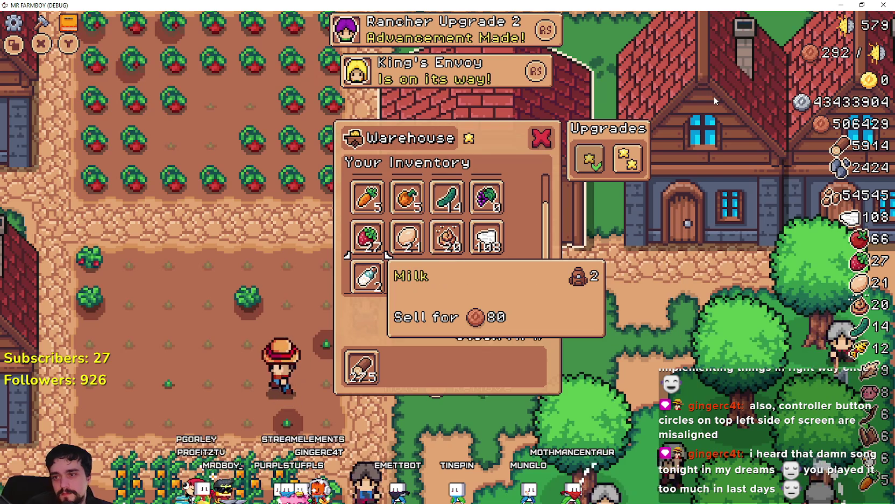
pyautogui.press('w')
pyautogui.press('w')
pyautogui.press('w')
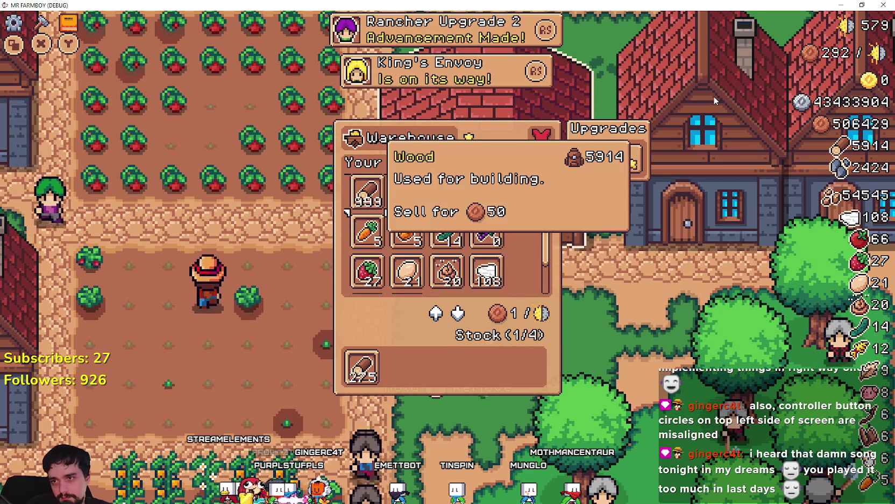
pyautogui.press('d')
# - Browse the Upgrade 1 and Upgrade 2 details and the Tomato and Wheat items
pyautogui.press('a')
pyautogui.press('d')
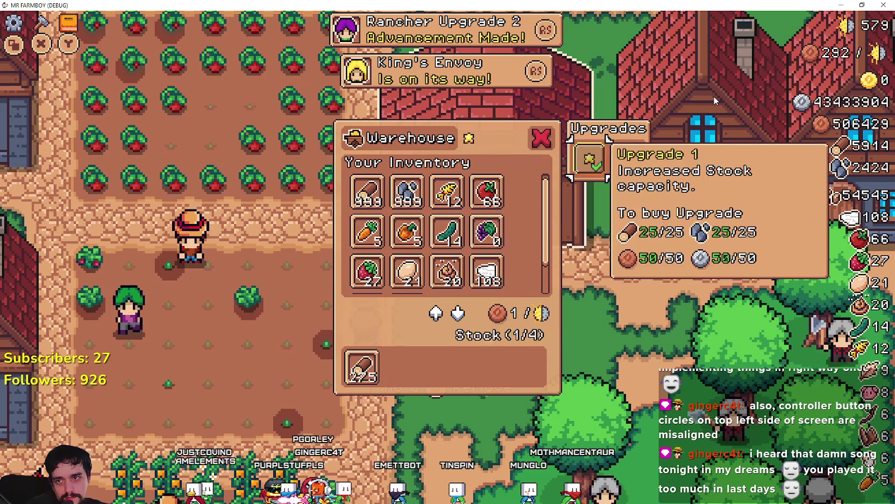
pyautogui.press('a')
pyautogui.press('a')
pyautogui.press('a')
pyautogui.press('d')
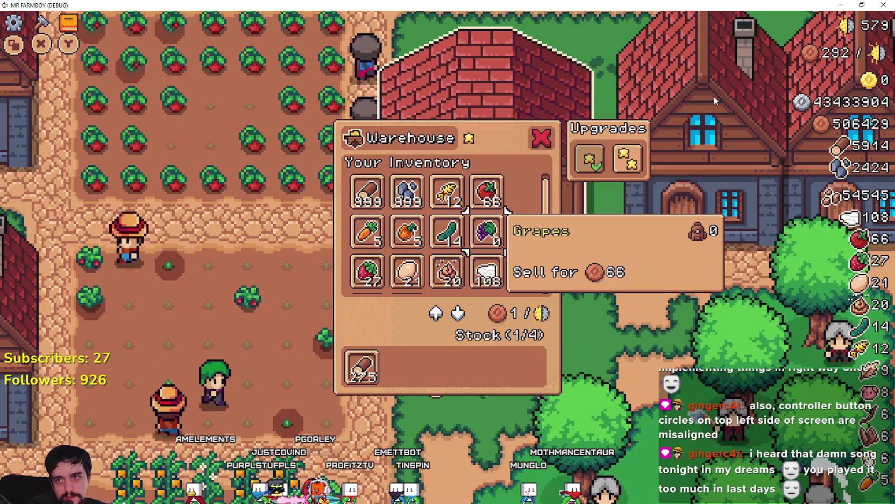
pyautogui.press('d')
pyautogui.press('a')
pyautogui.press('d')
# - Browse the Grapes, Stone and Tomato items, then return to the Godot editor
pyautogui.press('a')
pyautogui.press('a')
pyautogui.press('s')
pyautogui.press('s')
pyautogui.press('a')
pyautogui.press('a')
pyautogui.press('w')
pyautogui.press('w')
pyautogui.press('d')
pyautogui.press('d')
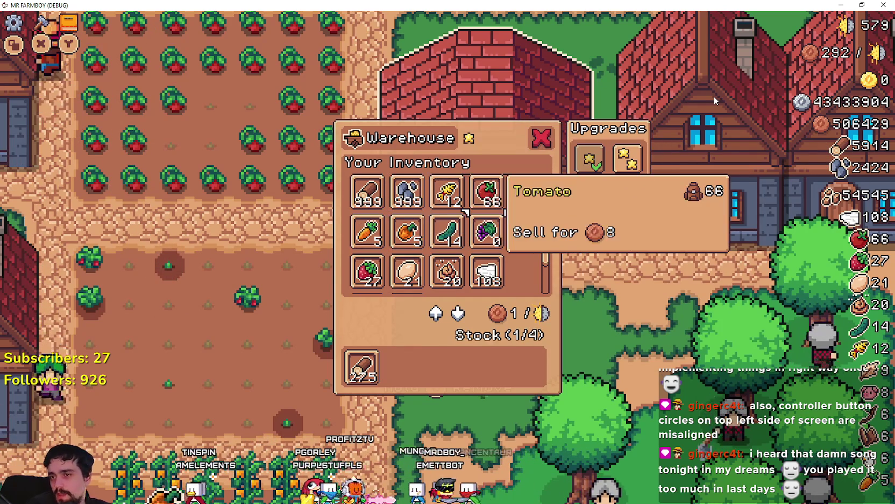
pyautogui.press('d')
pyautogui.press('a')
pyautogui.press('d')
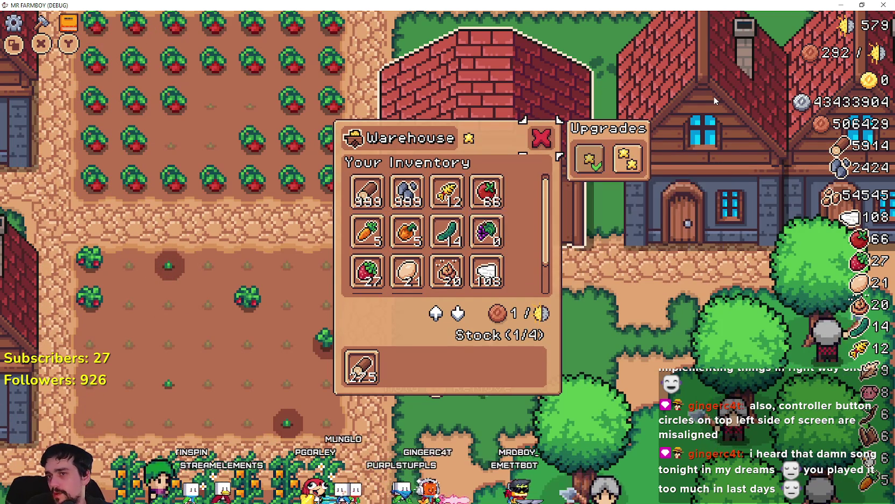
pyautogui.press('a')
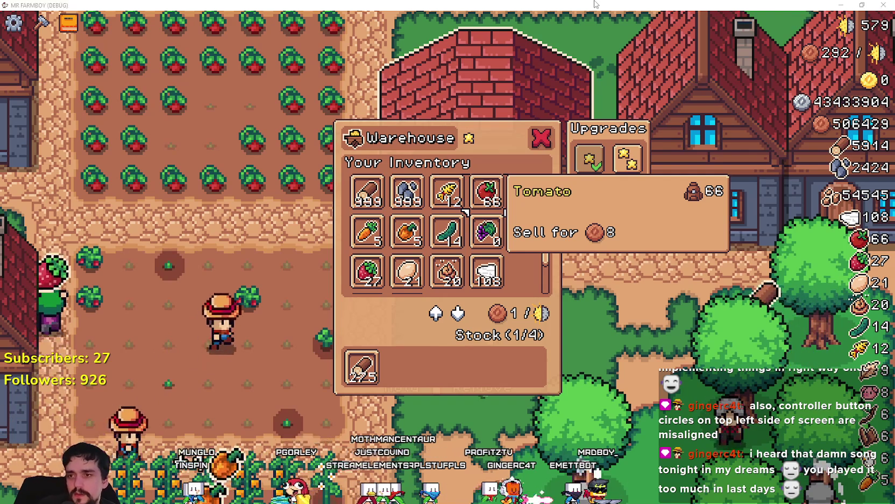
pyautogui.hotkey('alt', 'Tab')
pyautogui.scroll(-5, 215, 280)
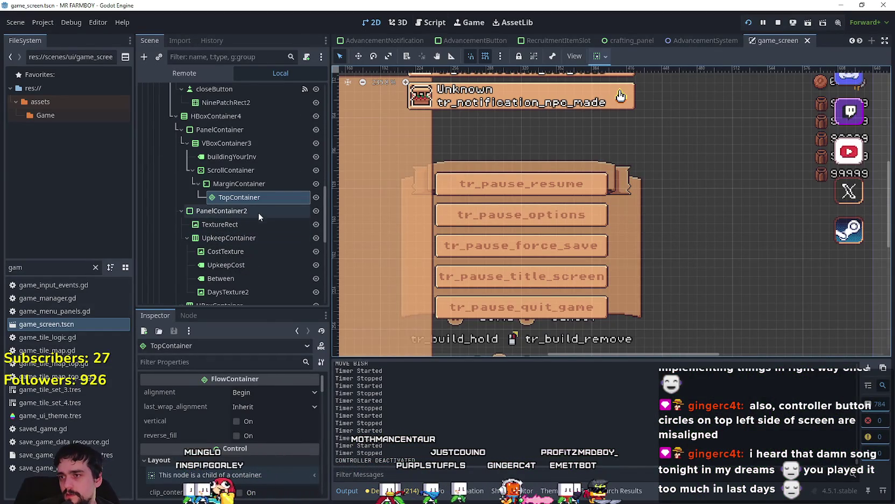
# - Set the ScrollContainer's custom minimum width to 156 px and relaunch the game with F5
pyautogui.scroll(-2, 268, 455)
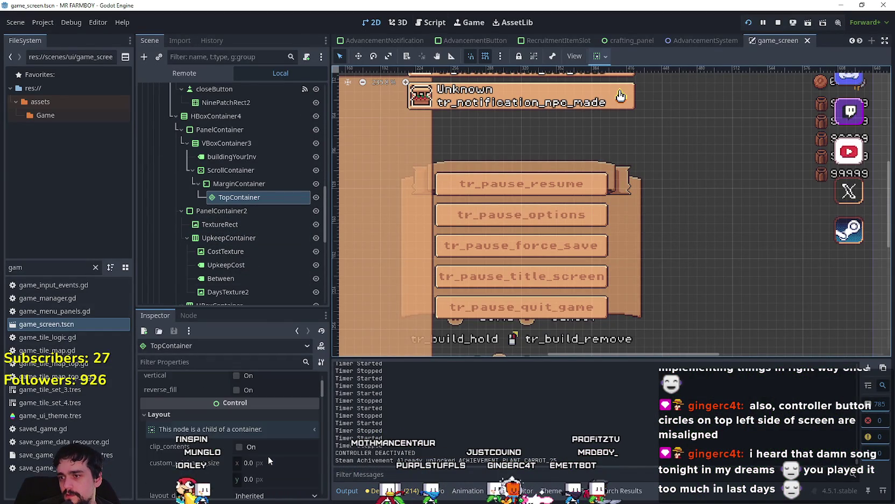
pyautogui.click(242, 170)
pyautogui.scroll(-3, 249, 431)
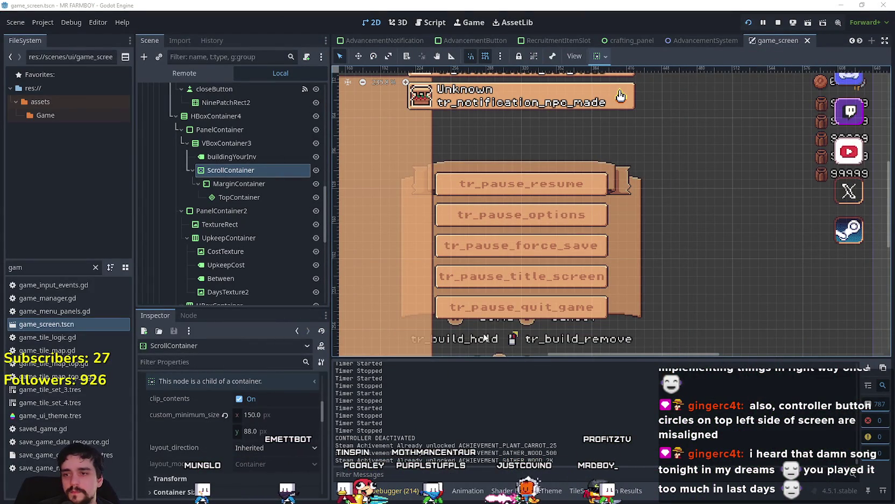
pyautogui.moveTo(251, 414); pyautogui.dragTo(252, 418)
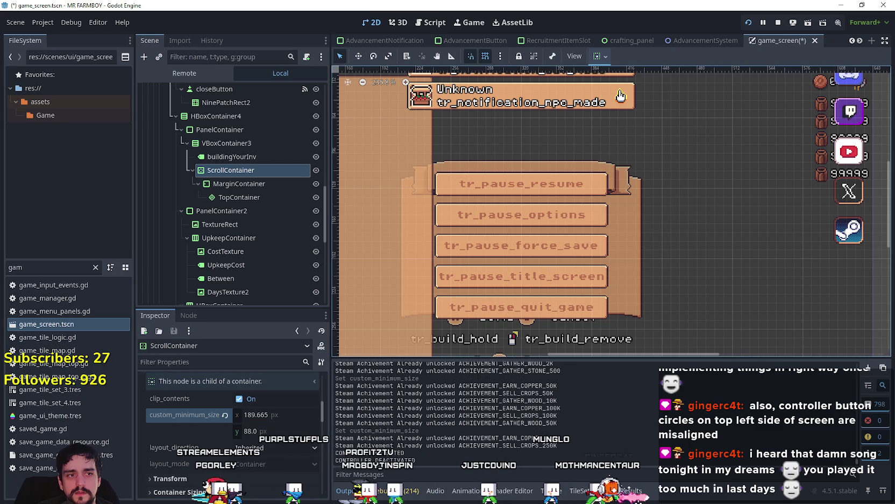
pyautogui.moveTo(274, 419); pyautogui.dragTo(266, 419)
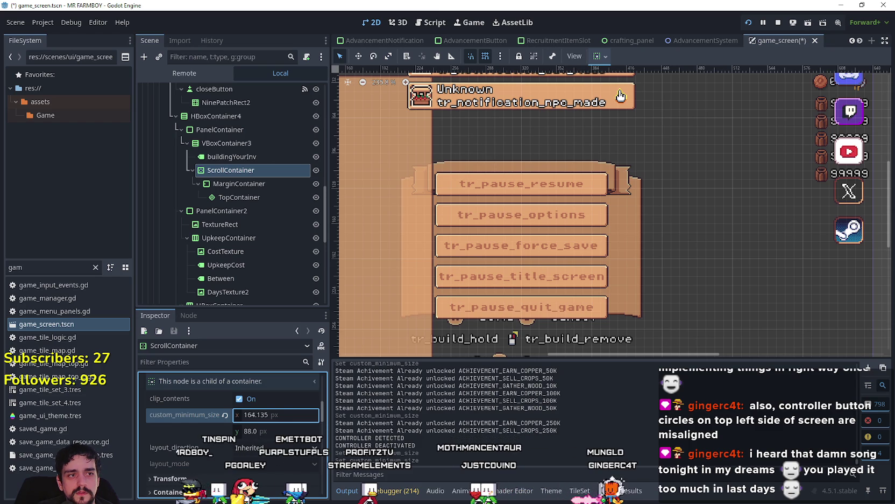
pyautogui.moveTo(265, 415); pyautogui.dragTo(270, 419)
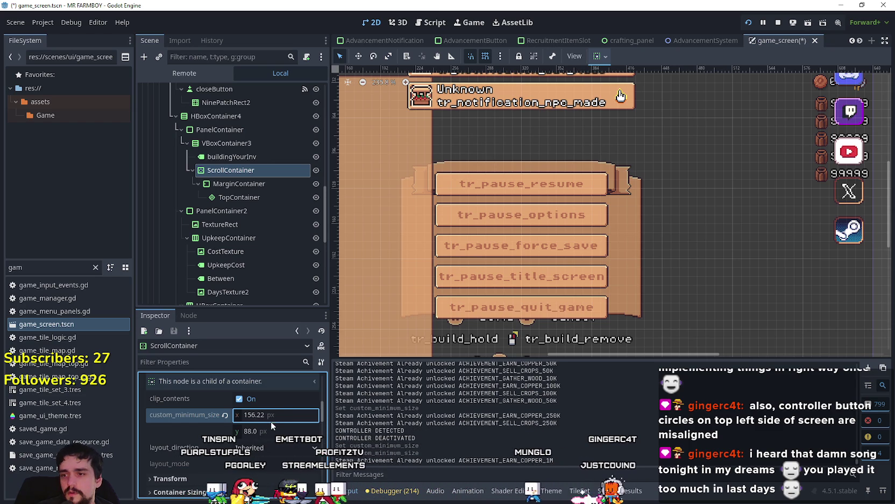
pyautogui.write('156')
pyautogui.press('Return')
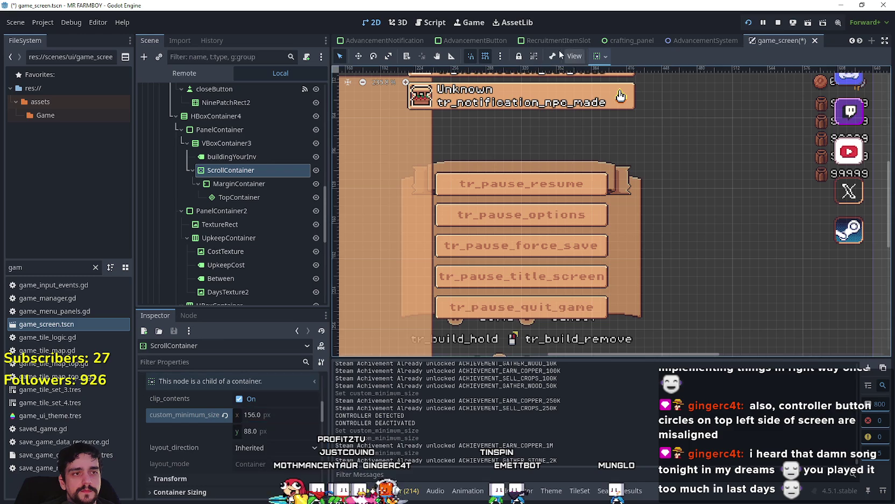
pyautogui.press('F5')
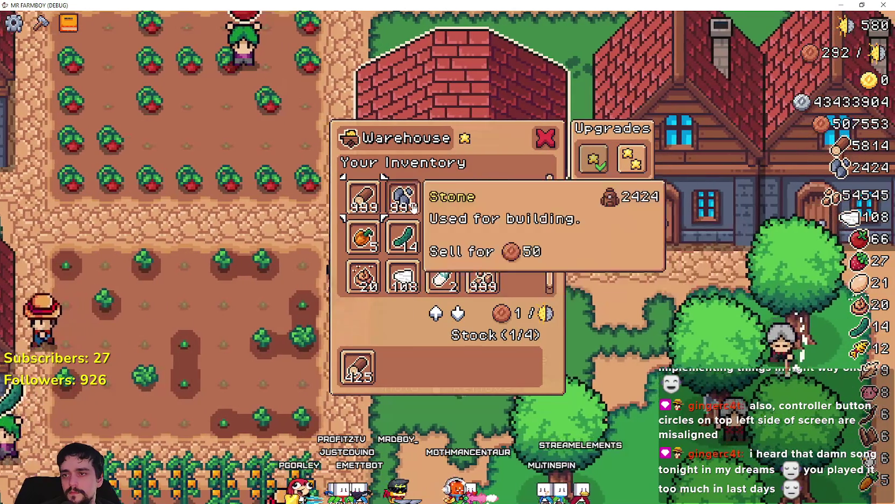
# - Move the stone, wheat and tomatoes into the warehouse stock, then return to the editor
pyautogui.click(403, 197)
pyautogui.click(443, 197)
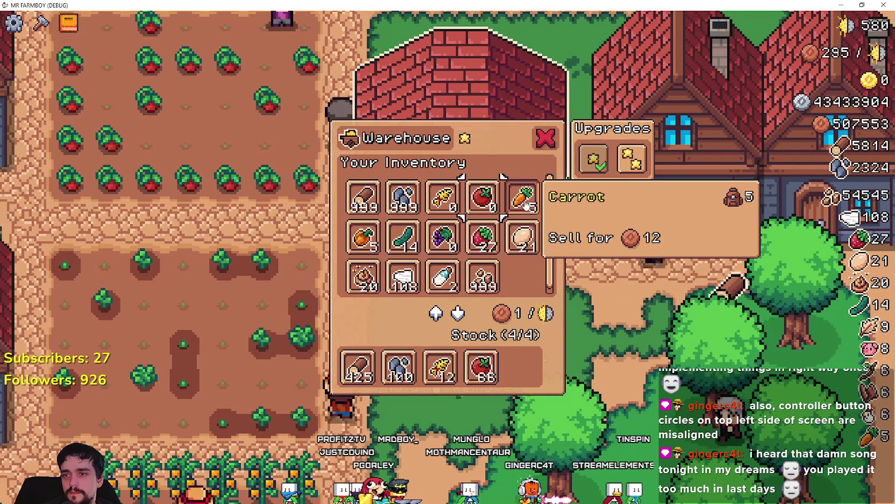
pyautogui.click(483, 197)
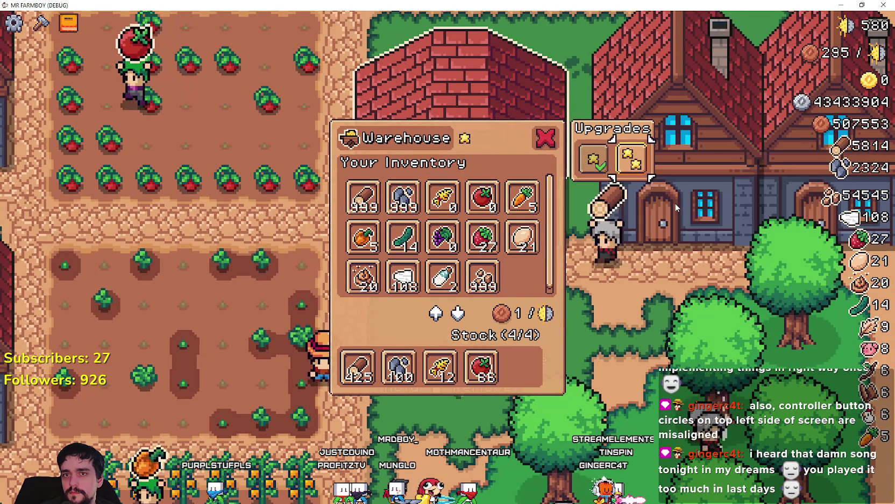
pyautogui.press('F8')
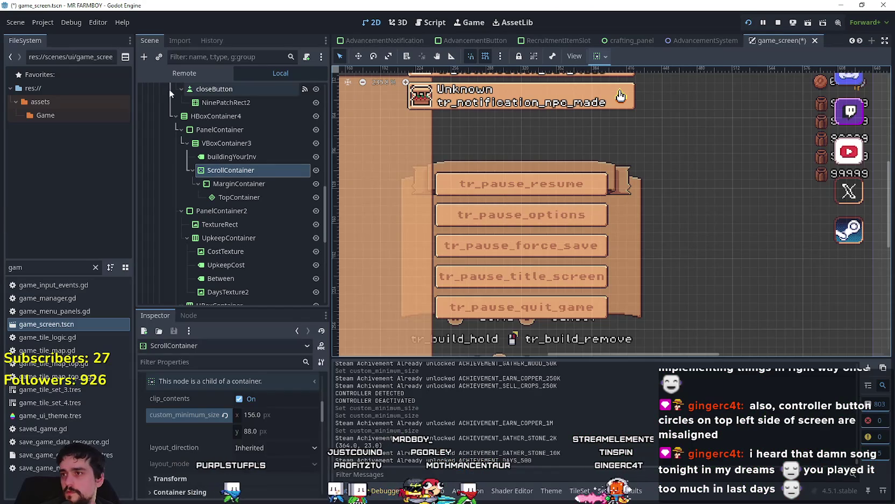
# - Select the live InventoryManager and expand its inventory dictionary of item counts
pyautogui.click(200, 171)
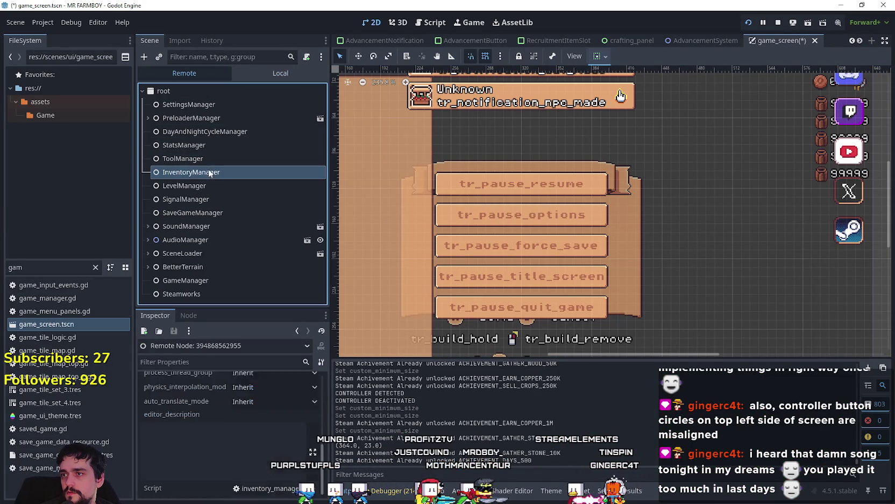
pyautogui.scroll(-5, 263, 396)
pyautogui.click(302, 401)
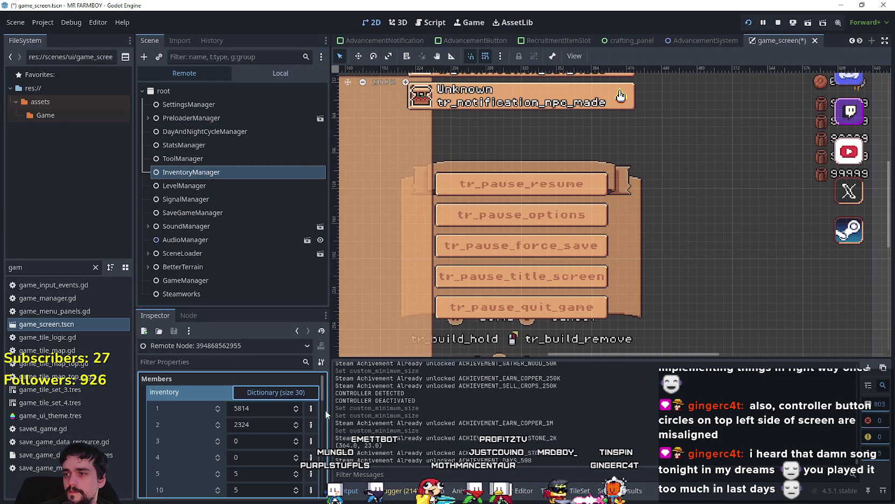
pyautogui.scroll(-2, 317, 407)
pyautogui.scroll(-5, 256, 430)
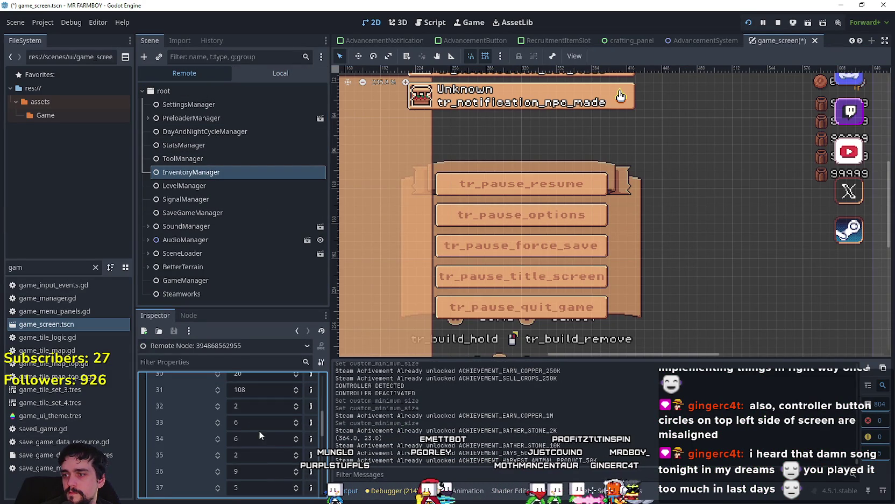
pyautogui.scroll(-6, 282, 454)
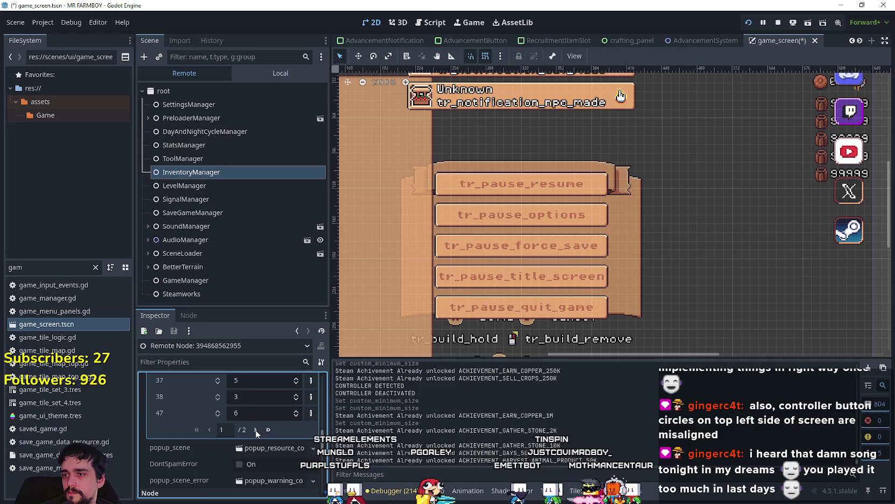
pyautogui.scroll(5, 274, 444)
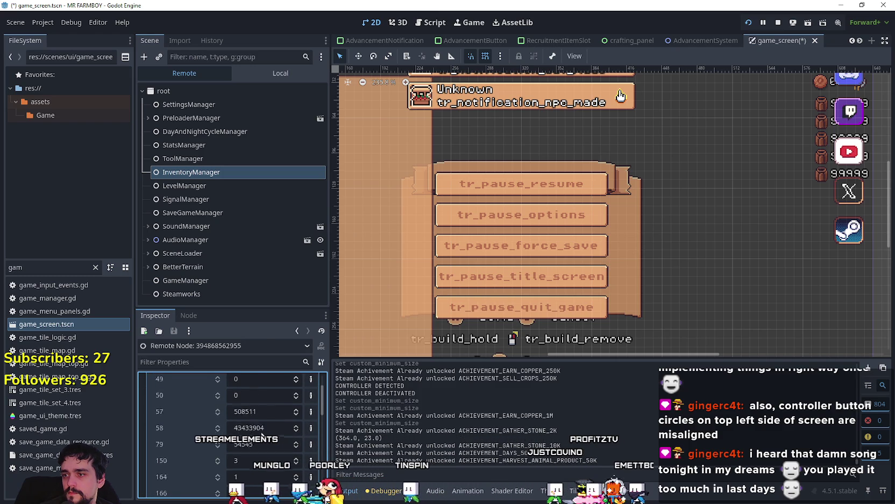
pyautogui.scroll(2, 269, 444)
pyautogui.scroll(-1, 259, 472)
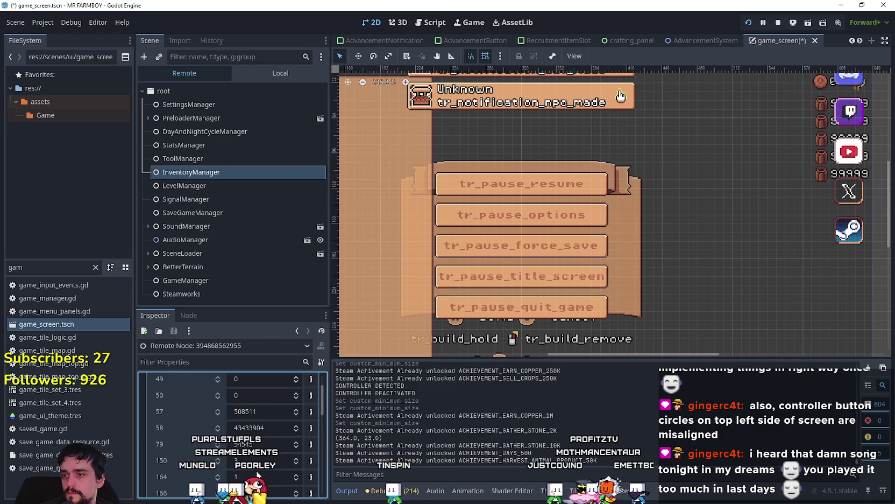
# - Compare the inventory counts with the running game, then select the live DayAndNightCycleManager
pyautogui.hotkey('alt', 'Tab')
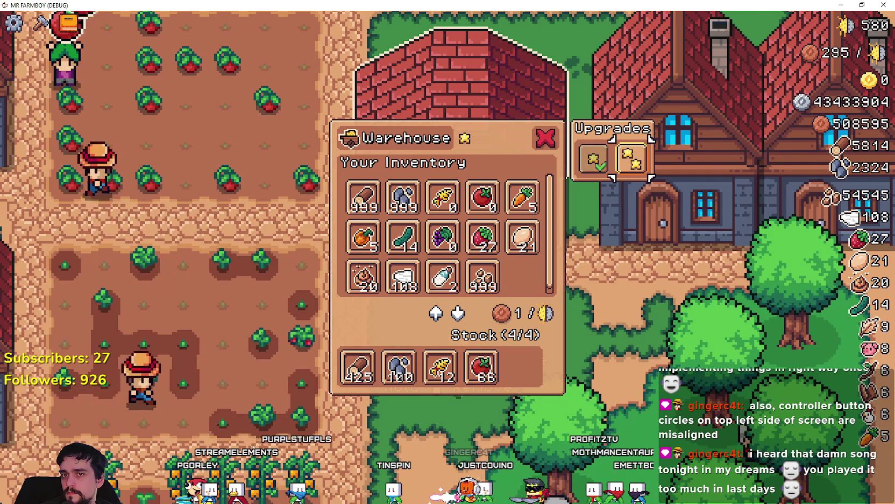
pyautogui.hotkey('alt', 'Tab')
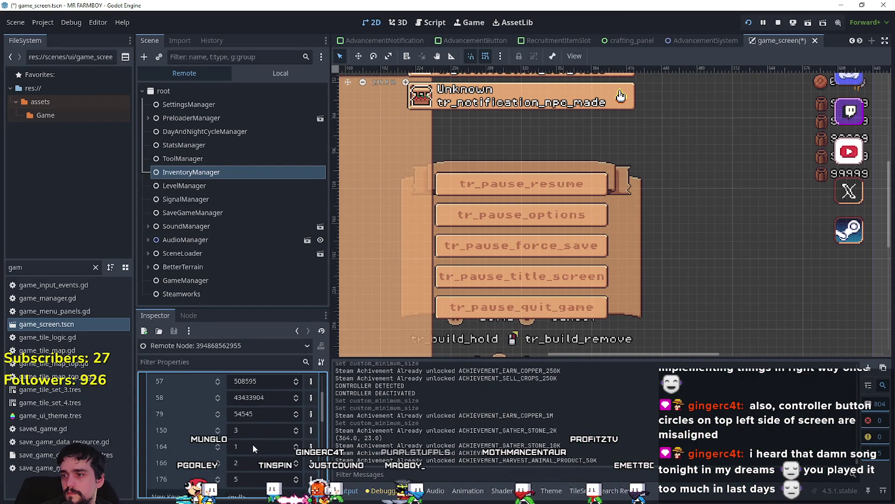
pyautogui.scroll(-3, 253, 444)
pyautogui.scroll(5, 261, 447)
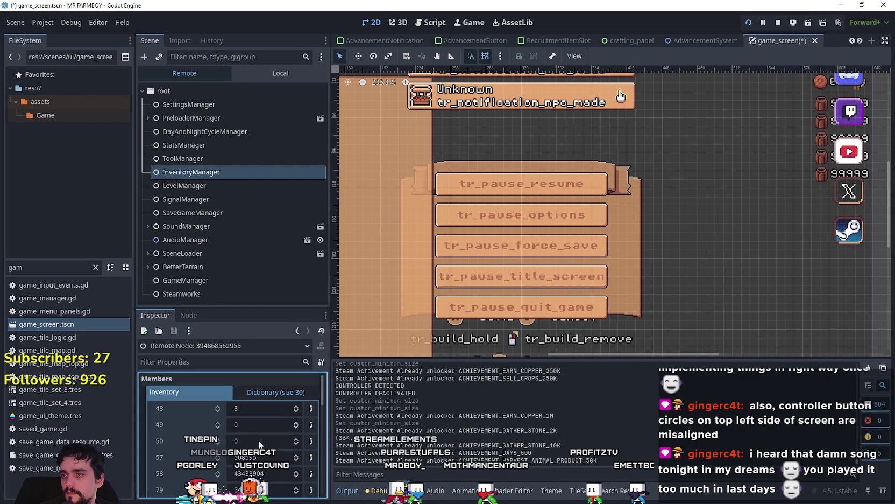
pyautogui.scroll(-5, 275, 426)
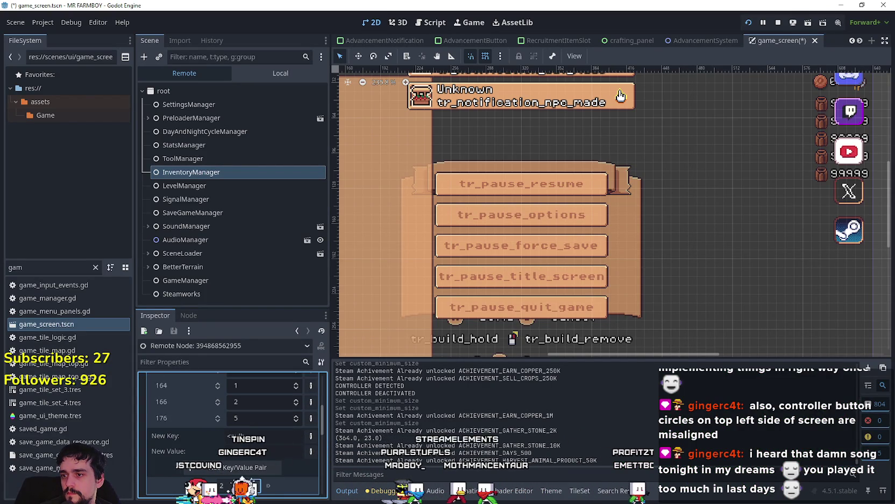
pyautogui.scroll(5, 264, 447)
pyautogui.scroll(-3, 264, 447)
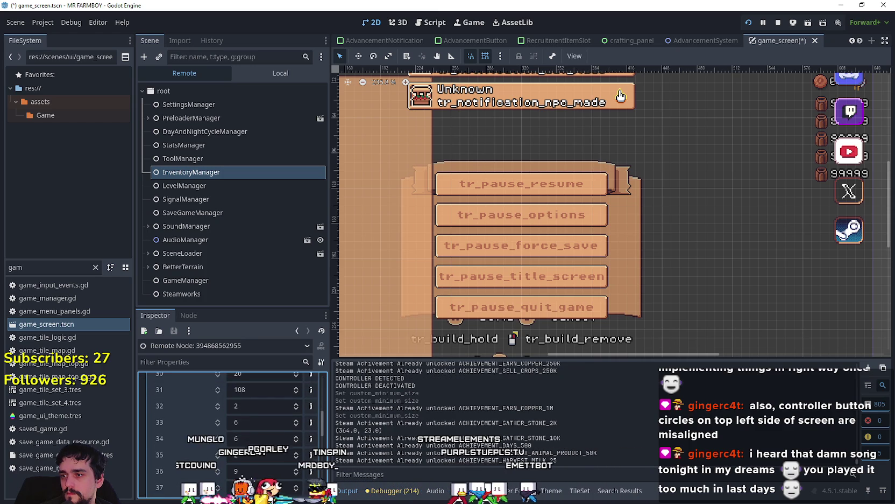
pyautogui.hotkey('alt', 'Tab')
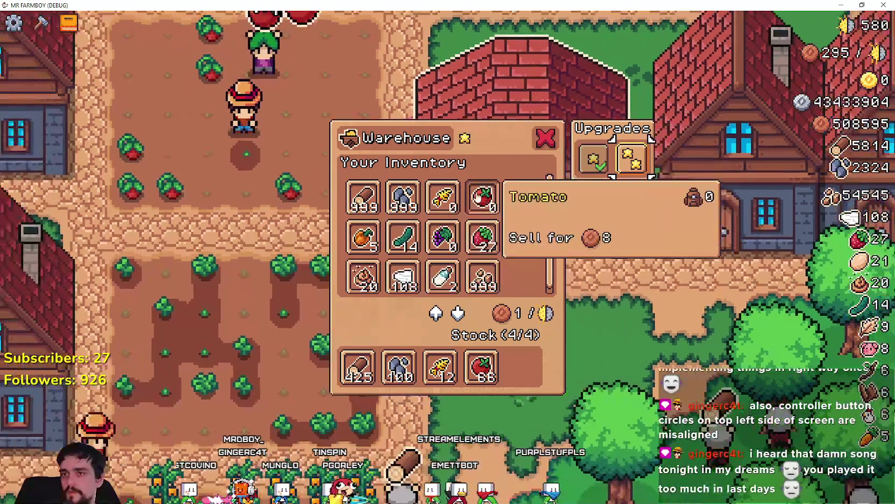
pyautogui.hotkey('alt', 'Tab')
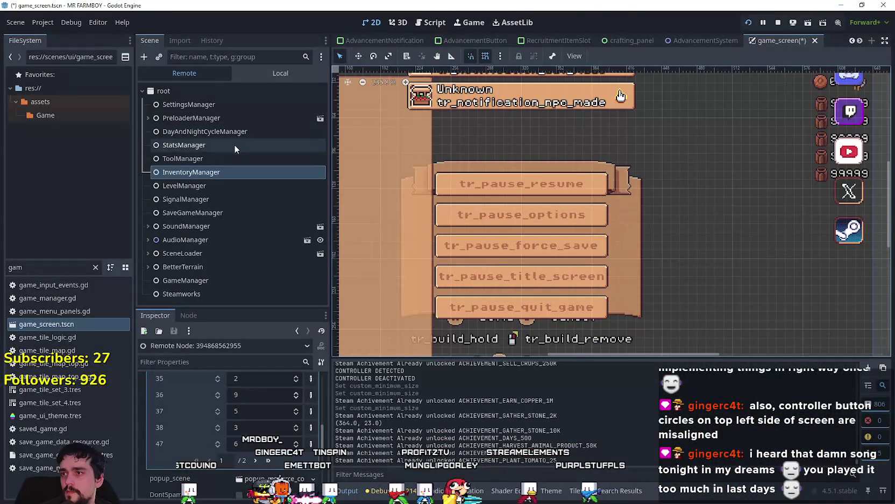
pyautogui.click(187, 131)
# - Speed the live game_speed up to 500.0 and watch its effect in the game
pyautogui.click(264, 393)
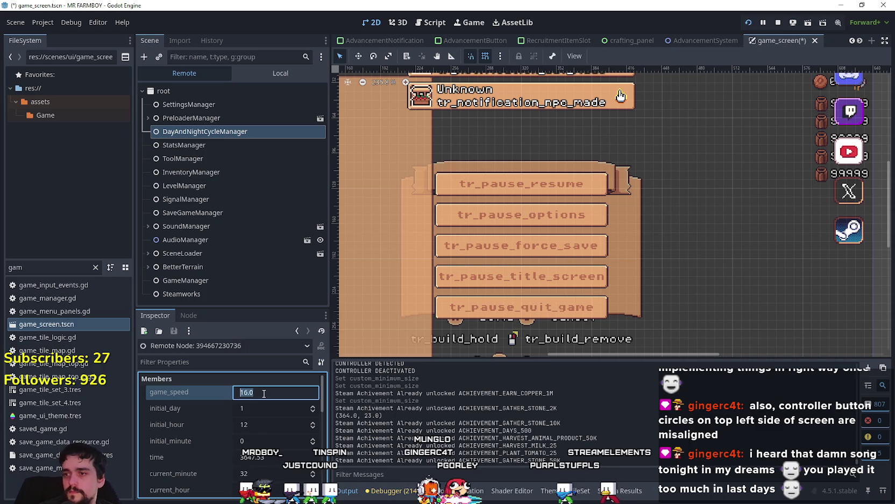
pyautogui.hotkey('alt', 'Tab')
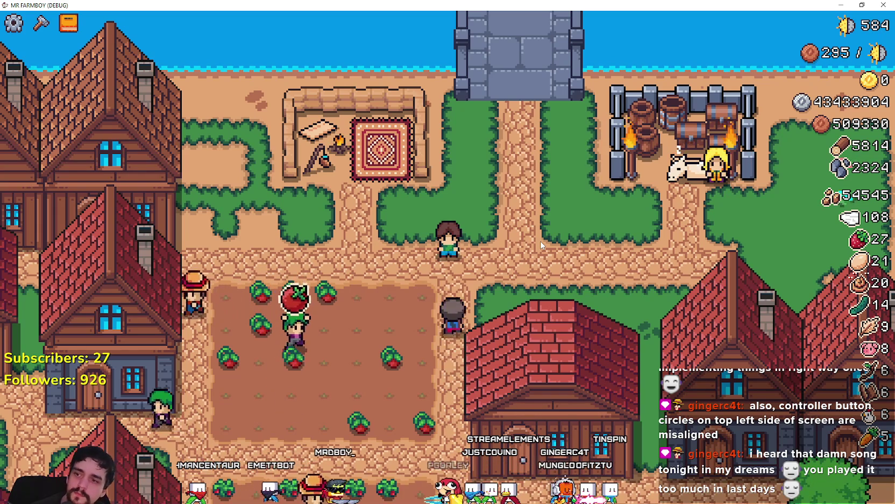
pyautogui.press('Escape')
# - Restore game_speed to 16.0 and resume the paused game
pyautogui.hotkey('alt', 'Tab')
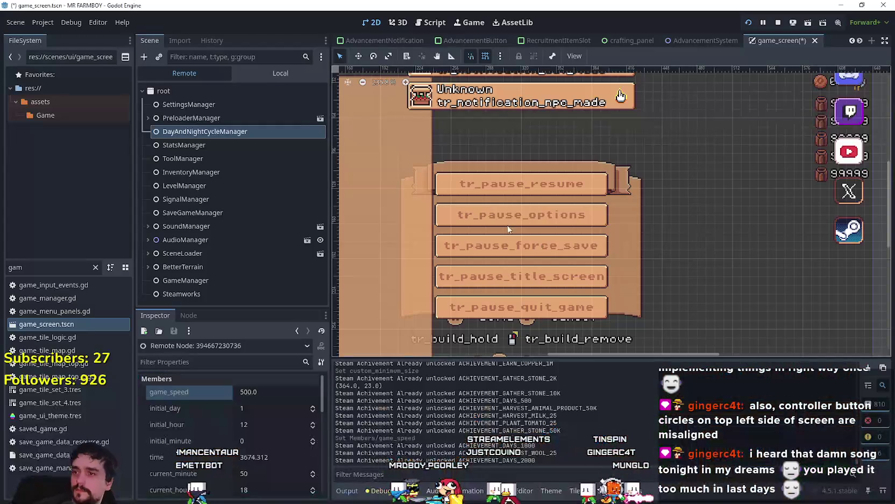
pyautogui.click(287, 396)
pyautogui.write('16')
pyautogui.press('Return')
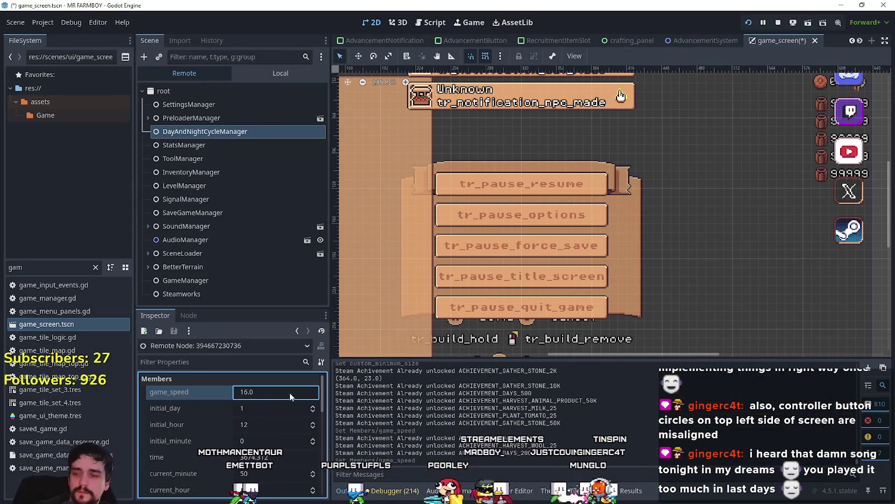
pyautogui.click(286, 73)
pyautogui.hotkey('alt', 'Tab')
pyautogui.click(485, 177)
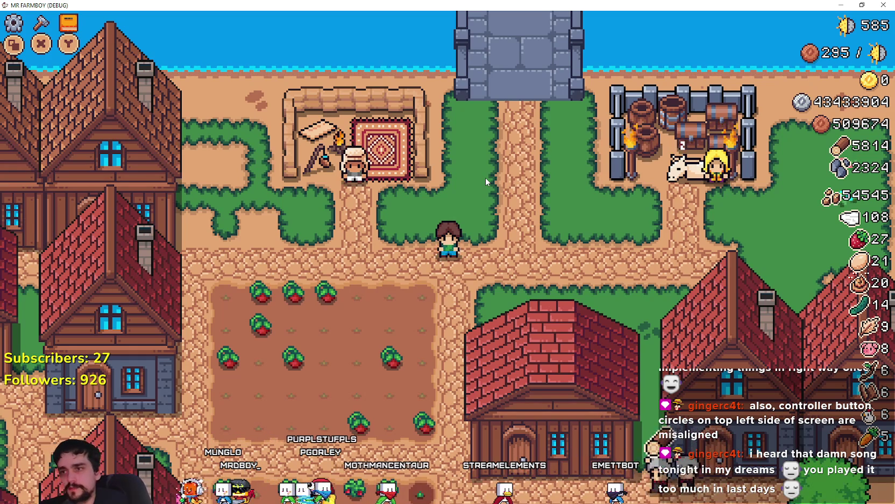
# - Walk to the Merchant Seller and buy Gold Coins with silver
pyautogui.press('a')
pyautogui.press('w')
pyautogui.press('e')
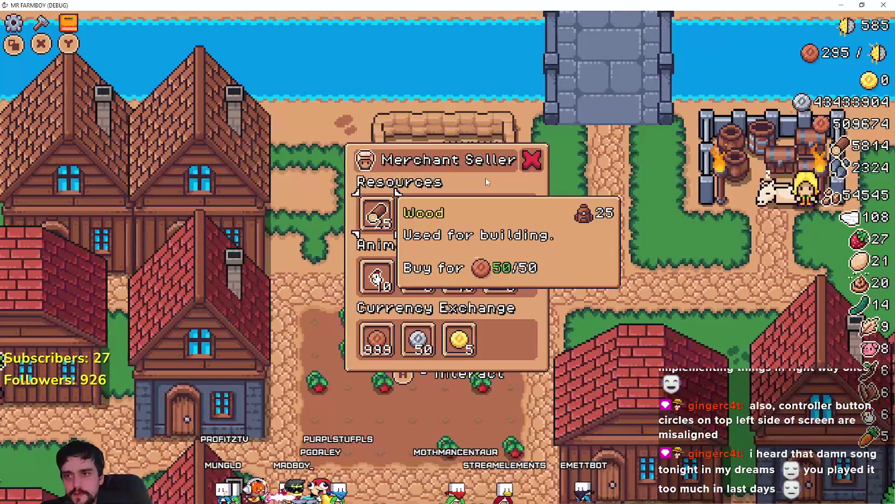
pyautogui.press('s')
pyautogui.press('s')
pyautogui.press('d')
pyautogui.press('d')
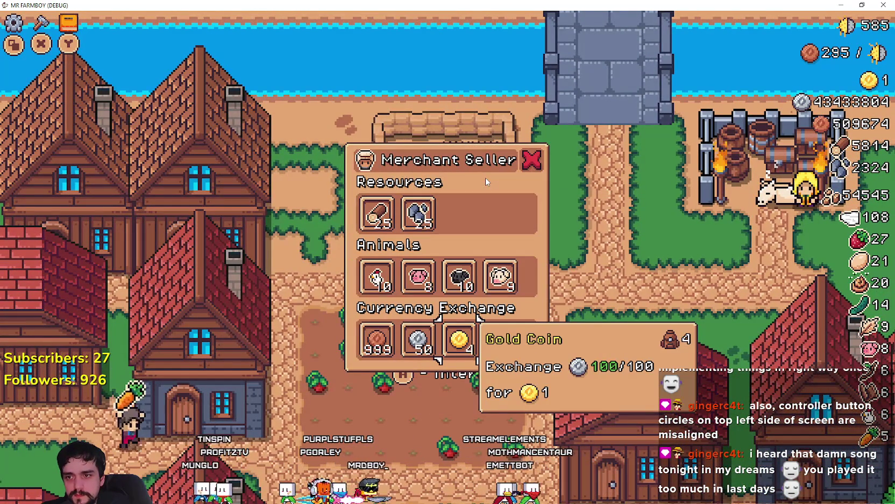
pyautogui.press('e')
pyautogui.press('e')
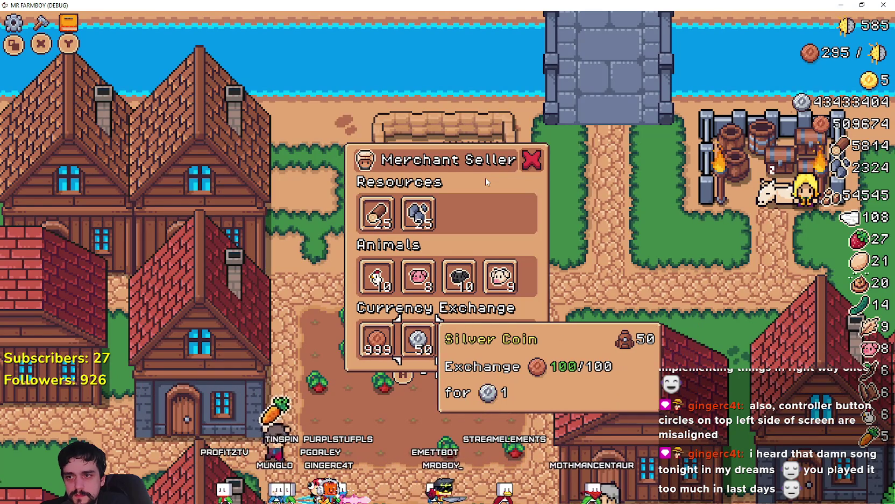
pyautogui.press('Escape')
# - Walk to the warehouse, open the Warehouse inventory panel and browse its scrolling grid
pyautogui.press('s')
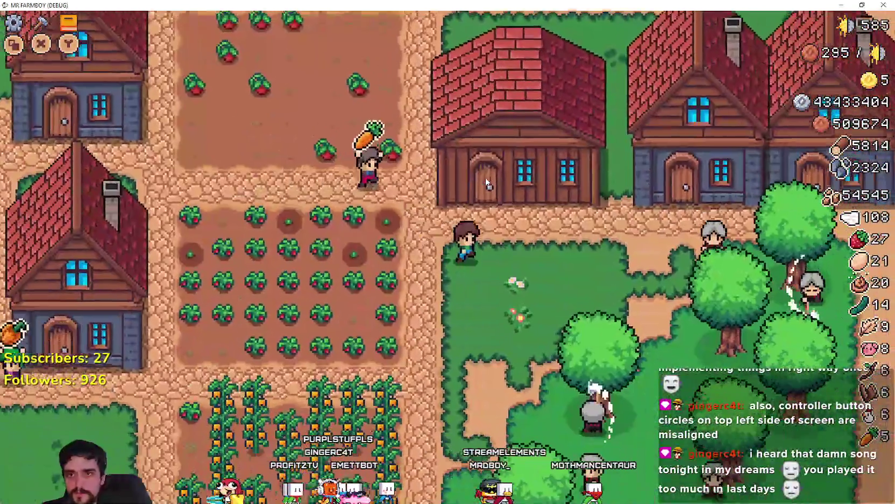
pyautogui.press('w')
pyautogui.press('d')
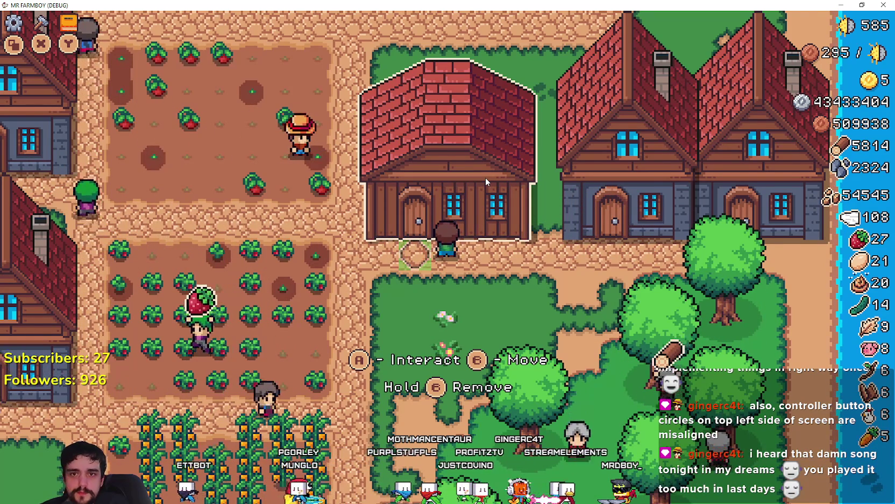
pyautogui.press('Right')
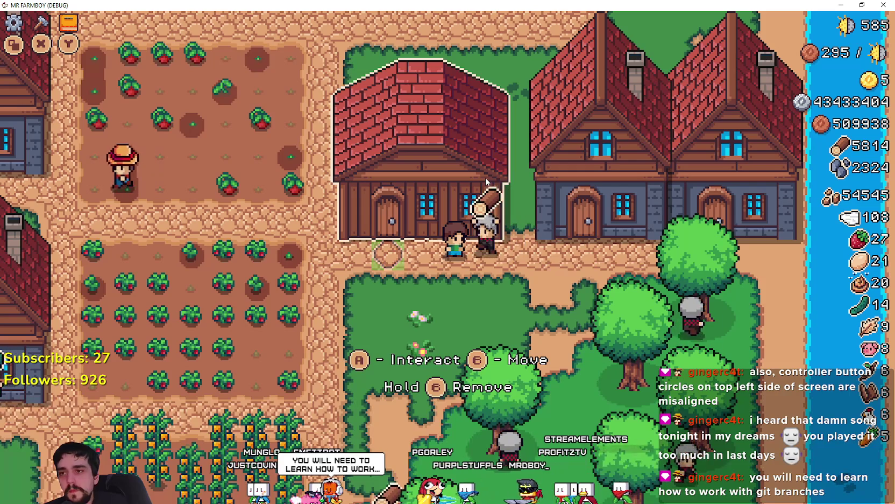
pyautogui.click(485, 179)
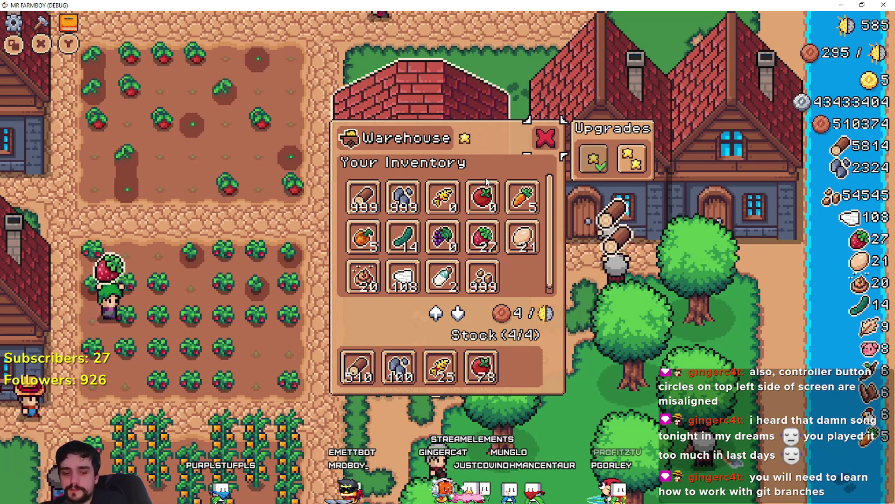
pyautogui.hotkey('alt', 'Tab')
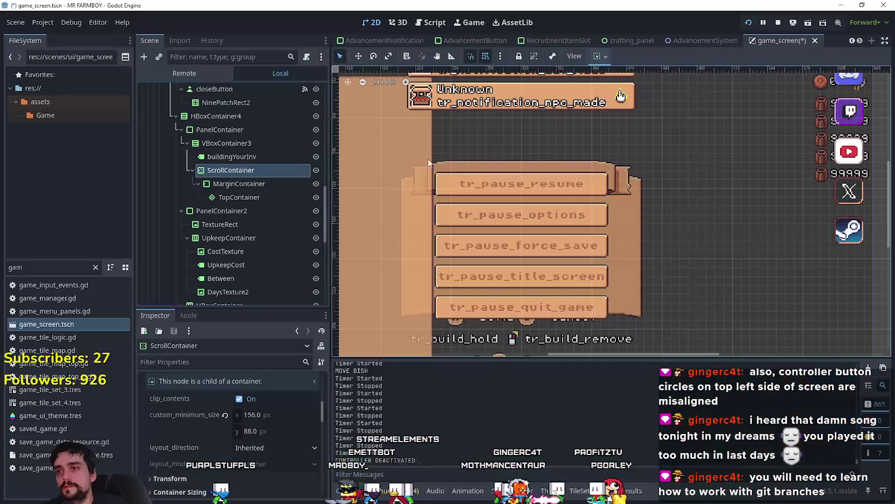
# - Inspect the closeButton node and expand its Ordering properties
pyautogui.scroll(1, 181, 188)
pyautogui.click(266, 117)
pyautogui.scroll(-3, 233, 475)
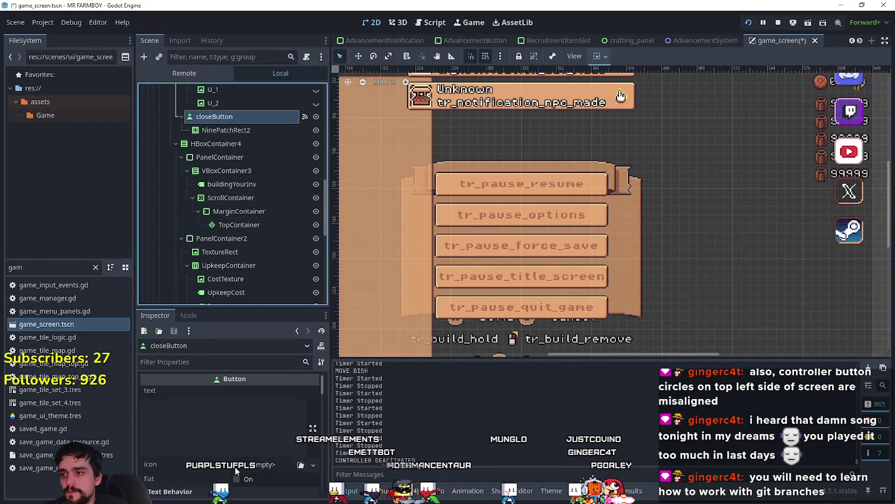
pyautogui.scroll(-6, 245, 442)
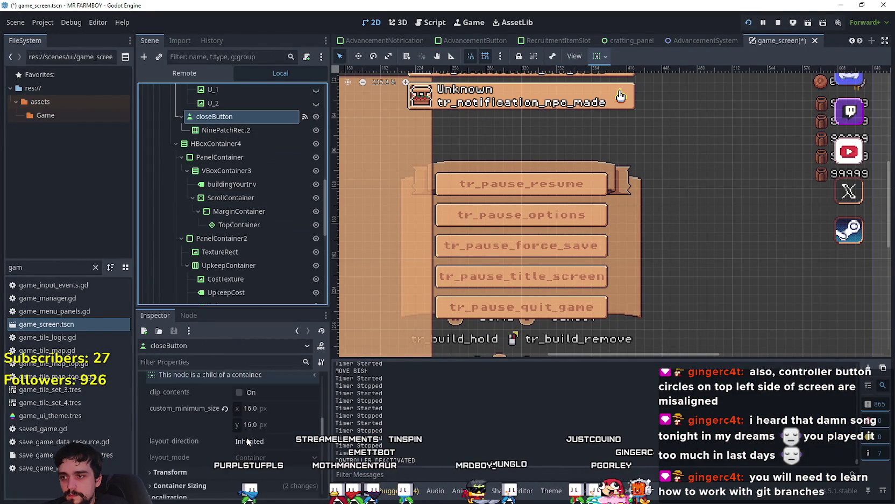
pyautogui.scroll(-3, 239, 441)
pyautogui.scroll(-5, 232, 430)
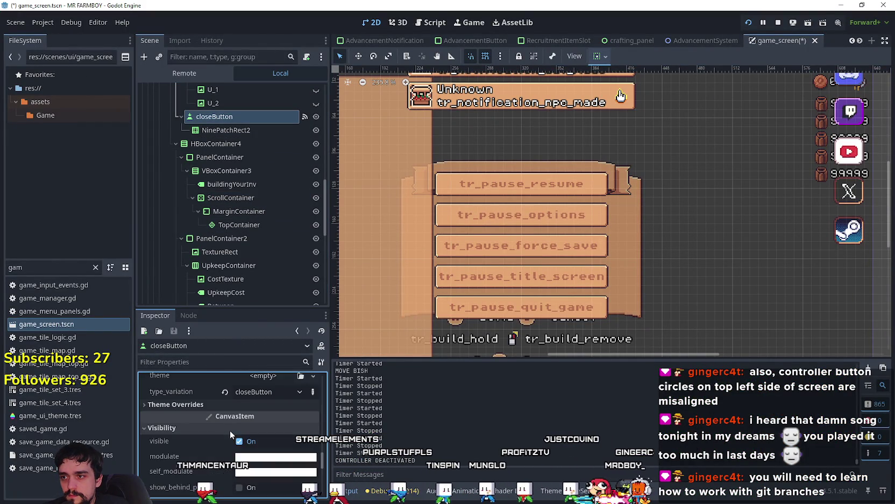
pyautogui.scroll(-5, 229, 429)
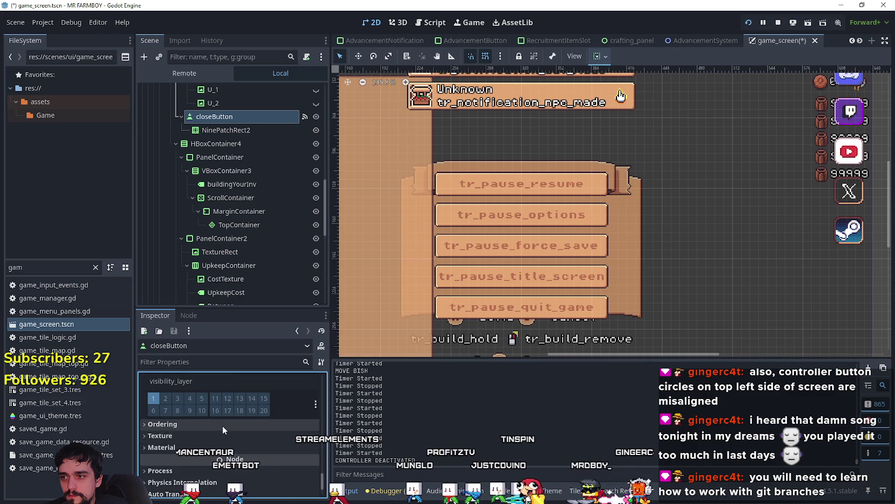
pyautogui.click(223, 426)
# - In the game, arrow through the Warehouse grid and Stock row checking Carrot, Wool and Stone tooltips
pyautogui.press('F5')
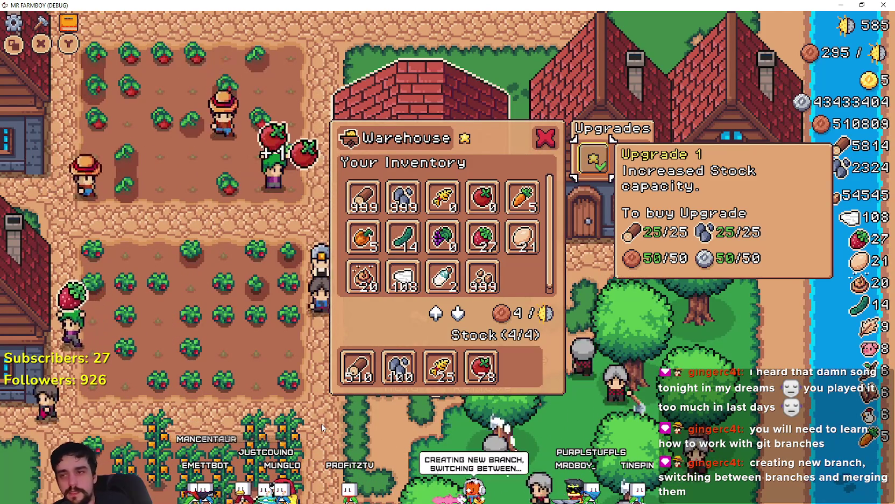
pyautogui.press('Left')
pyautogui.press('Left')
pyautogui.press('Left')
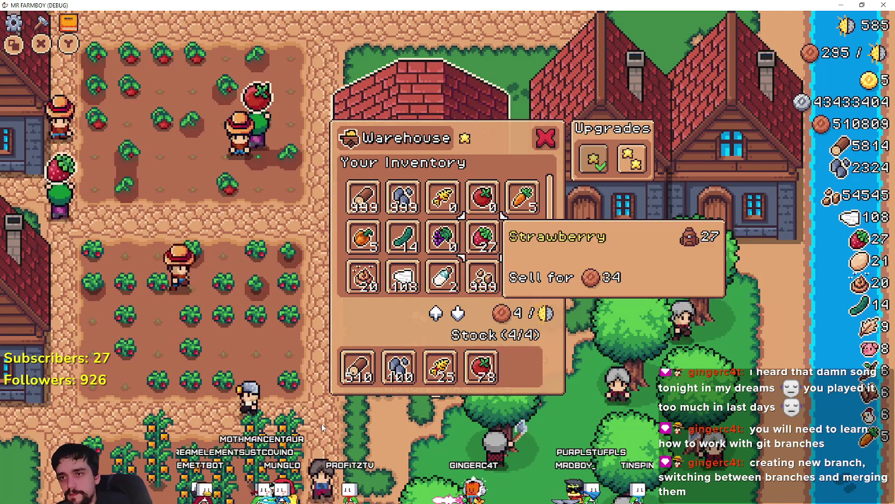
pyautogui.press('Up')
pyautogui.press('Right')
pyautogui.press('Right')
pyautogui.press('Right')
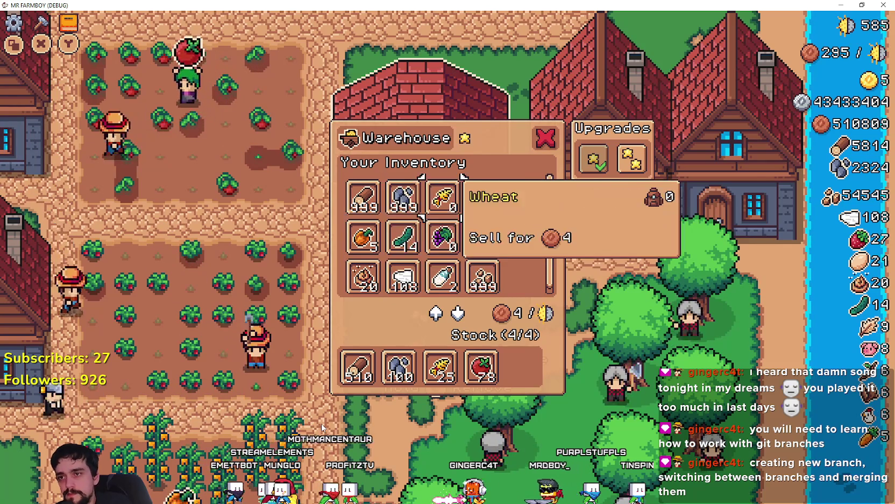
pyautogui.press('Down')
pyautogui.press('Down')
pyautogui.press('Left')
pyautogui.press('Left')
pyautogui.press('Down')
pyautogui.press('Up')
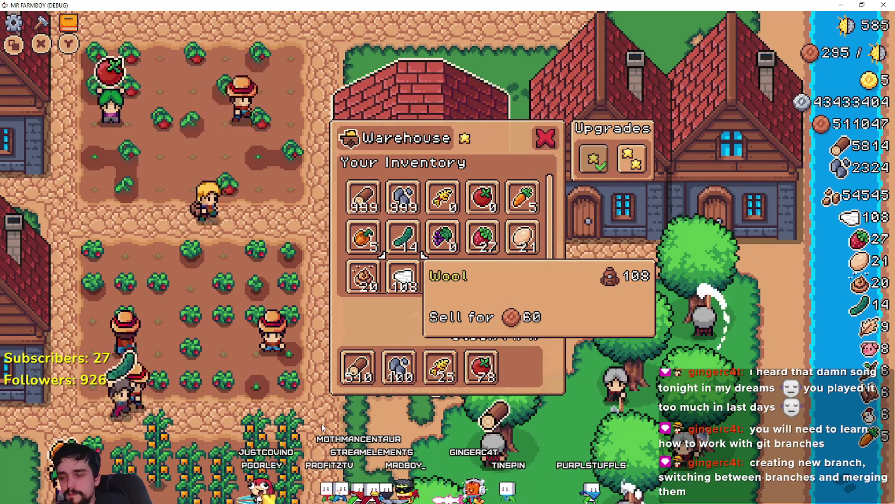
pyautogui.press('Down')
pyautogui.press('Left')
pyautogui.press('Up')
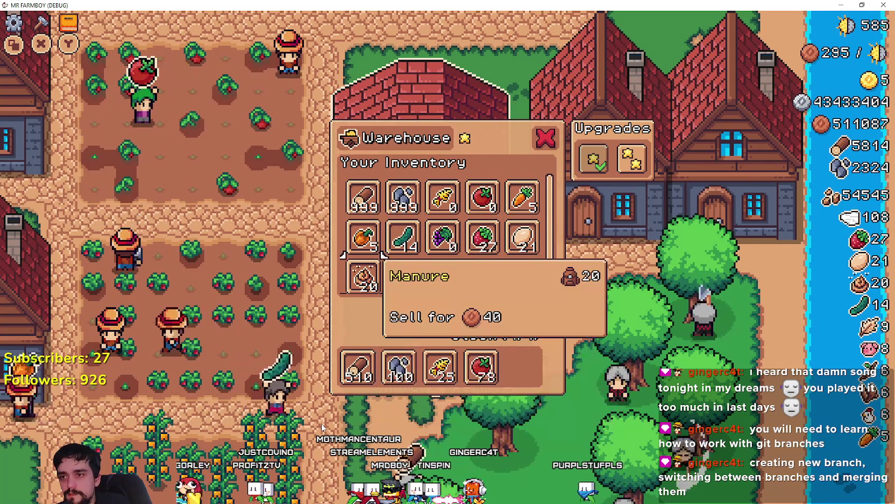
pyautogui.press('Up')
pyautogui.press('Up')
pyautogui.press('Up')
pyautogui.press('Down')
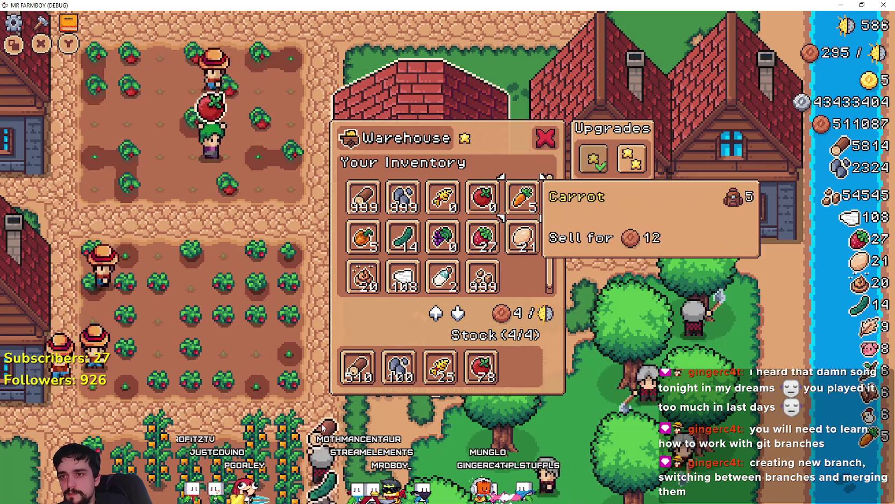
pyautogui.press('Down')
pyautogui.press('Down')
pyautogui.press('Up')
pyautogui.press('Up')
pyautogui.press('Down')
pyautogui.press('Down')
pyautogui.press('Up')
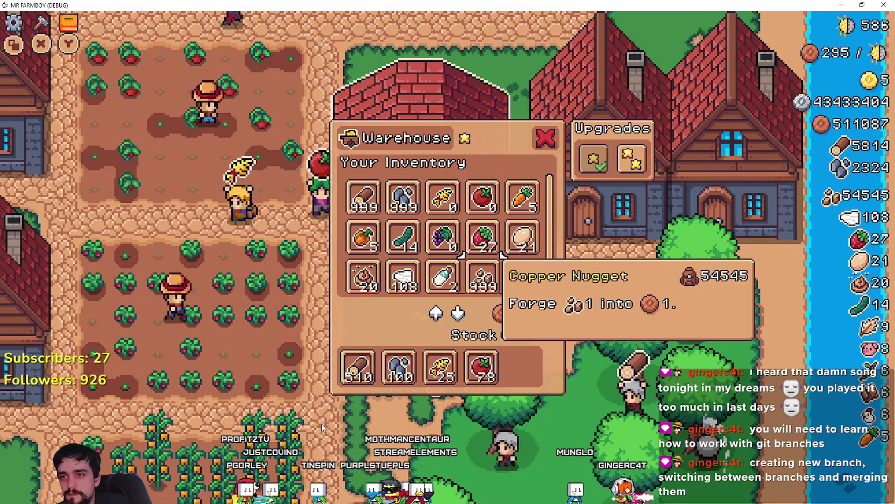
pyautogui.press('Up')
# - Check Upgrade 1's cost and more item tooltips, ending on Stone selling for 50
pyautogui.press('Right')
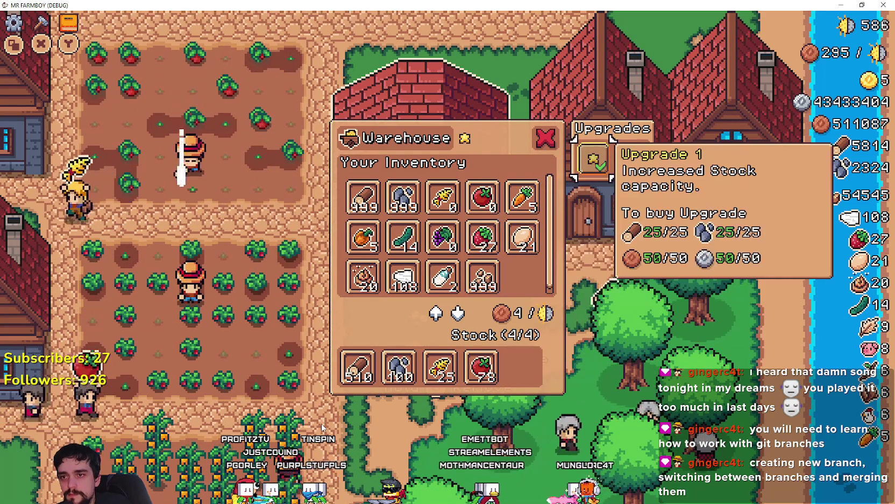
pyautogui.press('Left')
pyautogui.press('Left')
pyautogui.press('Down')
pyautogui.press('Down')
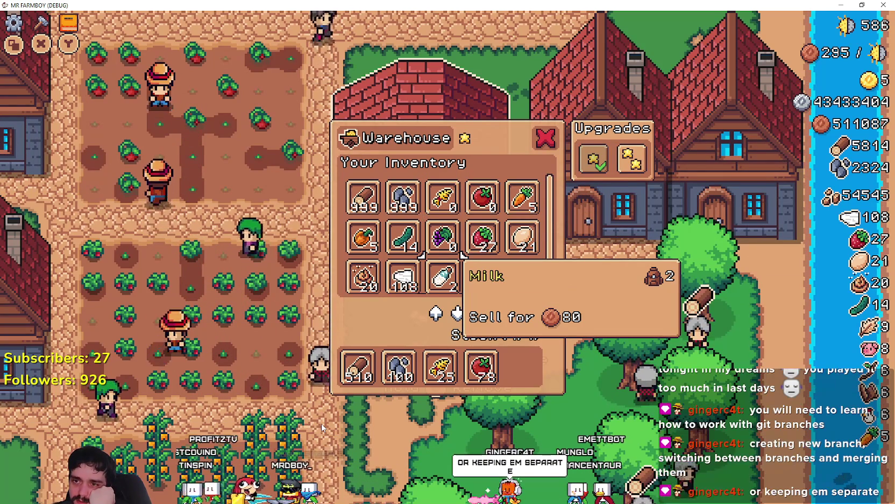
pyautogui.press('Down')
pyautogui.press('Up')
pyautogui.press('Up')
pyautogui.press('Right')
pyautogui.press('Right')
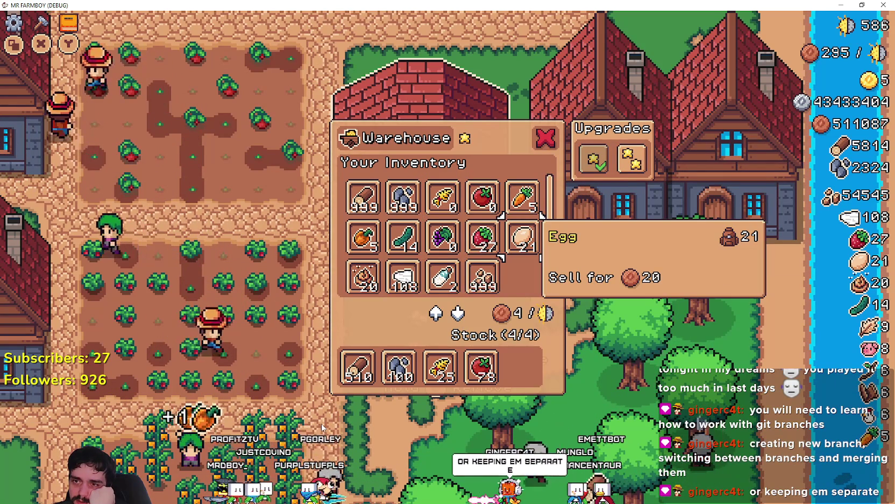
pyautogui.press('Left')
pyautogui.press('Down')
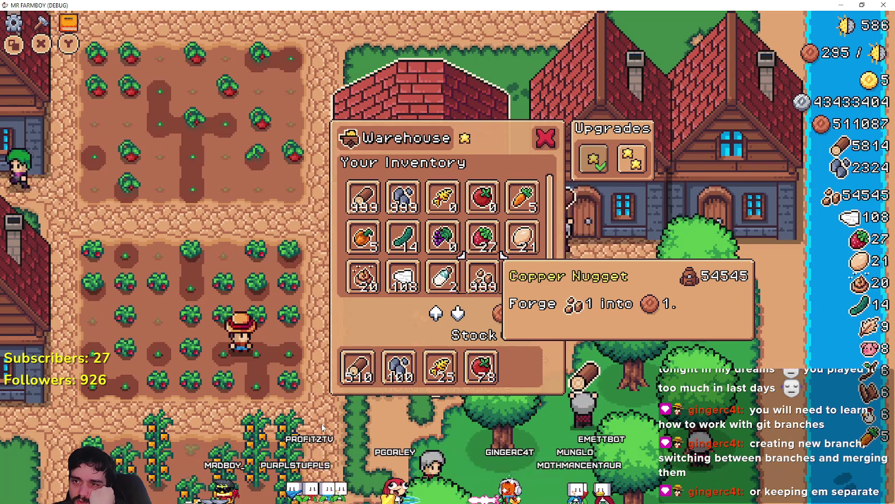
pyautogui.press('Up')
pyautogui.press('Up')
pyautogui.press('Up')
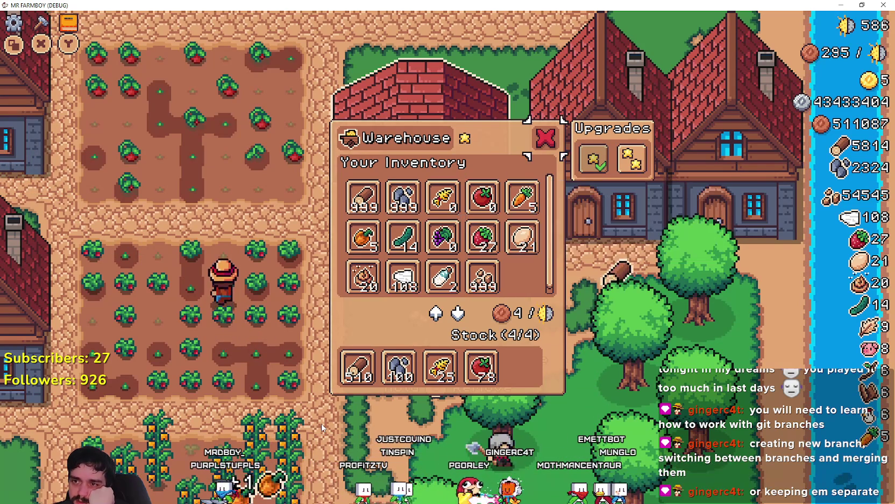
pyautogui.press('Right')
pyautogui.press('Down')
pyautogui.press('Down')
pyautogui.press('Down')
pyautogui.press('Left')
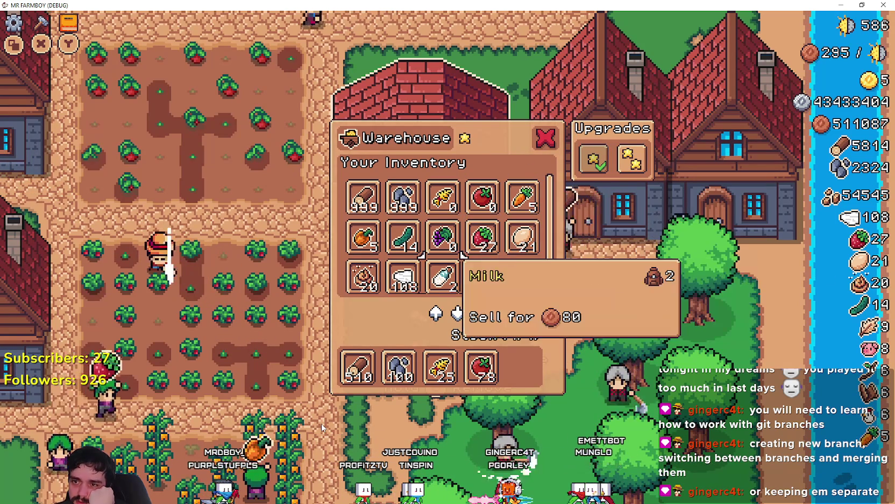
pyautogui.press('Left')
pyautogui.press('Up')
pyautogui.press('Down')
pyautogui.press('Down')
pyautogui.press('Up')
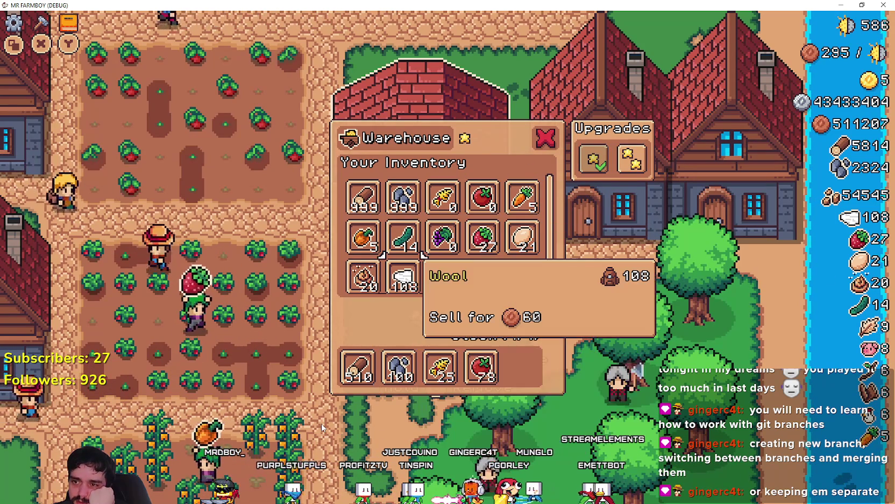
pyautogui.press('Up')
pyautogui.press('Up')
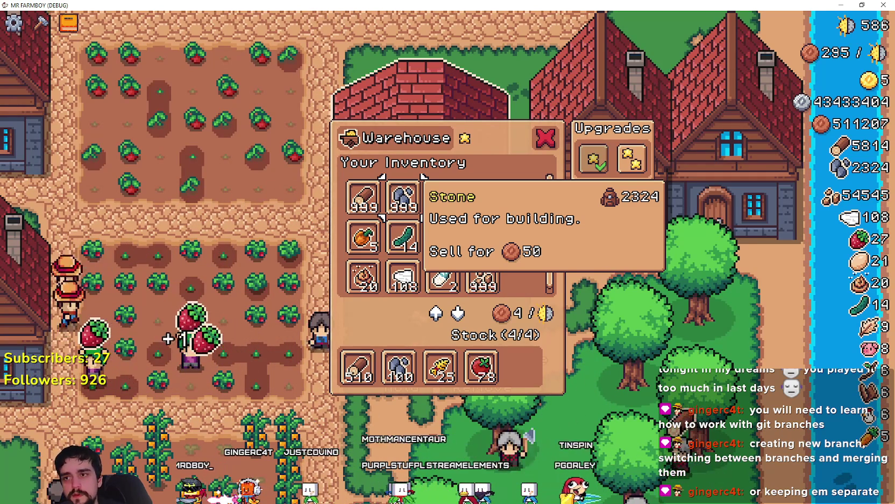
pyautogui.press('F8')
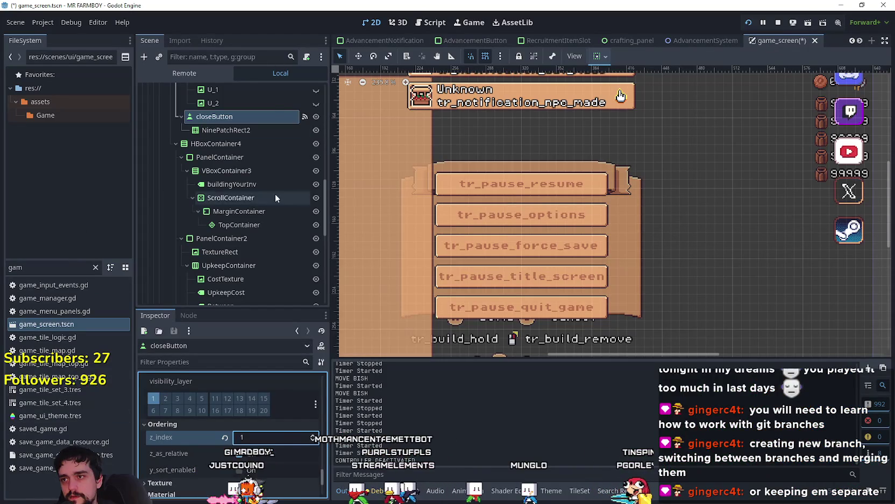
# - Select ScrollContainer and drag its custom_minimum_size y from 88 up to 94
pyautogui.scroll(-2, 275, 193)
pyautogui.click(257, 168)
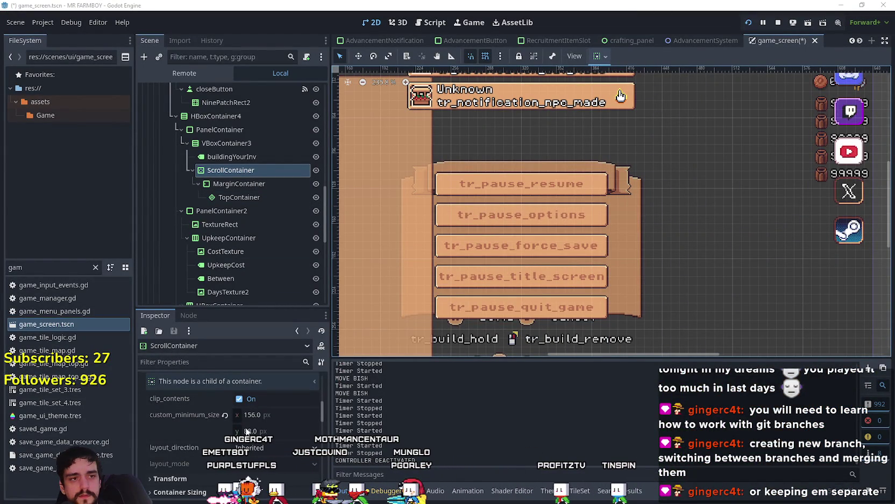
pyautogui.moveTo(246, 431); pyautogui.dragTo(246, 431)
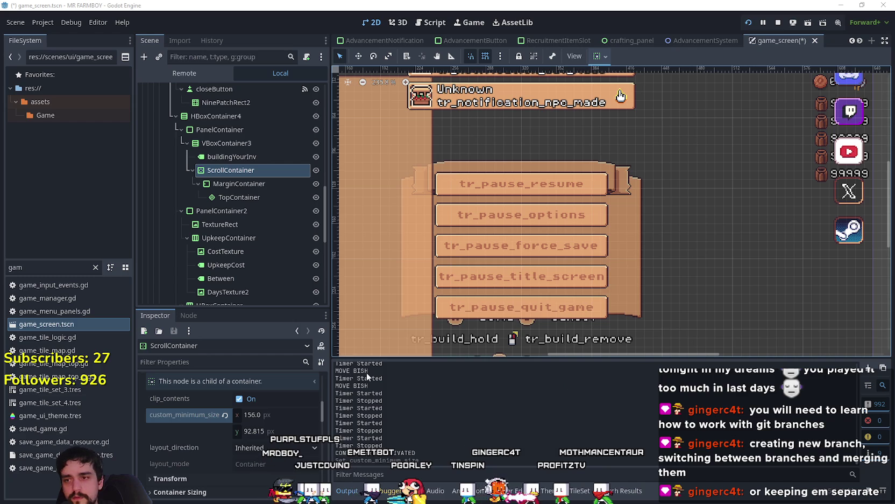
pyautogui.moveTo(255, 433); pyautogui.dragTo(259, 433)
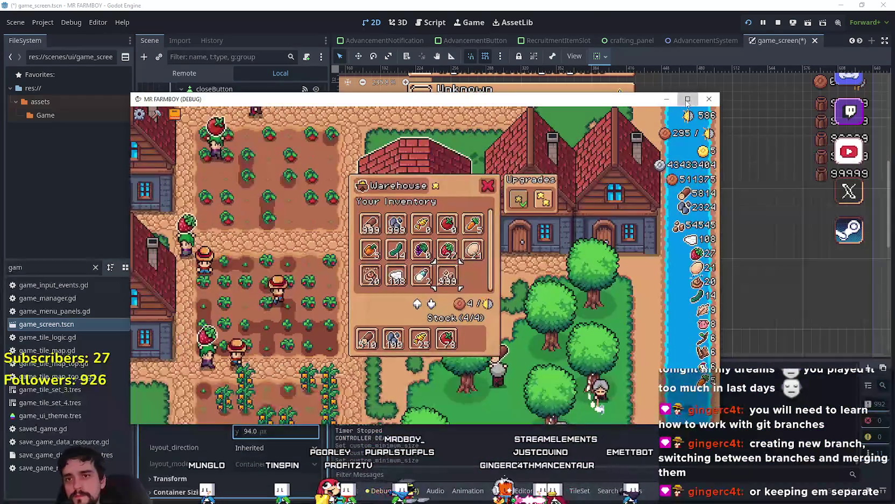
# - Maximise the game window and browse the Warehouse items, checking Upgrade 2's cost
pyautogui.click(687, 99)
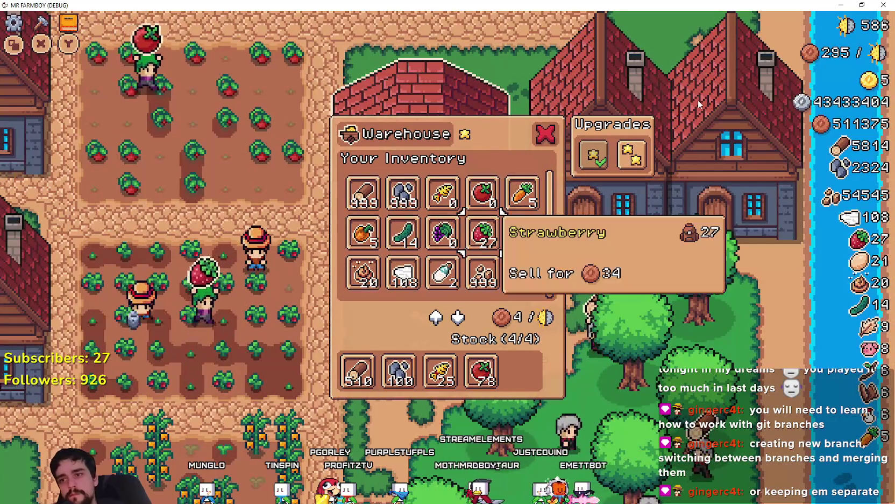
pyautogui.press('Up')
pyautogui.press('Left')
pyautogui.press('Left')
pyautogui.press('Left')
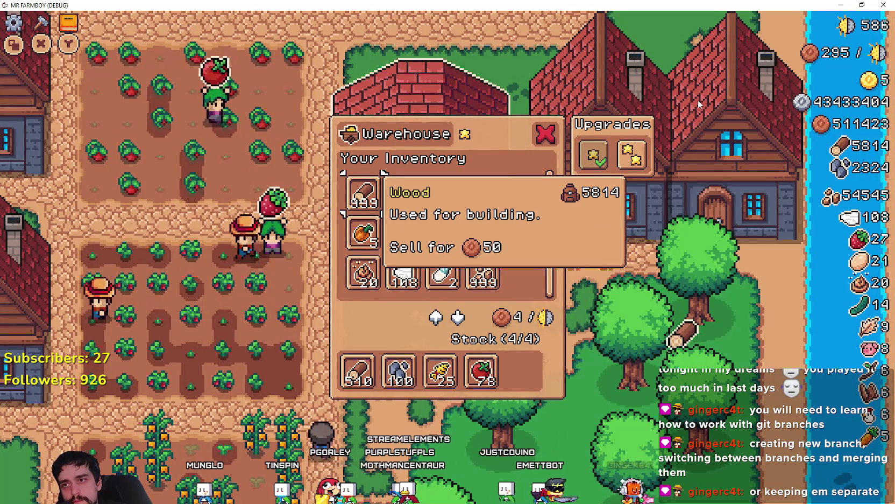
pyautogui.press('Down')
pyautogui.press('Down')
pyautogui.press('Right')
pyautogui.press('Right')
pyautogui.press('Up')
pyautogui.press('Right')
pyautogui.press('Right')
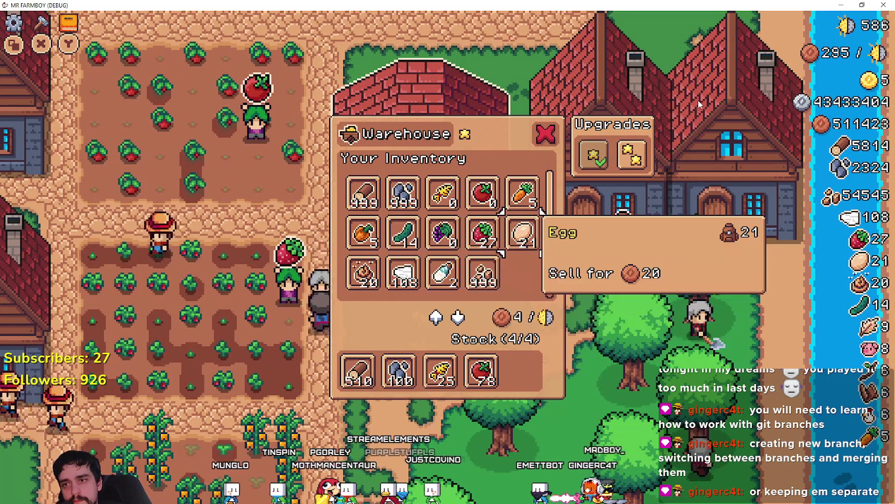
pyautogui.press('Up')
pyautogui.press('Right')
pyautogui.press('Right')
pyautogui.press('Left')
pyautogui.press('Left')
pyautogui.press('Right')
pyautogui.press('Left')
pyautogui.press('Left')
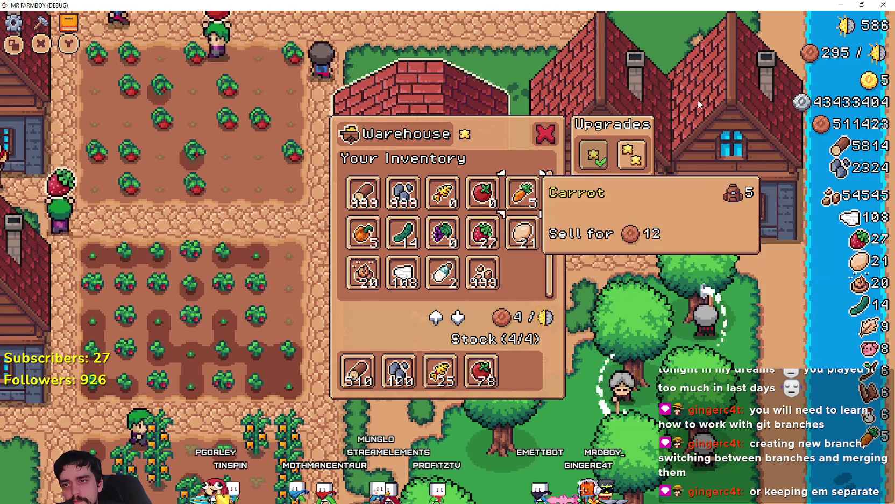
pyautogui.press('Down')
pyautogui.press('Down')
pyautogui.press('Left')
pyautogui.press('Left')
pyautogui.press('Left')
pyautogui.press('Down')
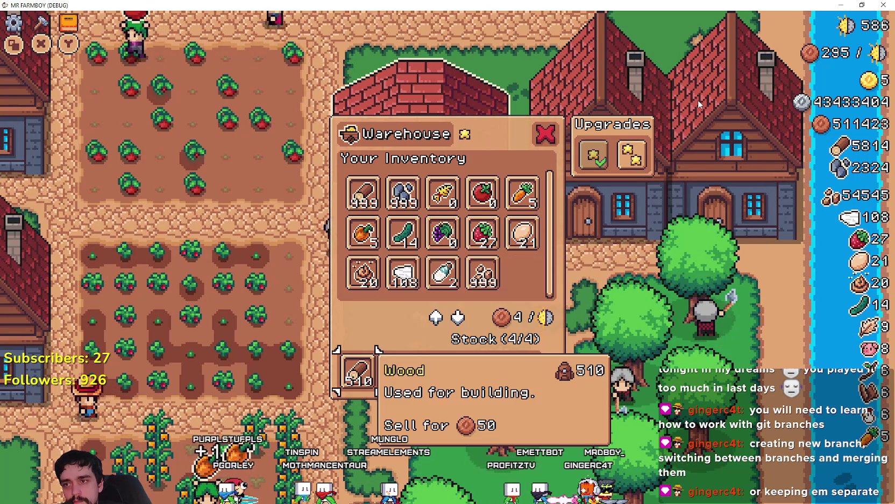
pyautogui.press('Right')
pyautogui.press('Right')
pyautogui.press('Right')
pyautogui.press('Up')
pyautogui.press('Left')
pyautogui.press('Left')
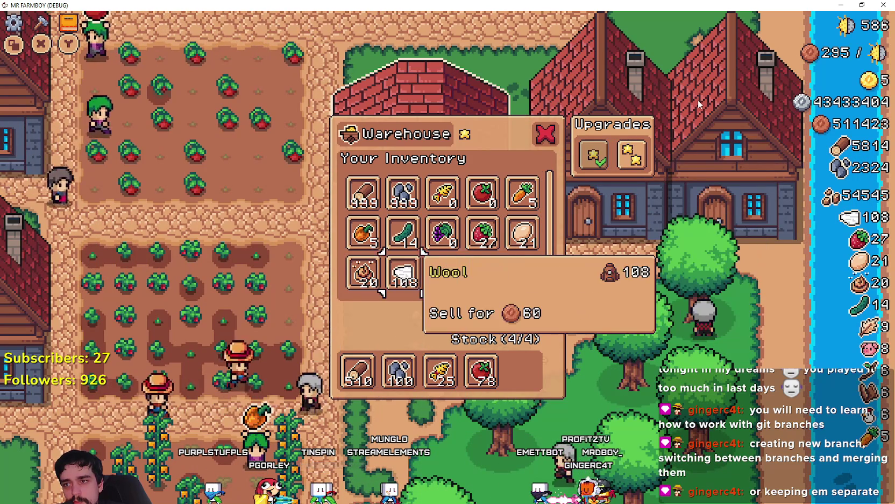
pyautogui.press('Up')
pyautogui.press('Left')
pyautogui.press('Down')
pyautogui.press('Right')
pyautogui.press('Right')
# - Reopen the Warehouse and buy the second warehouse upgrade
pyautogui.press('Escape')
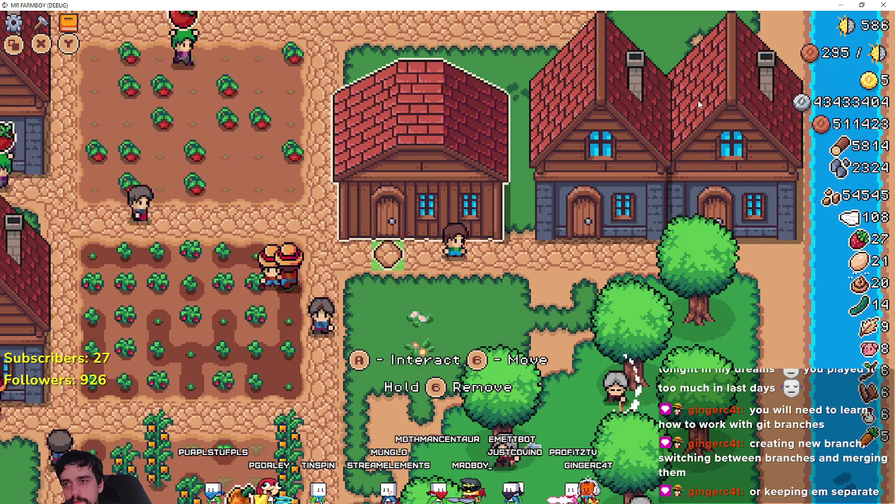
pyautogui.press('Return')
pyautogui.press('Right')
pyautogui.press('Right')
pyautogui.press('Right')
pyautogui.press('Right')
pyautogui.press('Right')
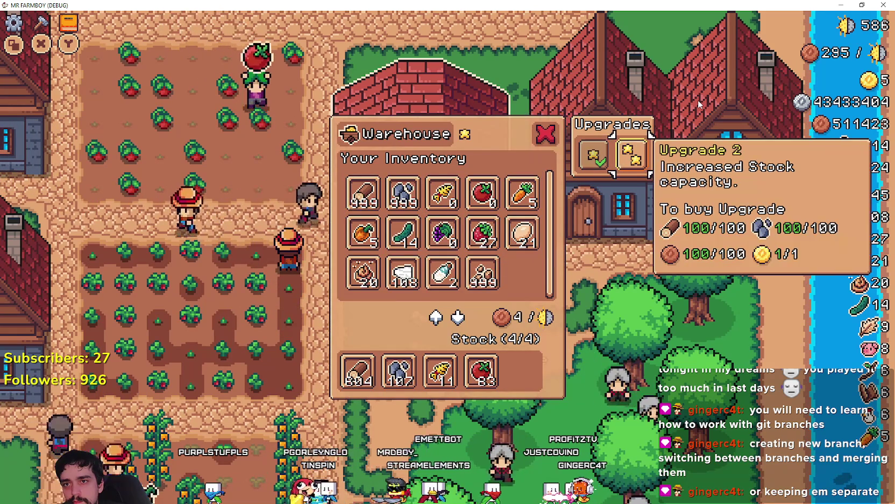
pyautogui.press('Return')
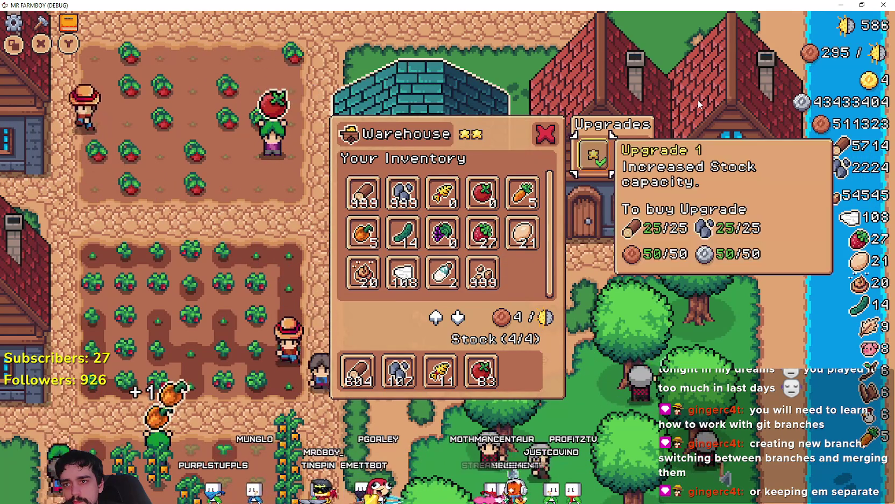
# - Put the carrot and milk into warehouse stock, filling it to 6/6
pyautogui.press('Left')
pyautogui.press('Return')
pyautogui.press('Left')
pyautogui.press('Left')
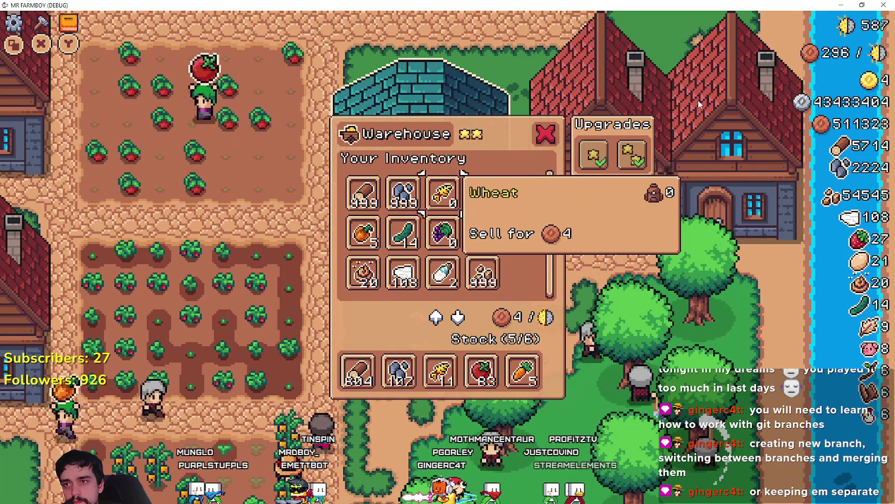
pyautogui.press('Down')
pyautogui.press('Down')
pyautogui.press('Return')
pyautogui.press('Right')
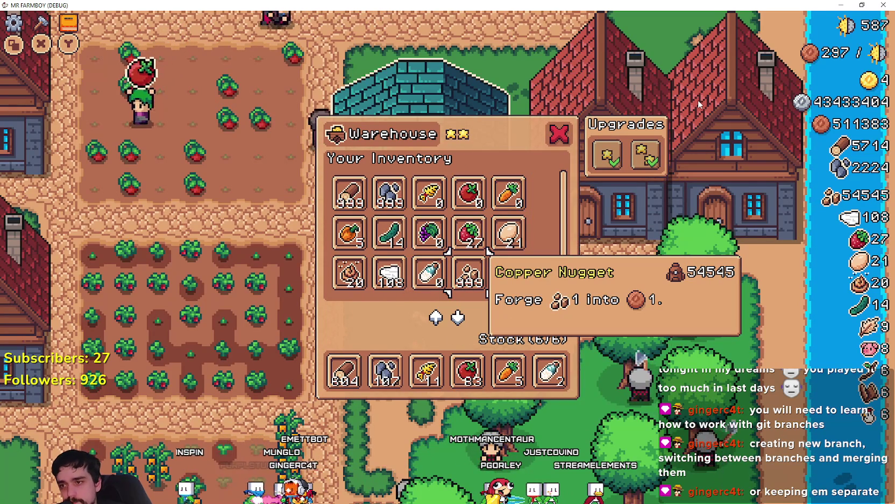
pyautogui.press('Up')
pyautogui.press('Up')
pyautogui.press('Right')
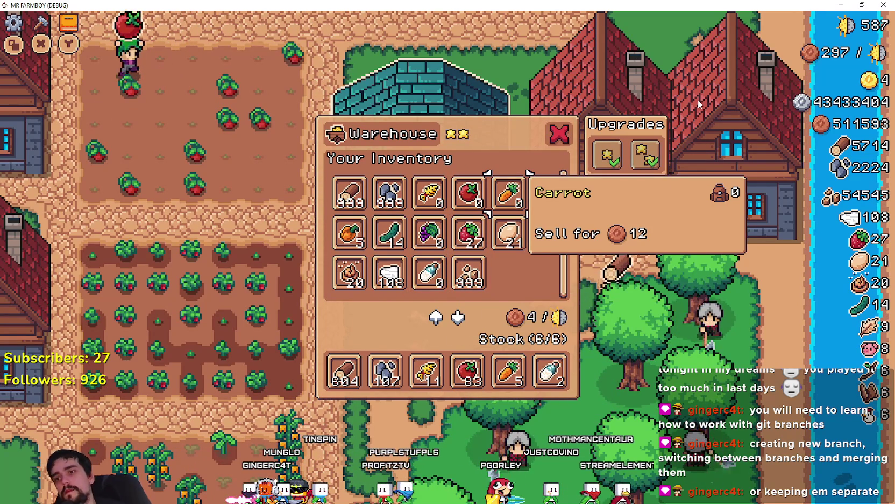
pyautogui.hotkey('alt', 'Tab')
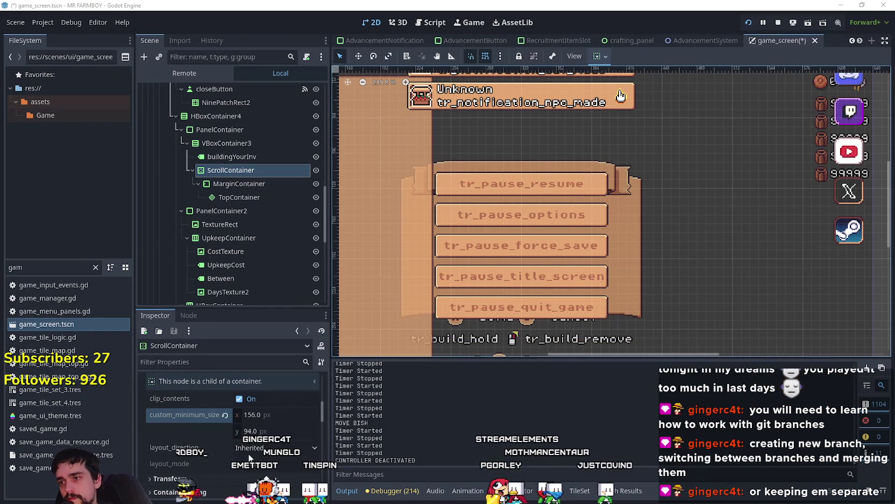
# - Set the ScrollContainer's custom_minimum_size x to 185, keeping the 94 height
pyautogui.moveTo(263, 418); pyautogui.dragTo(265, 418)
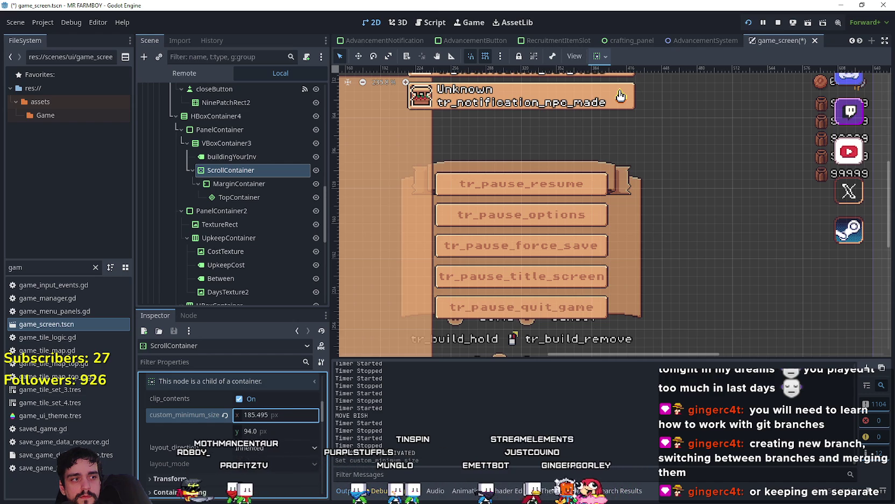
pyautogui.moveTo(265, 418); pyautogui.dragTo(269, 418)
pyautogui.click(290, 415)
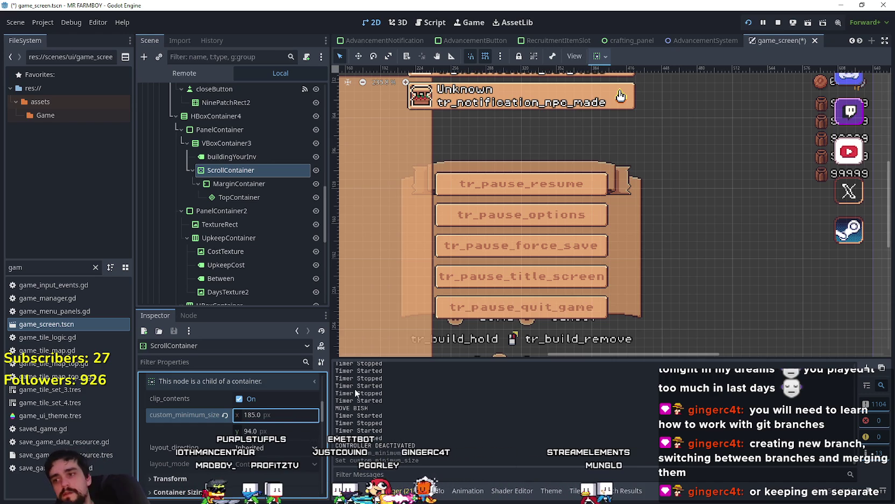
pyautogui.press('Return')
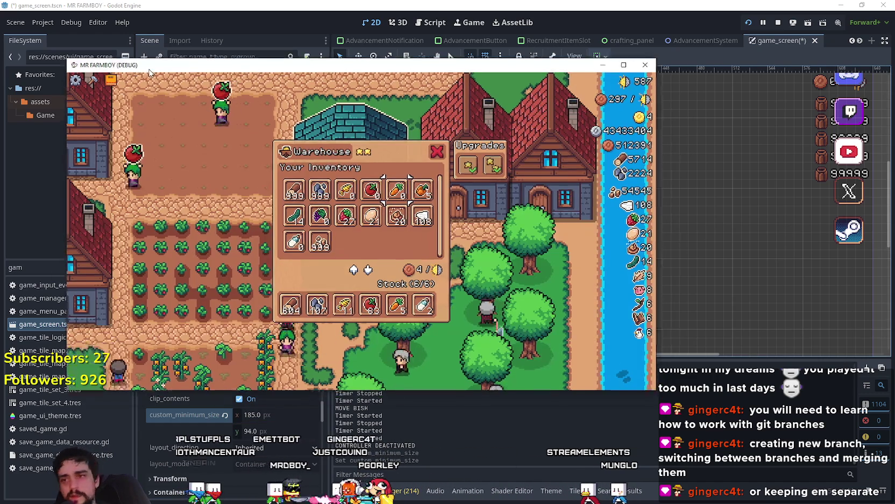
# - Enlarge the game window and take the Milk out of warehouse stock into the inventory
pyautogui.press('Down')
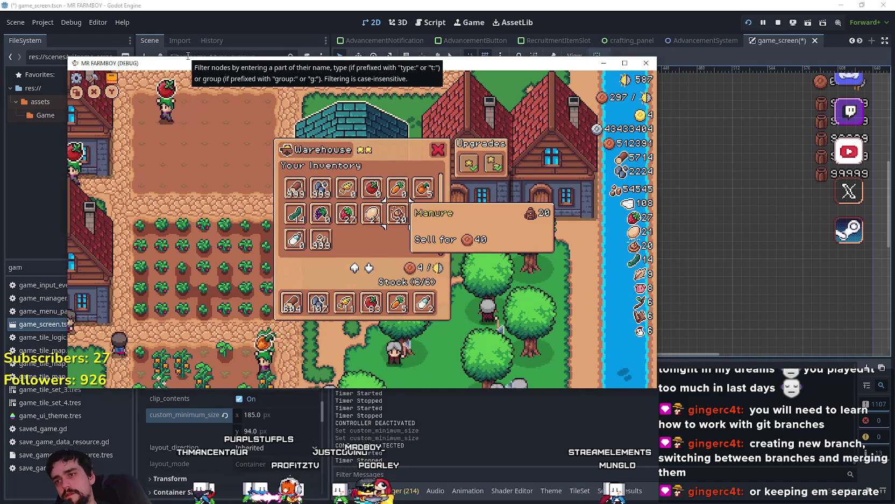
pyautogui.click(628, 63)
pyautogui.press('Down')
pyautogui.press('Down')
pyautogui.press('Right')
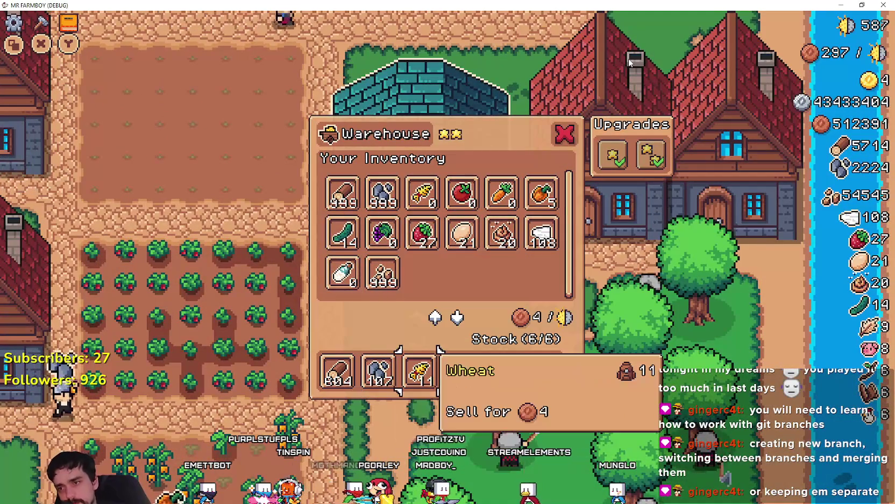
pyautogui.press('Right')
pyautogui.press('Right')
pyautogui.press('Right')
pyautogui.press('Return')
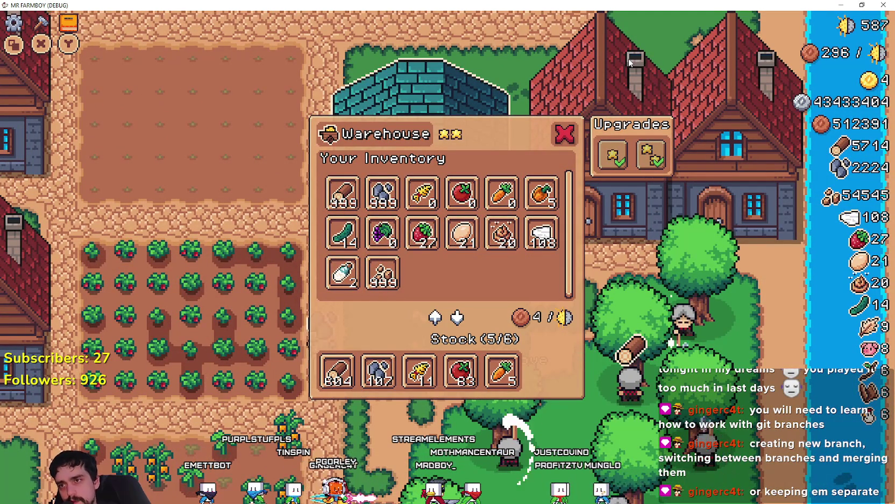
pyautogui.press('Escape')
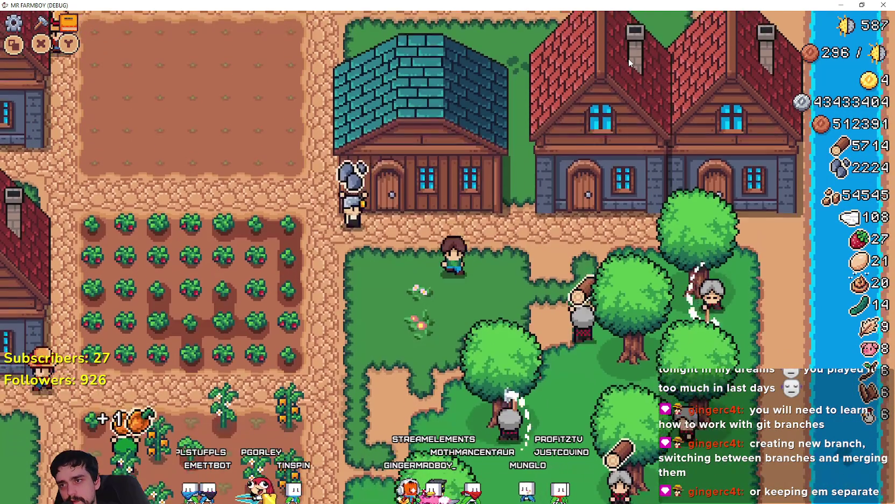
pyautogui.press('Return')
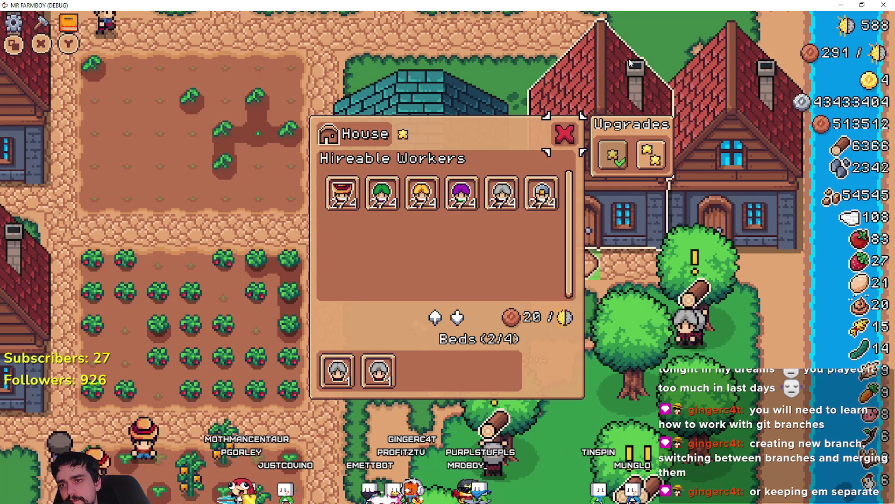
# - Put Wood into the warehouse stock, close the panel, and return to the title menu
pyautogui.press('a')
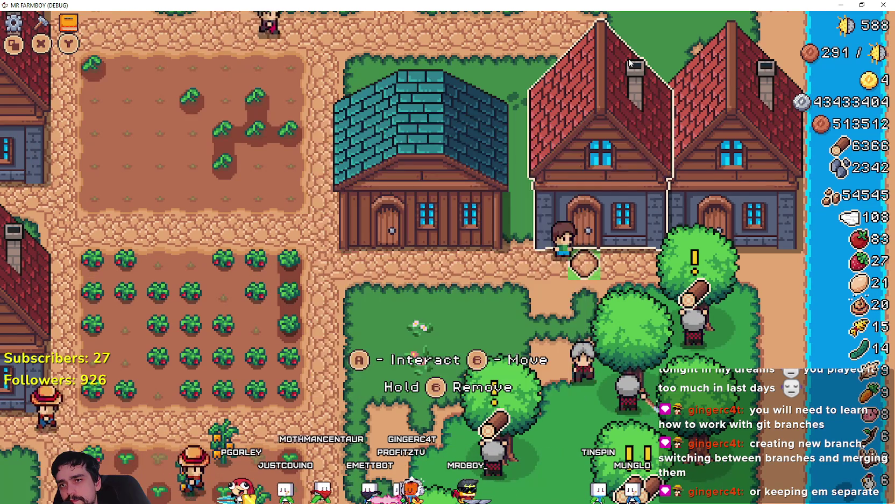
pyautogui.press('e')
pyautogui.press('Down')
pyautogui.press('Up')
pyautogui.press('space')
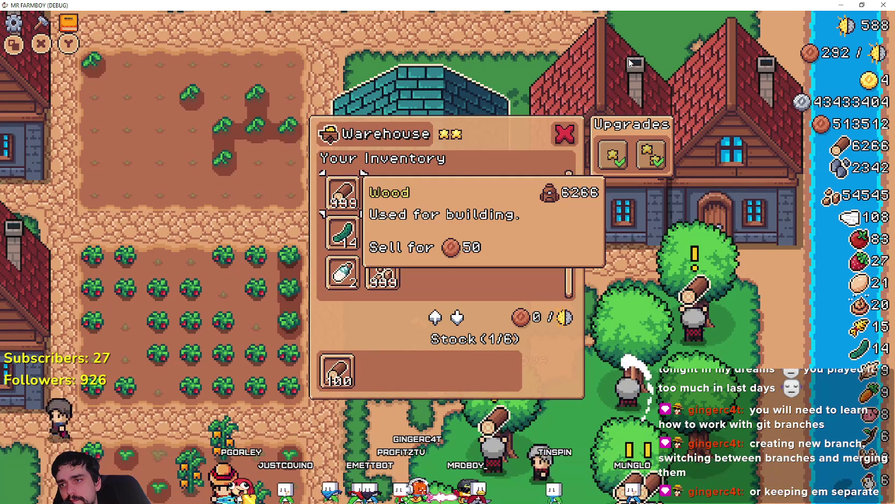
pyautogui.press('Escape')
pyautogui.press('s')
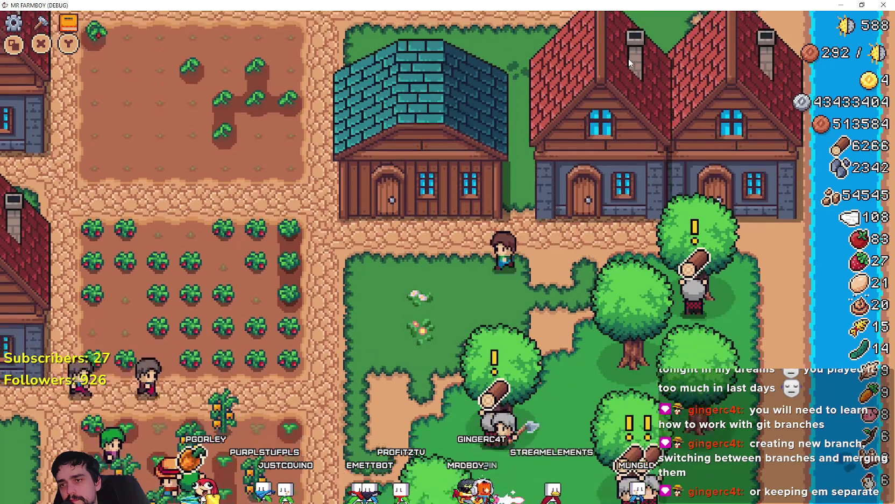
pyautogui.press('Escape')
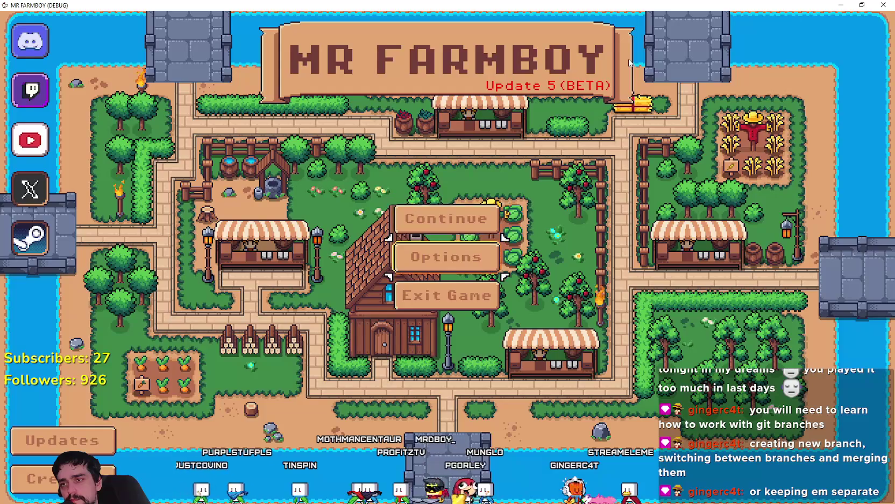
# - Exit the game and review the MarginContainer and TopContainer sizing settings
pyautogui.press('Down')
pyautogui.press('Return')
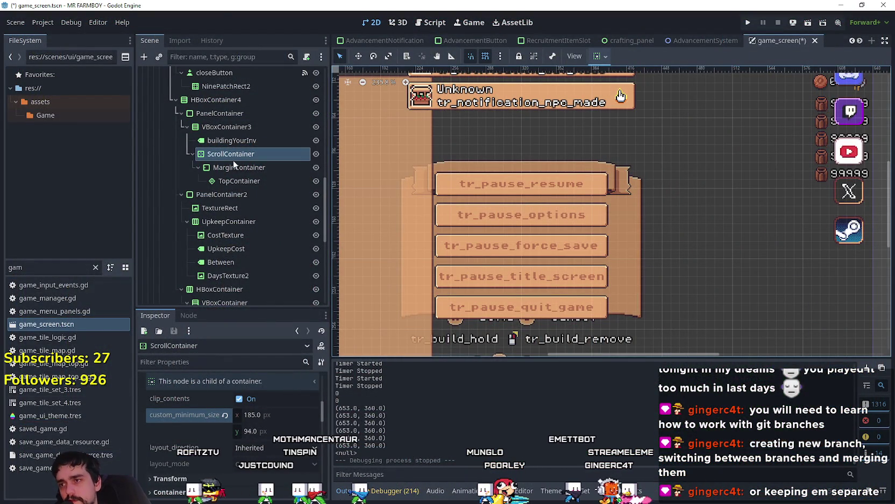
pyautogui.click(235, 169)
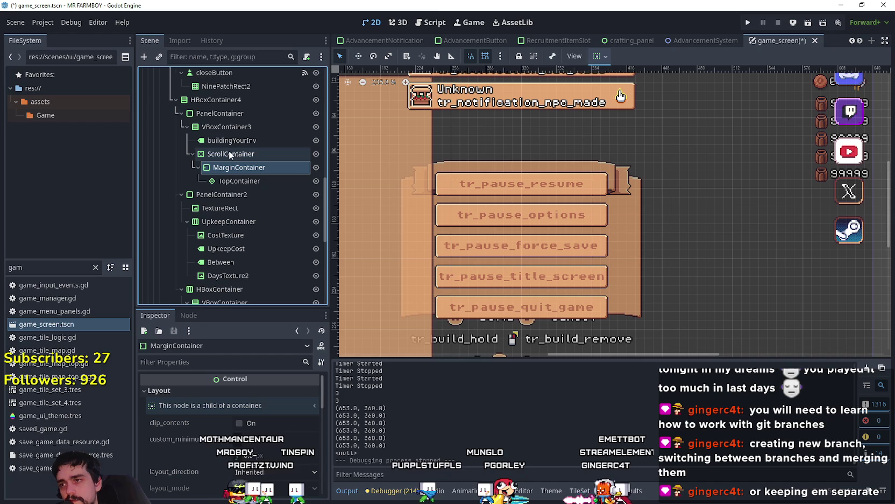
pyautogui.click(245, 181)
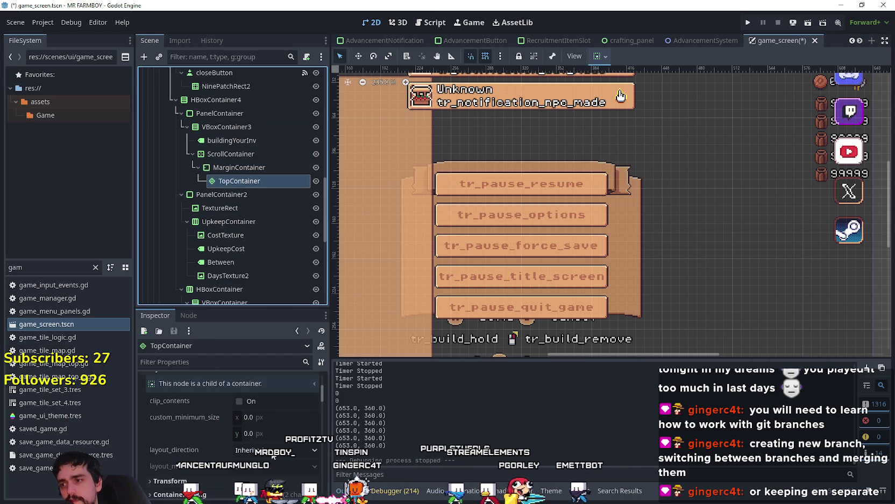
pyautogui.scroll(-6, 273, 452)
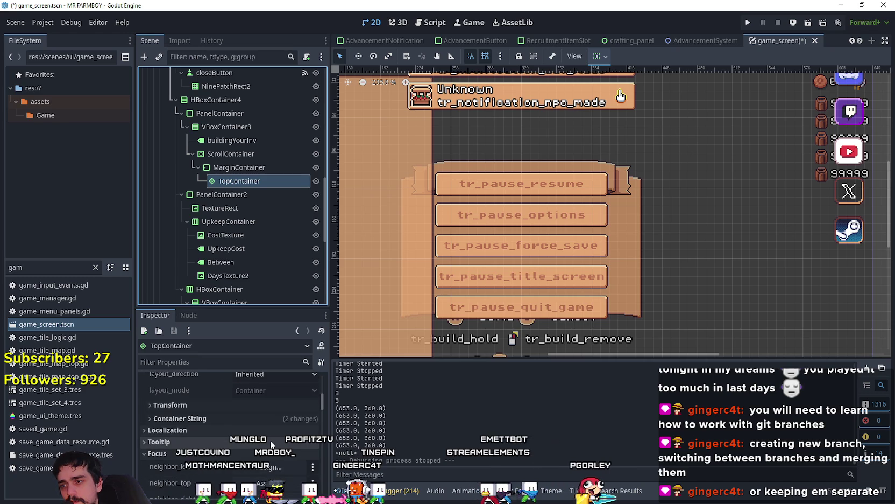
pyautogui.scroll(5, 273, 443)
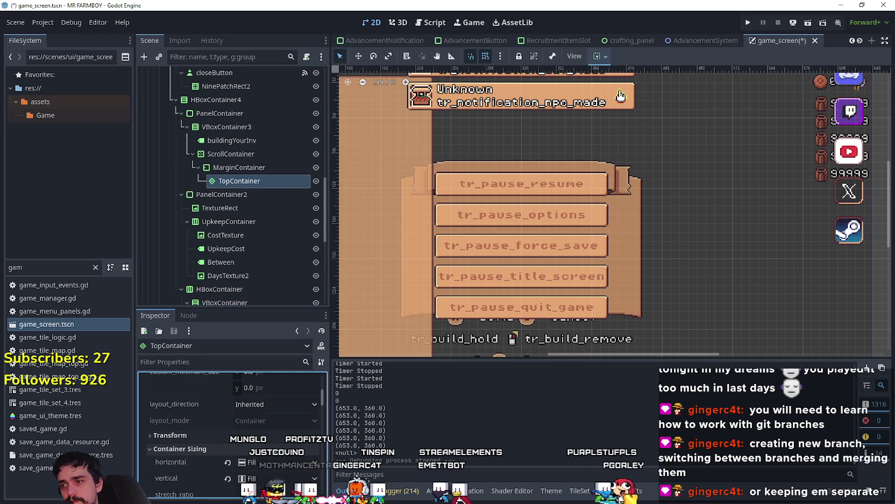
pyautogui.click(605, 56)
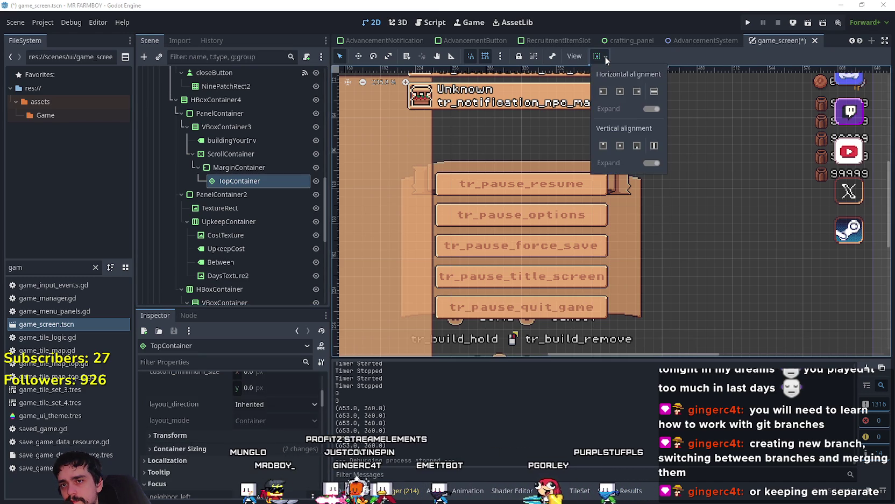
pyautogui.click(605, 56)
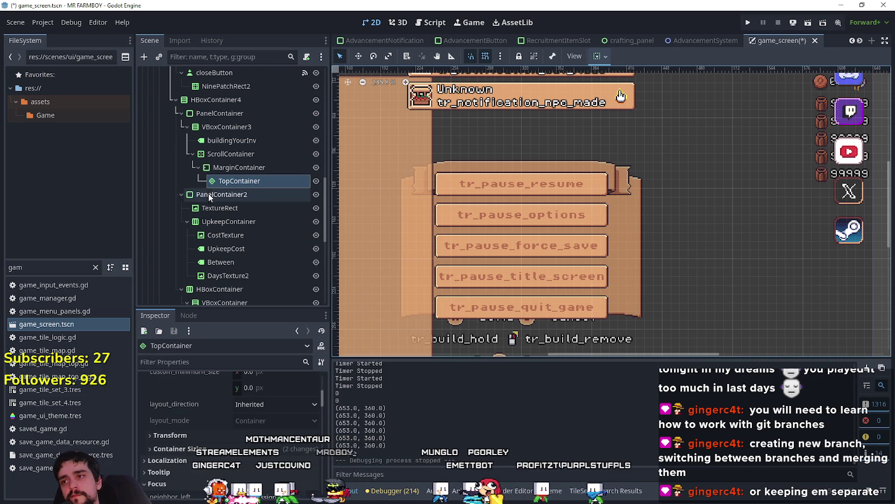
# - Set the MarginContainer inside the ScrollContainer to expand horizontally and vertically
pyautogui.click(231, 154)
pyautogui.click(291, 167)
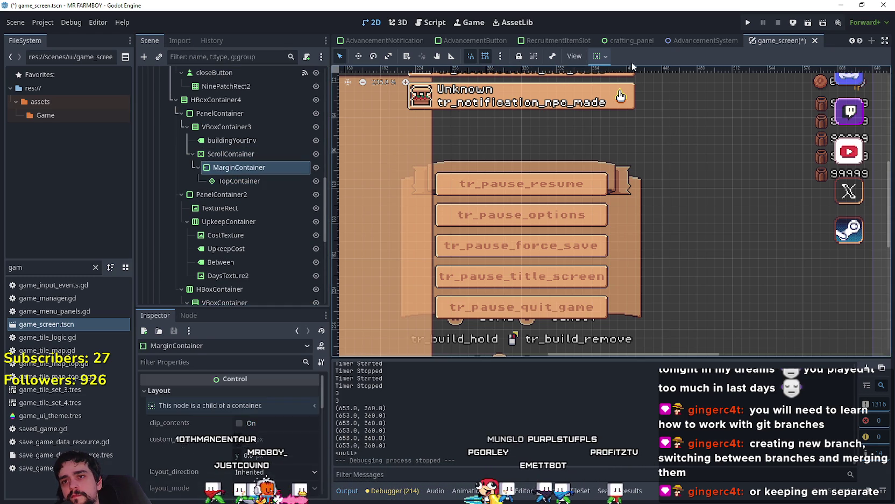
pyautogui.click(601, 56)
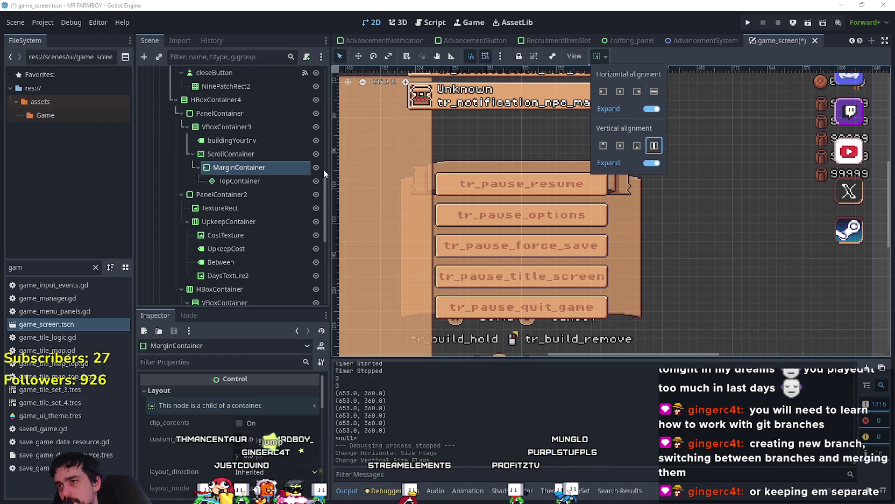
pyautogui.click(275, 154)
# - Confirm the ScrollContainer's container sizing reads Fill horizontally and vertically
pyautogui.click(275, 154)
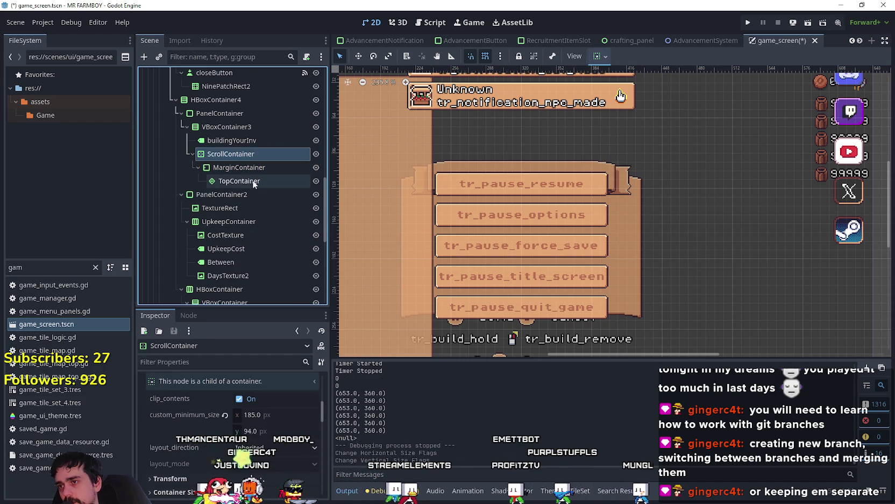
pyautogui.click(606, 56)
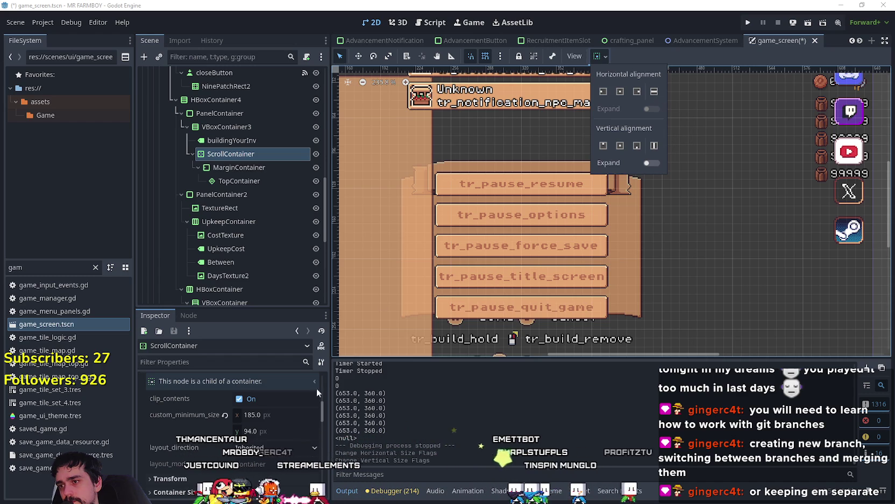
pyautogui.scroll(-3, 242, 464)
pyautogui.scroll(-5, 242, 464)
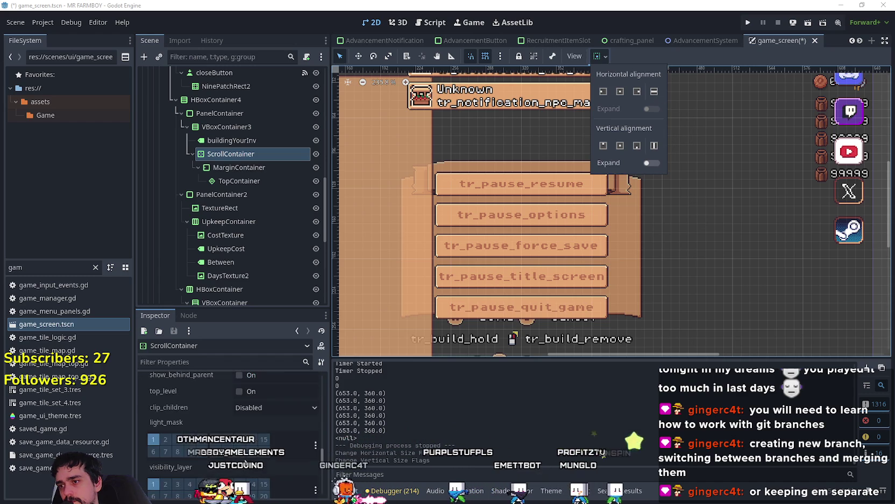
pyautogui.scroll(-5, 243, 456)
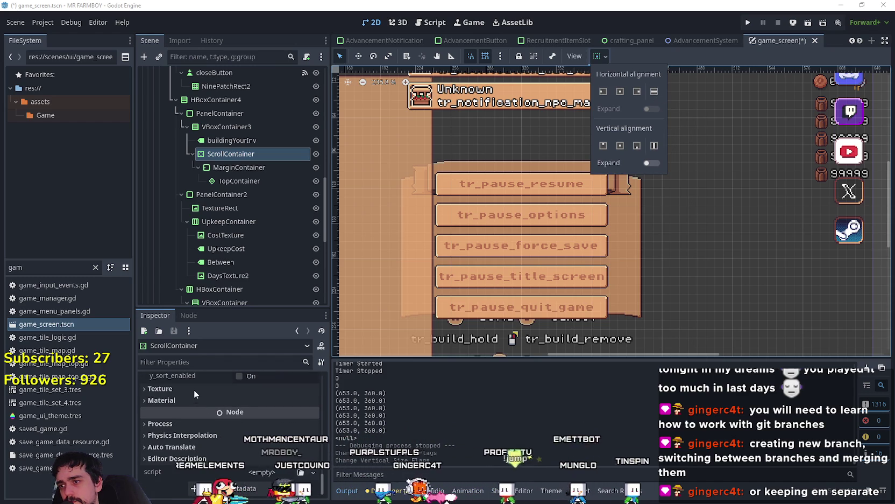
pyautogui.scroll(3, 194, 401)
pyautogui.scroll(3, 207, 435)
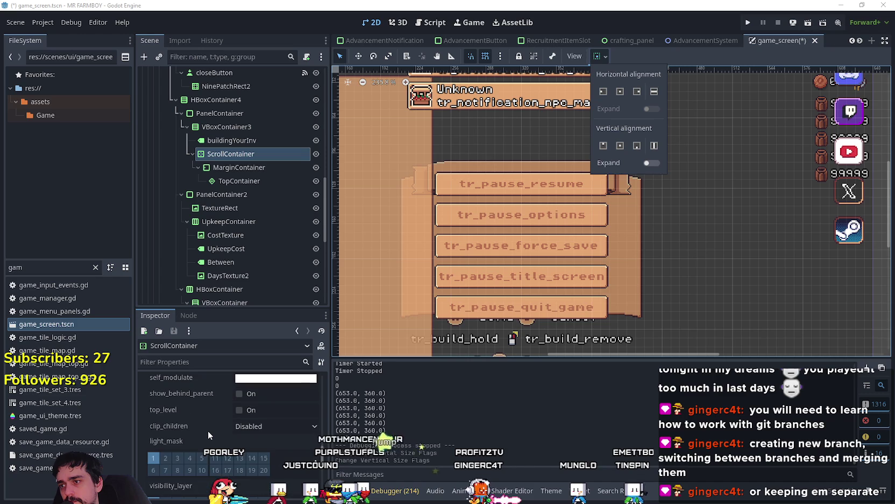
pyautogui.scroll(5, 207, 430)
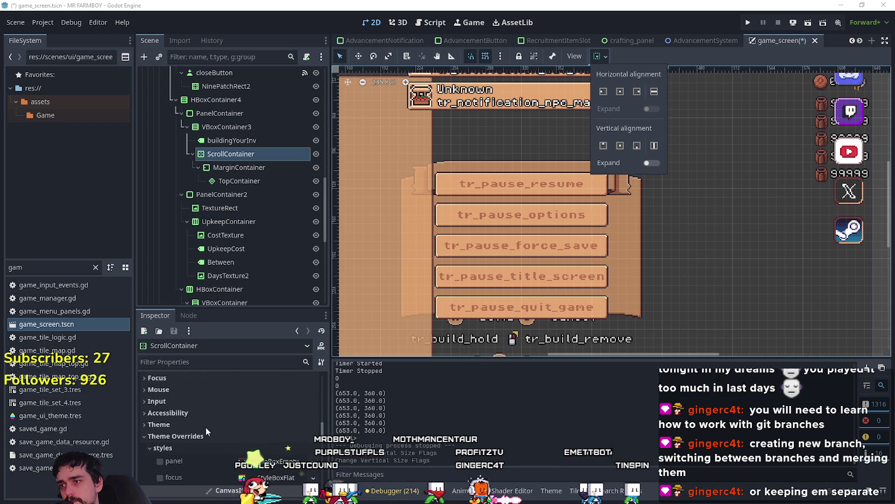
pyautogui.scroll(3, 261, 455)
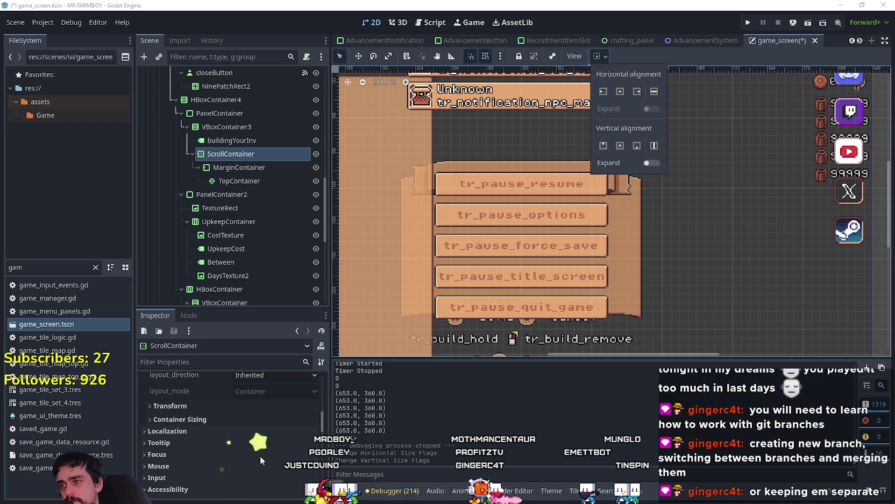
pyautogui.click(225, 416)
pyautogui.click(226, 416)
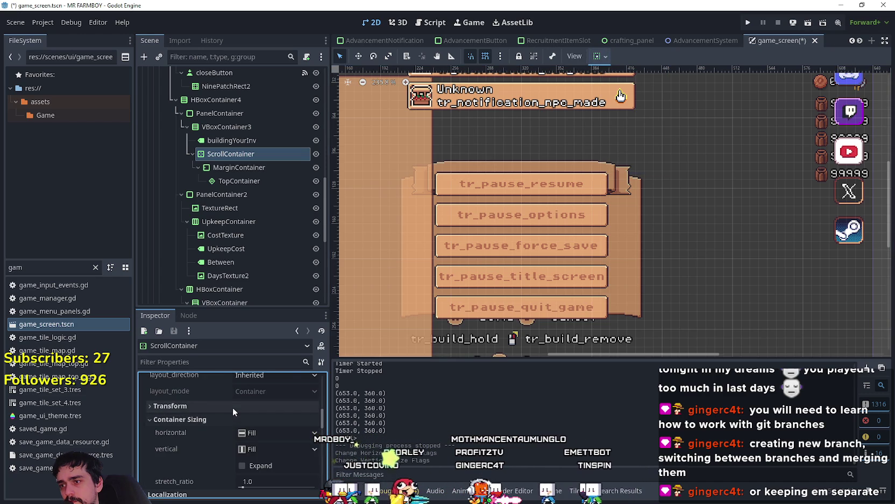
pyautogui.click(607, 56)
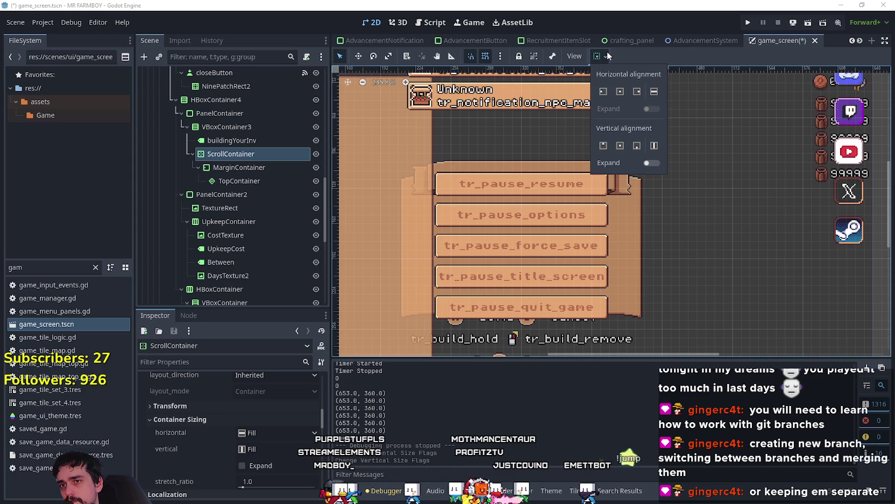
pyautogui.click(621, 95)
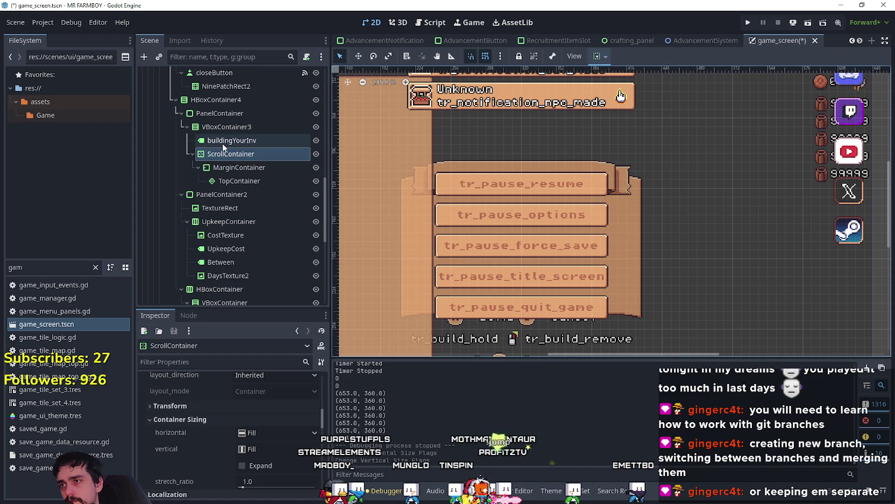
# - Inspect VBoxContainer3's and the ScrollContainer's alignment settings
pyautogui.click(228, 128)
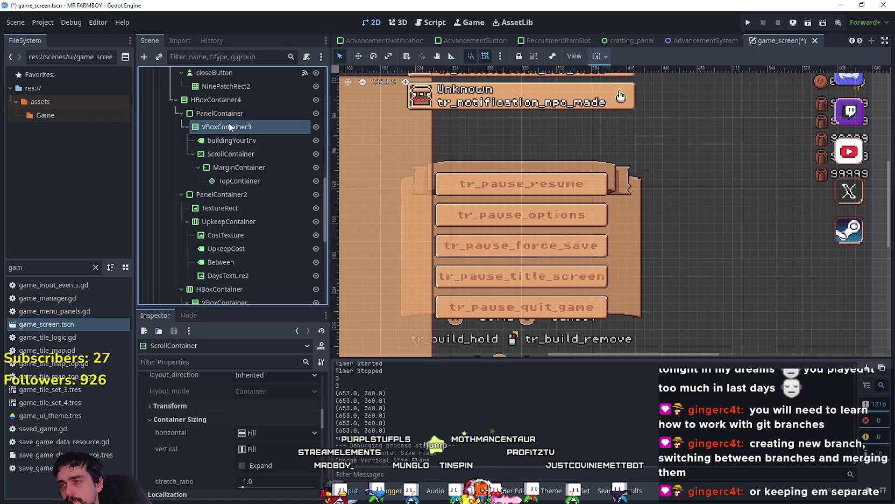
pyautogui.click(597, 56)
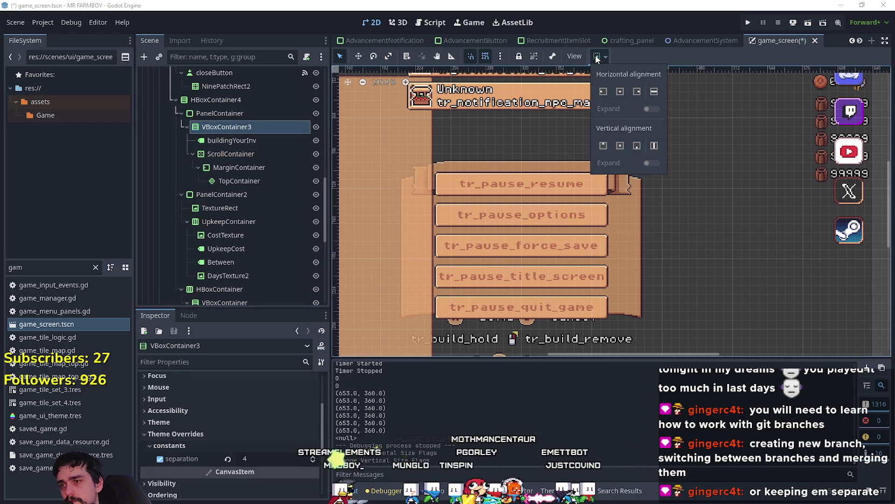
pyautogui.click(266, 155)
pyautogui.click(269, 131)
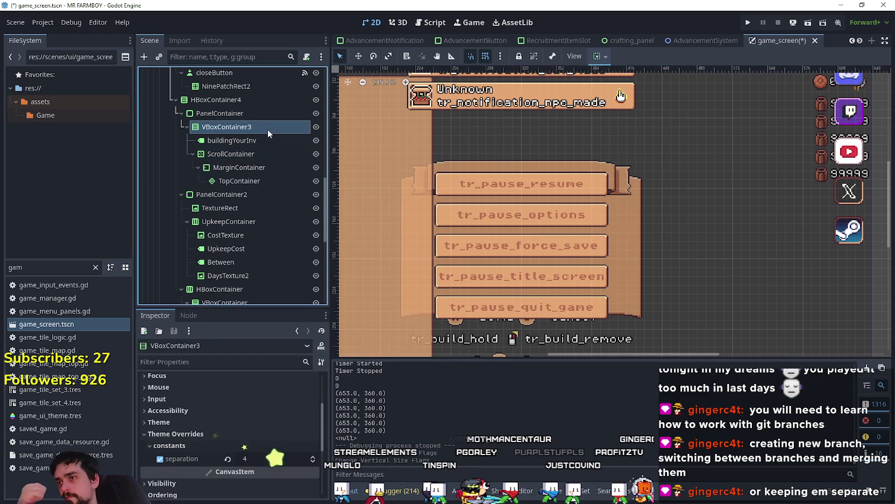
pyautogui.click(252, 154)
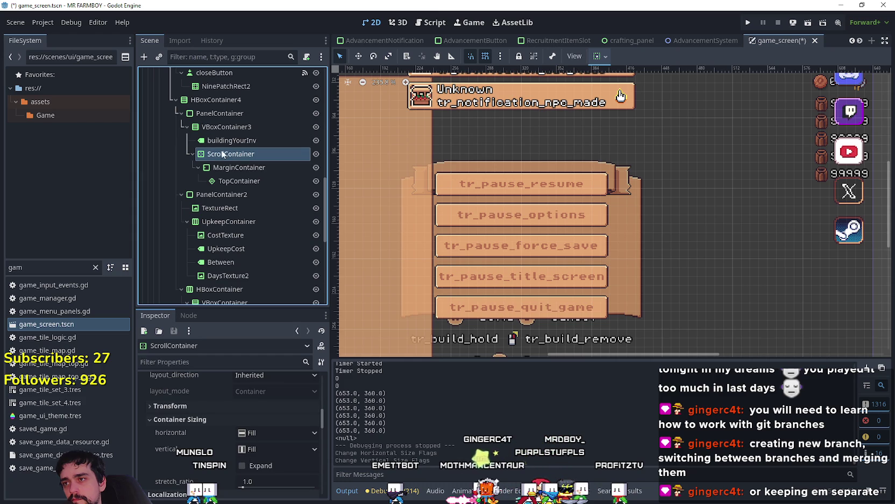
# - Make the BuildingPanel visible so the market panel appears on the canvas
pyautogui.scroll(3, 264, 469)
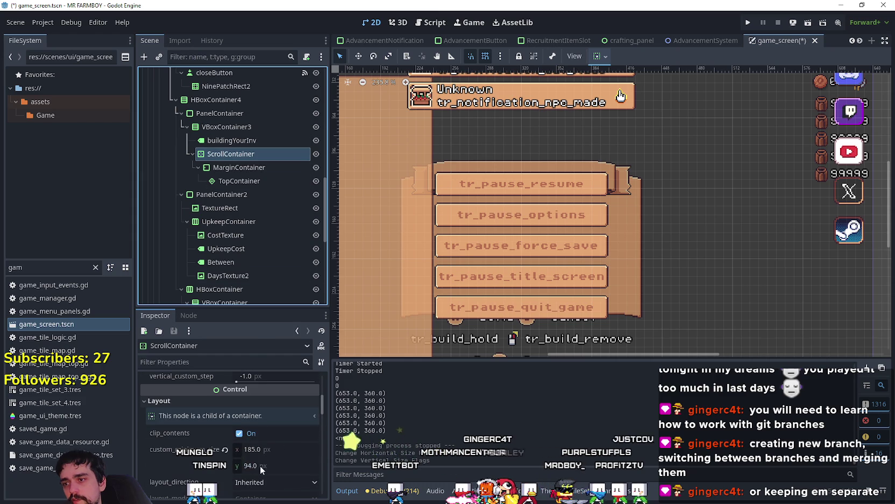
pyautogui.click(263, 466)
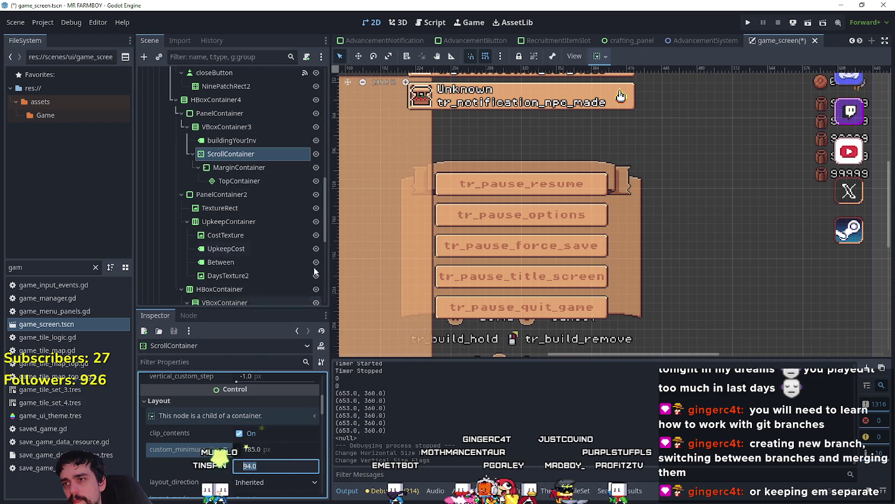
pyautogui.scroll(5, 292, 147)
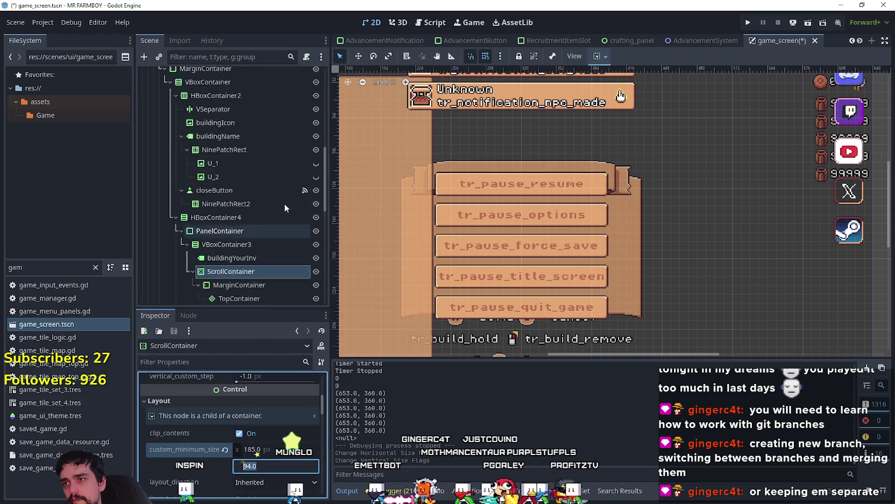
pyautogui.scroll(2, 288, 162)
pyautogui.click(316, 115)
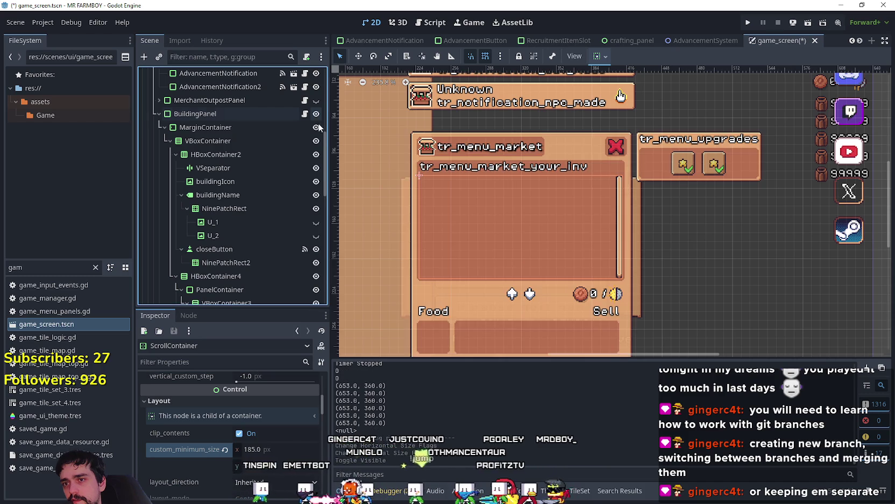
# - Reduce the ScrollContainer's custom minimum width from 185 to about 119 px
pyautogui.scroll(-3, 487, 325)
pyautogui.scroll(2, 487, 326)
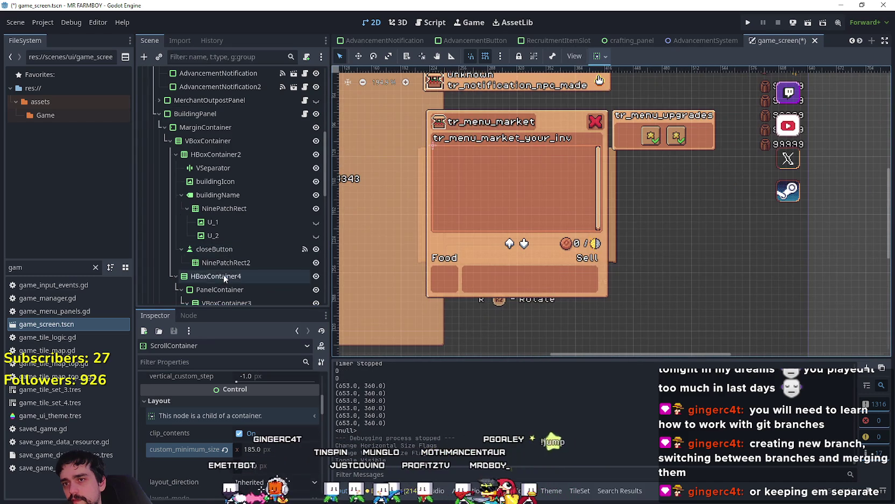
pyautogui.scroll(-8, 225, 277)
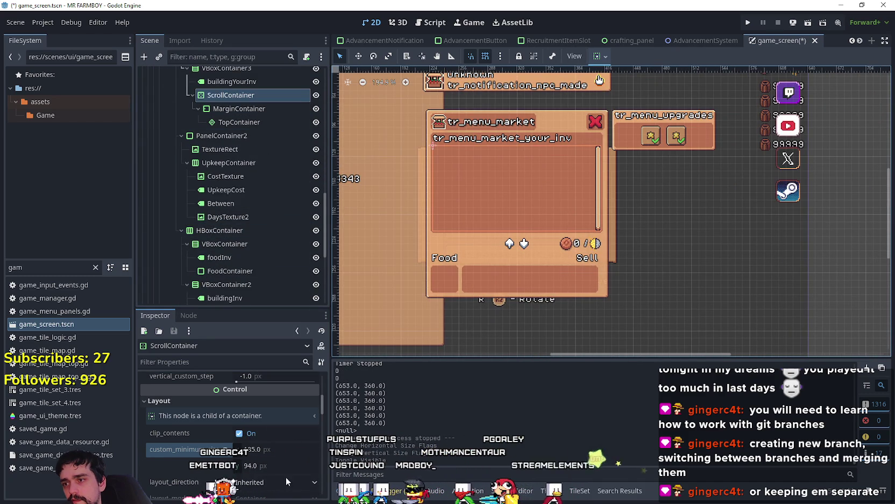
pyautogui.click(272, 467)
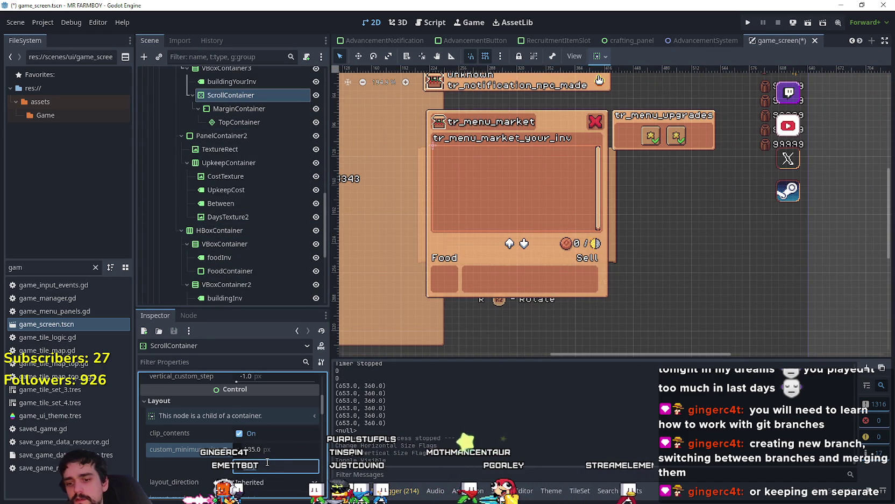
pyautogui.press('Return')
pyautogui.write('170')
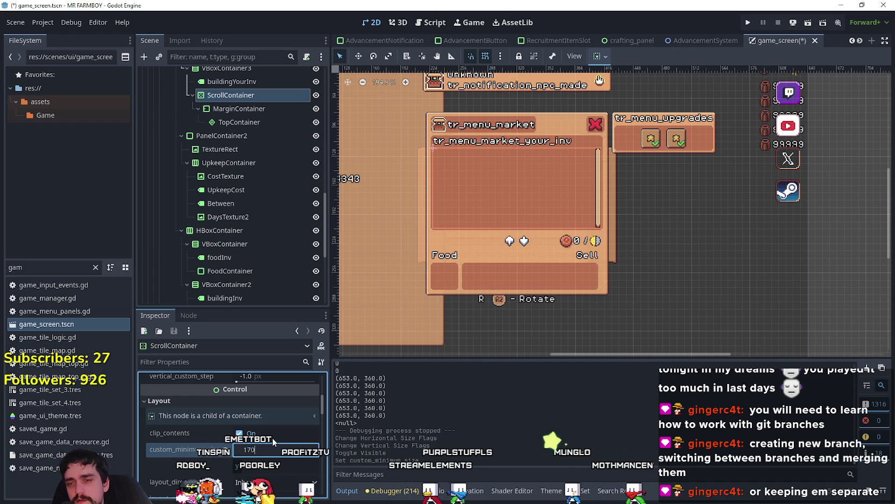
pyautogui.press('Return')
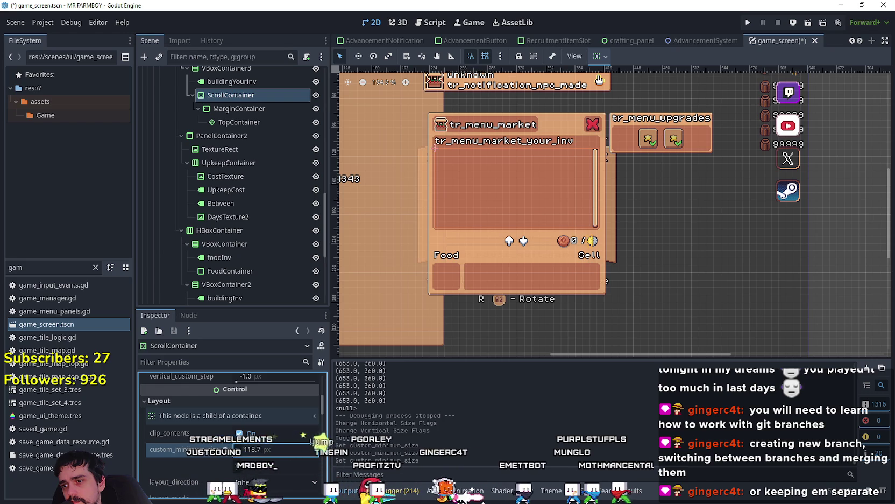
pyautogui.click(209, 109)
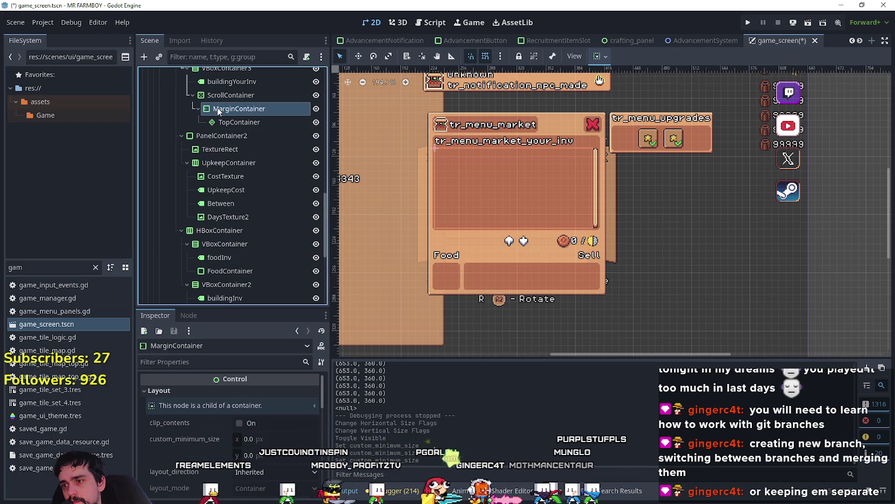
# - Review the ScrollContainer, VBoxContainer3, PanelContainer and TopContainer nodes, then save game_screen
pyautogui.scroll(2, 262, 180)
pyautogui.click(247, 123)
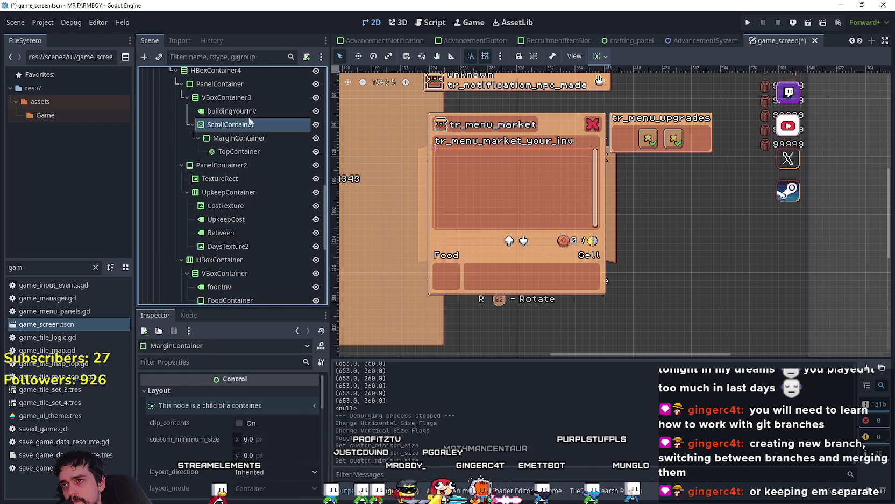
pyautogui.click(249, 98)
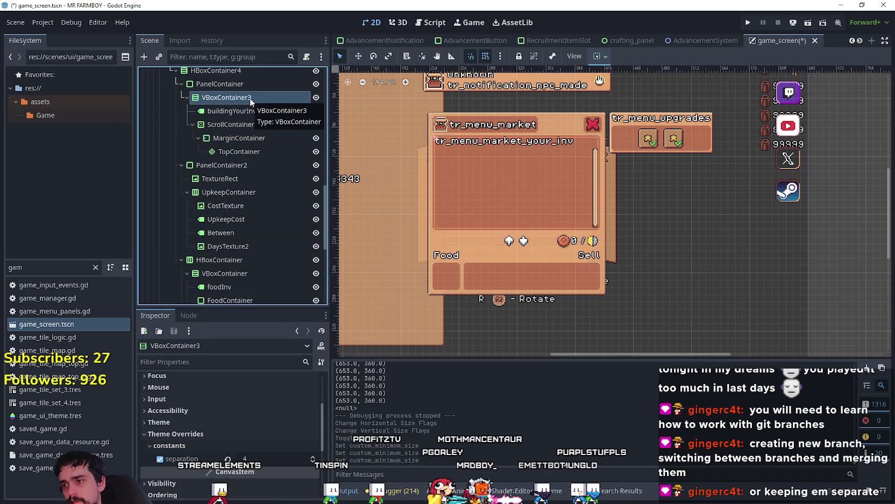
pyautogui.scroll(5, 295, 465)
pyautogui.scroll(2, 280, 124)
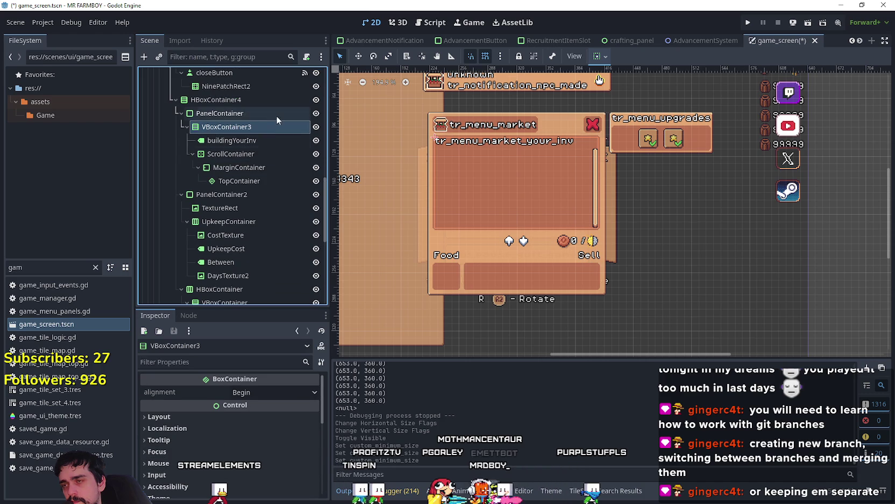
pyautogui.click(258, 114)
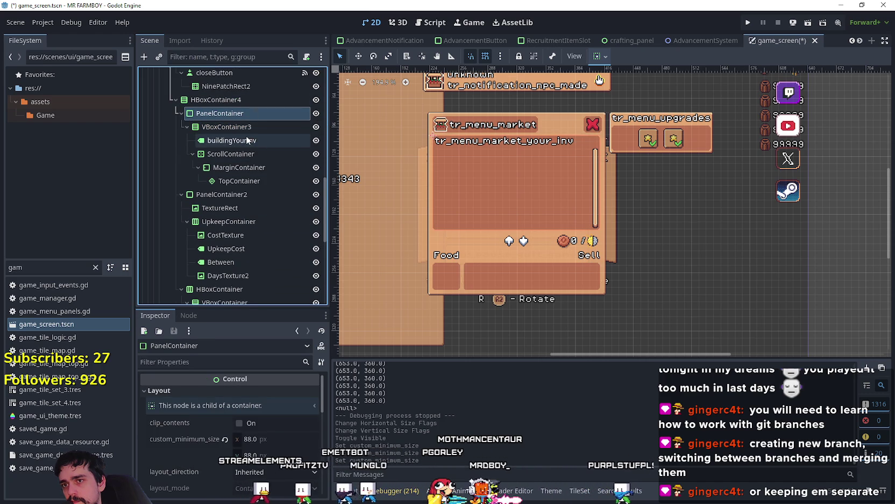
pyautogui.scroll(2, 247, 140)
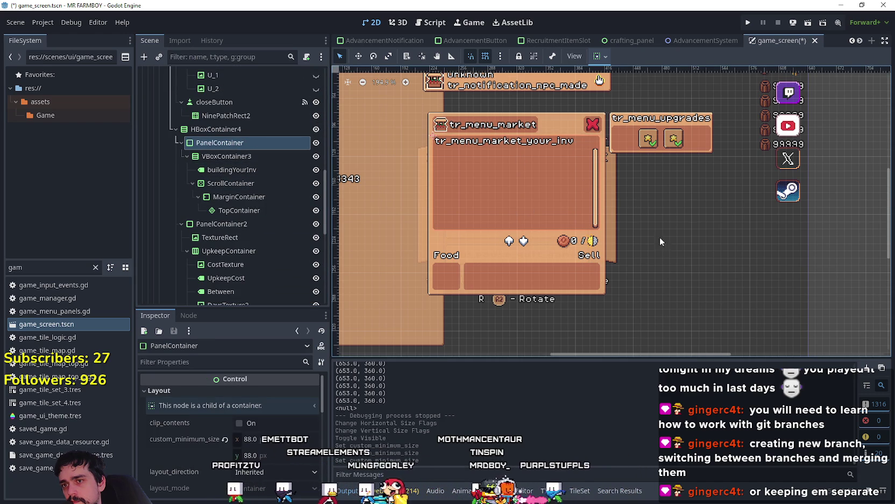
pyautogui.scroll(1, 589, 233)
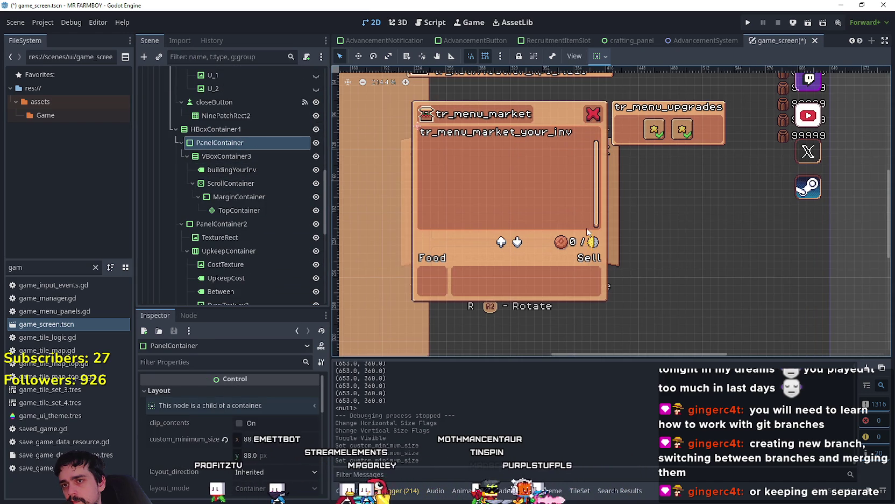
pyautogui.click(243, 210)
pyautogui.click(246, 185)
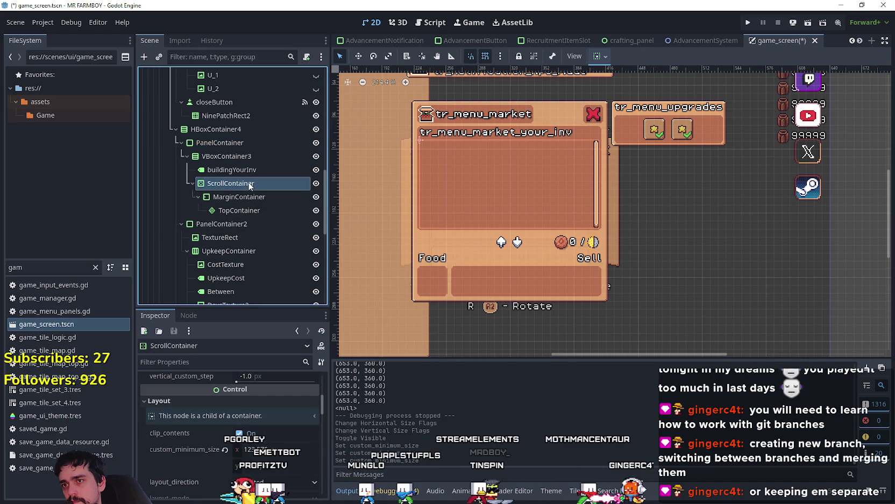
pyautogui.hotkey('ctrl', 's')
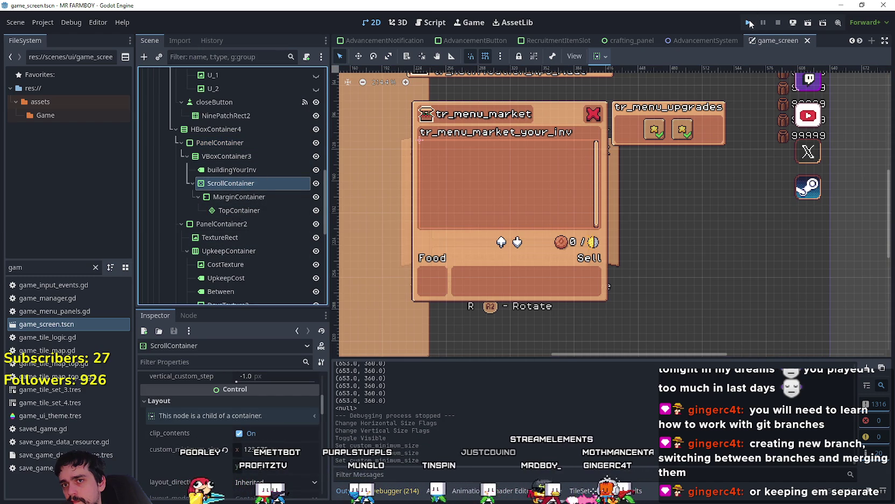
pyautogui.click(750, 24)
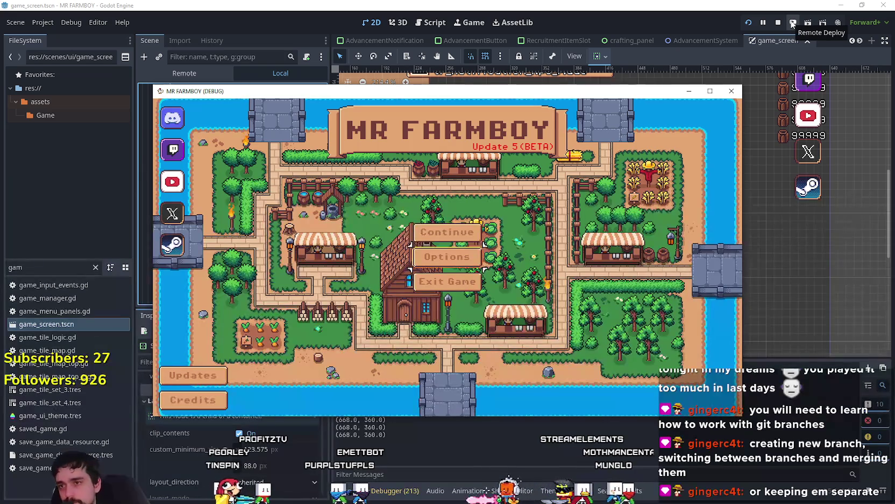
# - Load Save 6 in the game and hide the BuildingPanel in the editor again
pyautogui.press('Down')
pyautogui.press('Down')
pyautogui.press('Down')
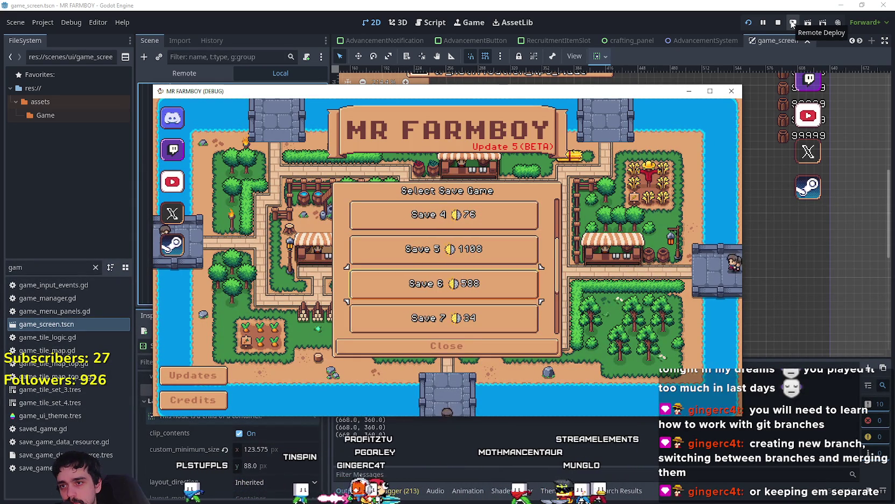
pyautogui.press('Return')
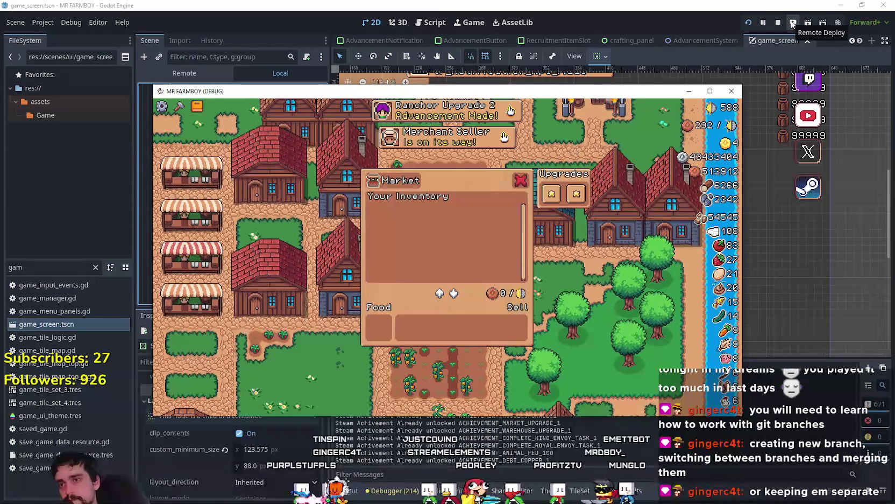
pyautogui.click(286, 4)
pyautogui.scroll(5, 302, 191)
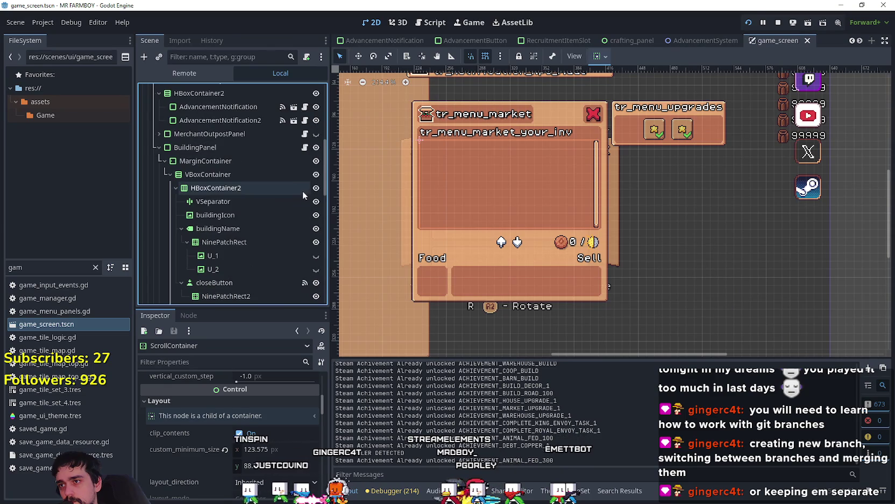
pyautogui.click(316, 147)
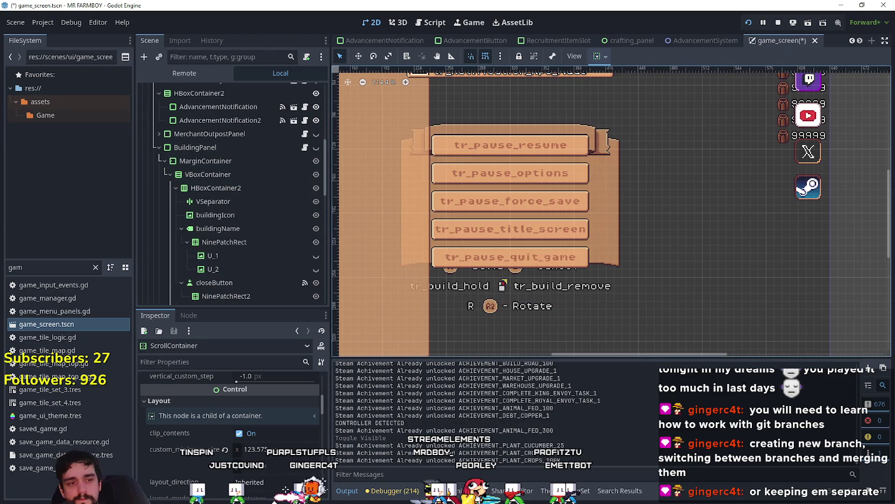
# - Open the Warehouse inventory in the running game and maximize its window
pyautogui.hotkey('alt', 'Tab')
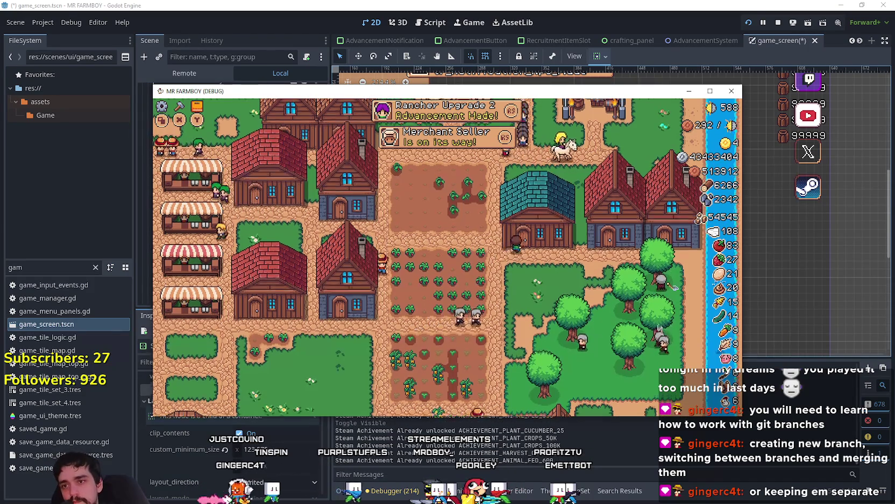
pyautogui.click(461, 206)
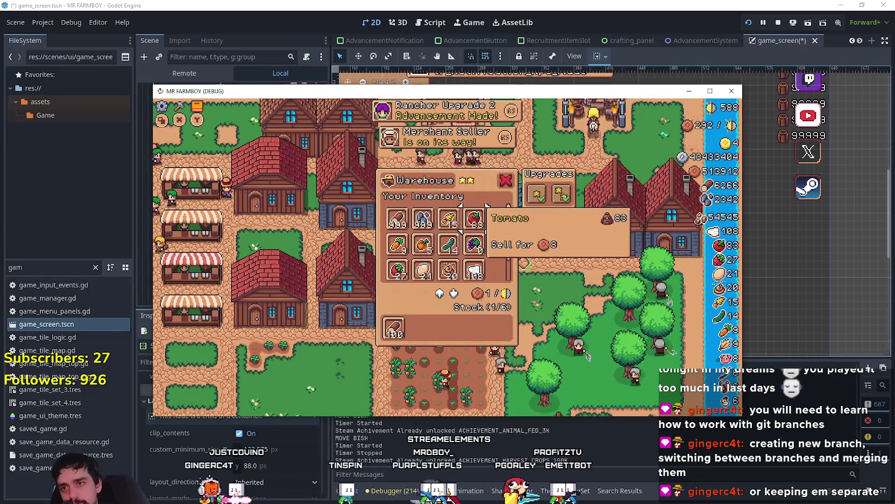
pyautogui.moveTo(548, 181)
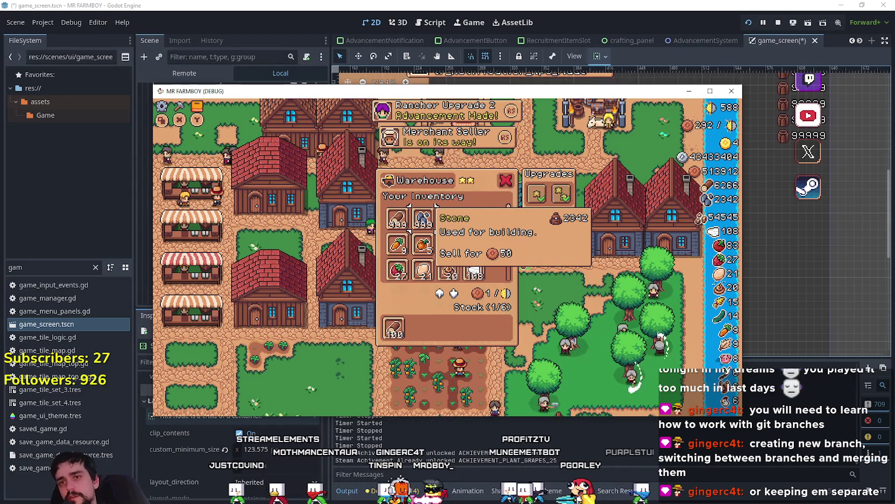
pyautogui.click(710, 91)
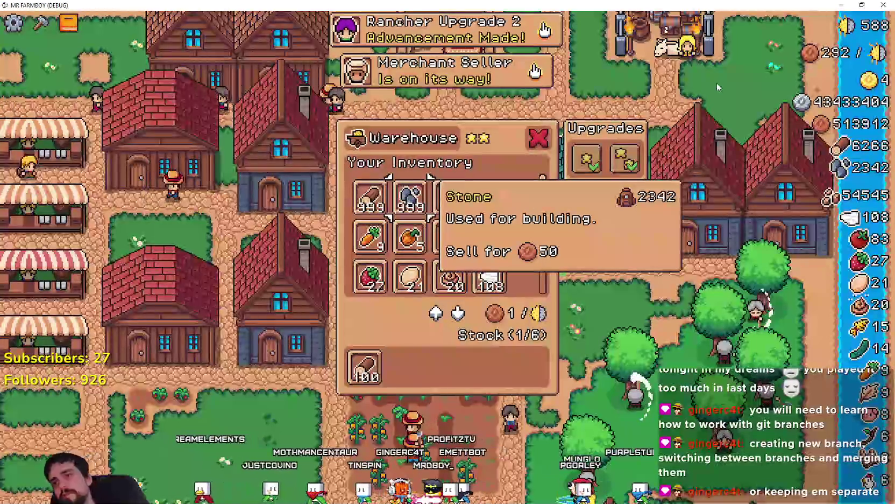
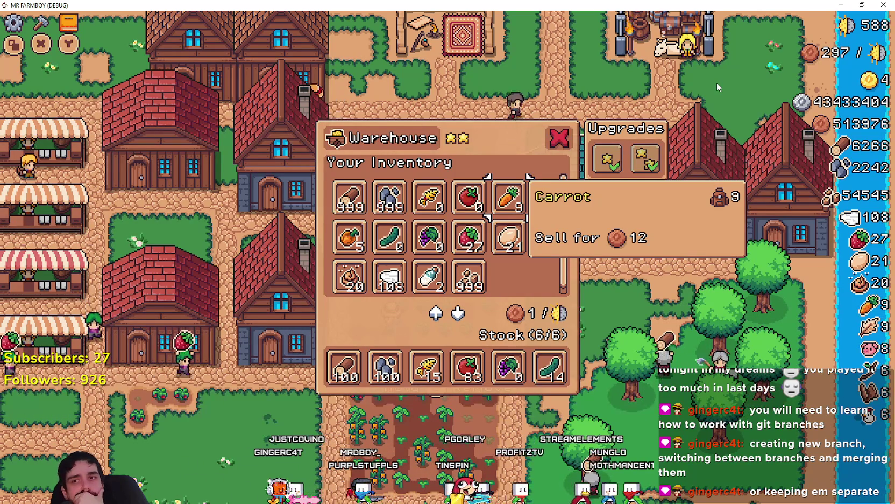
# - Browse the warehouse inventory, then glance at the advancements and crafting panels and close them
pyautogui.press('Left')
pyautogui.press('Left')
pyautogui.press('Left')
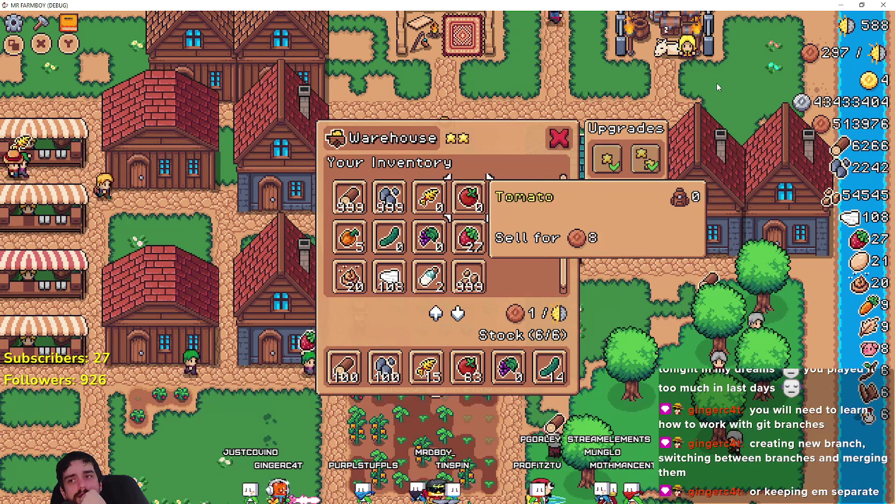
pyautogui.press('Down')
pyautogui.press('Down')
pyautogui.press('Down')
pyautogui.press('Up')
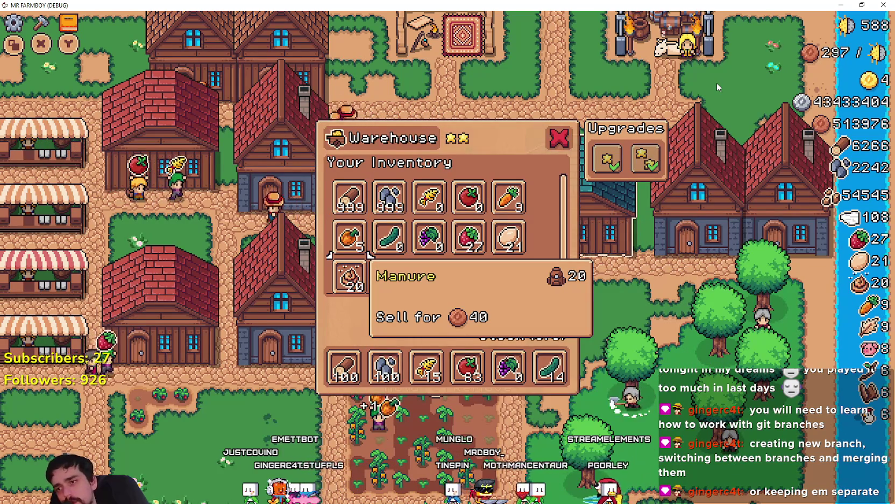
pyautogui.press('Escape')
pyautogui.press('Tab')
pyautogui.press('Escape')
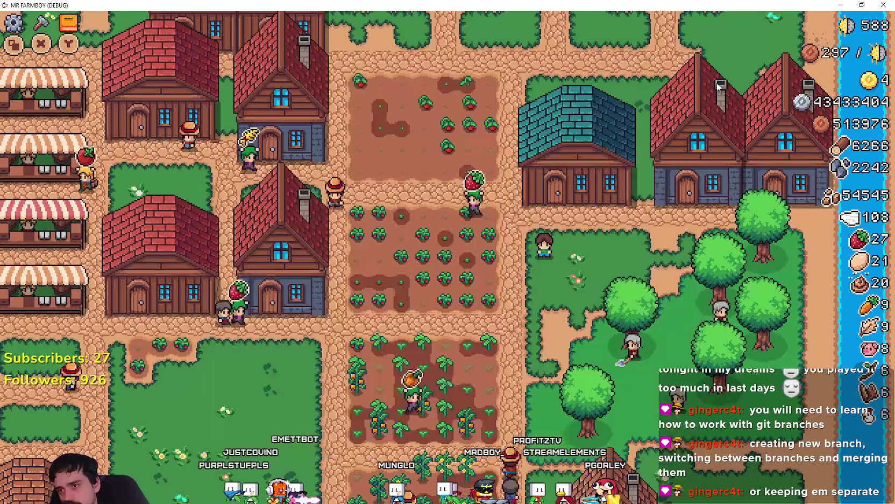
pyautogui.press('c')
pyautogui.press('Escape')
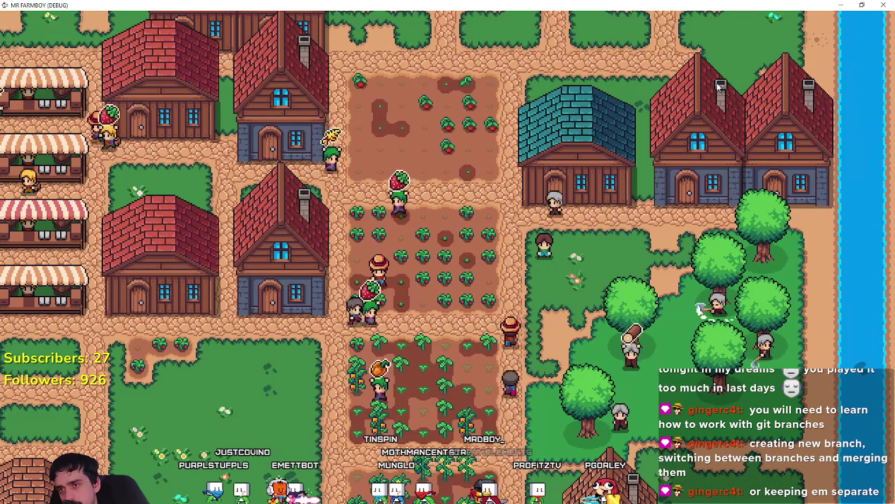
# - Pause the game, return to the Title Screen and continue to the Select Save Game list
pyautogui.press('Escape')
pyautogui.press('Down')
pyautogui.press('Down')
pyautogui.press('Down')
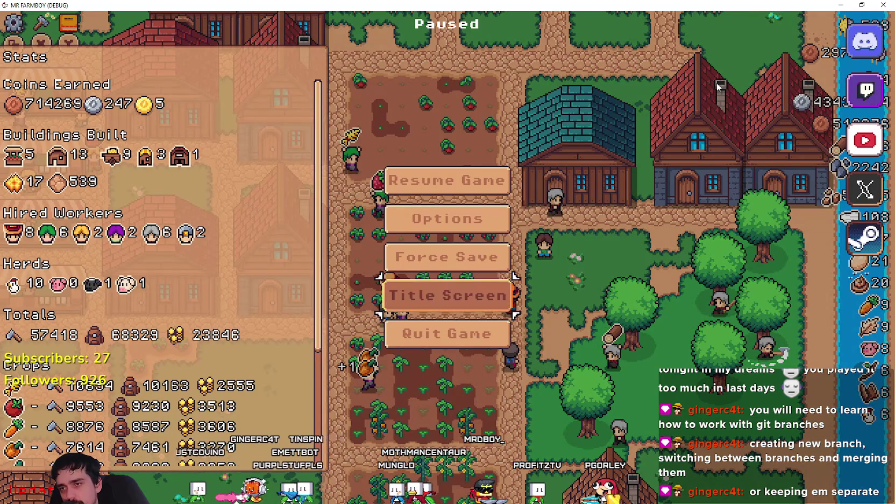
pyautogui.press('Return')
pyautogui.press('Return')
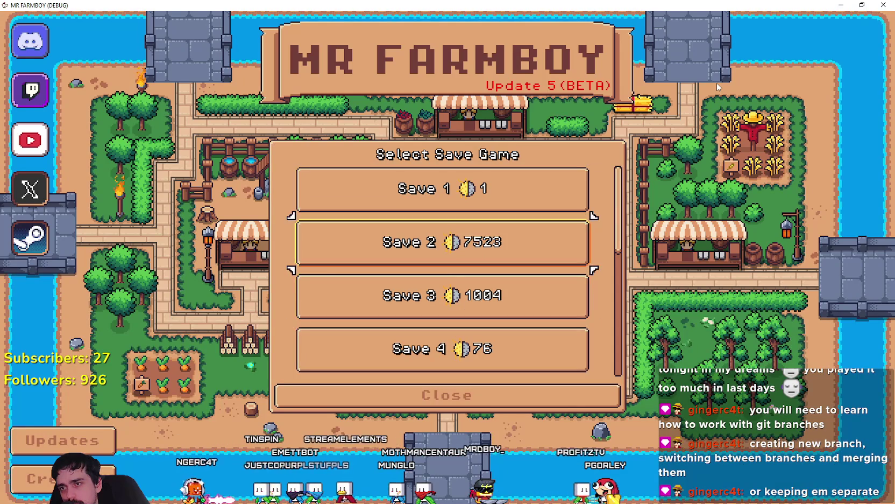
pyautogui.press('Return')
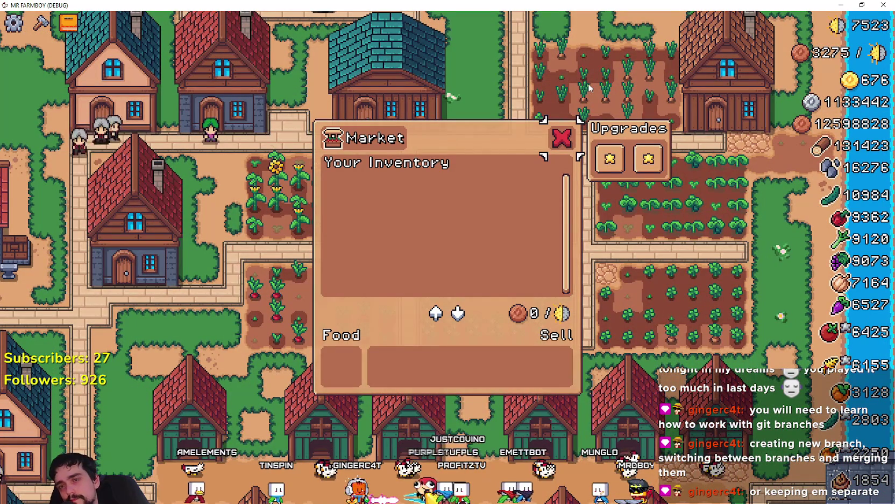
# - Toggle BuildingPanel's visibility off and on in Godot, then walk the player to the teal-roofed warehouse
pyautogui.hotkey('alt', 'Tab')
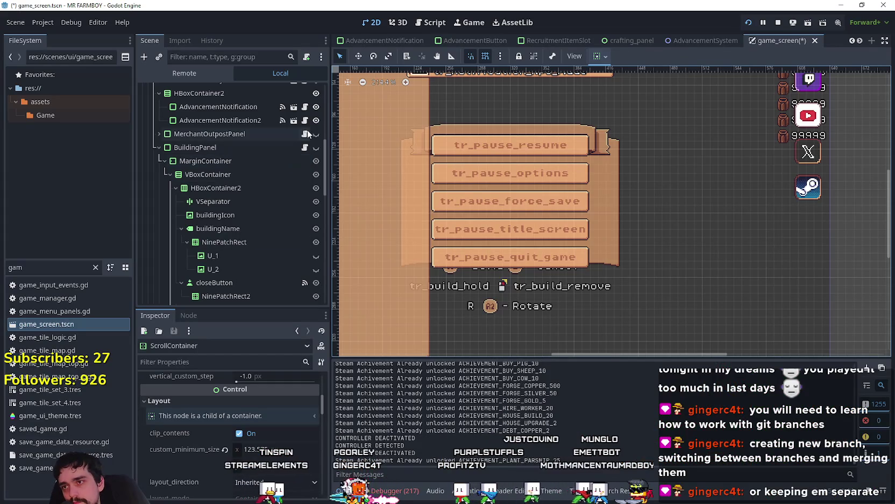
pyautogui.click(316, 148)
pyautogui.click(316, 147)
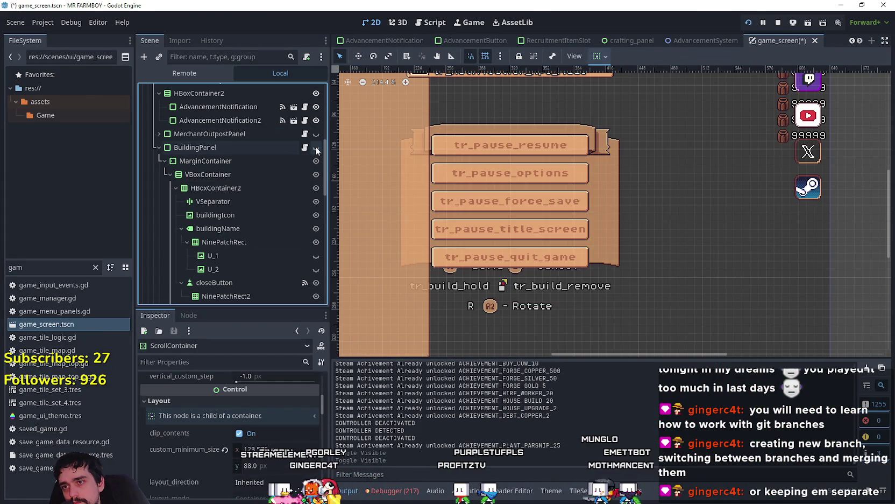
pyautogui.hotkey('alt', 'Tab')
pyautogui.press('Left')
pyautogui.press('Up')
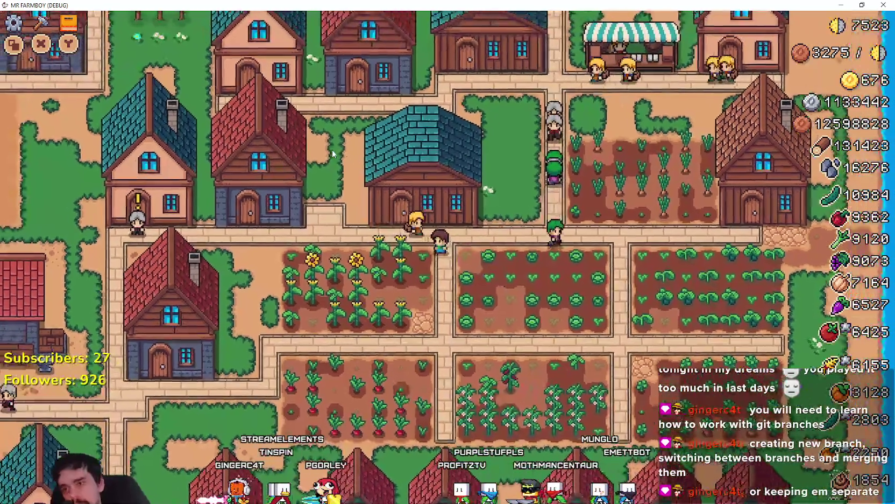
# - Open the warehouse, step through its items and stock row, and take out the corn
pyautogui.press('e')
pyautogui.press('Right')
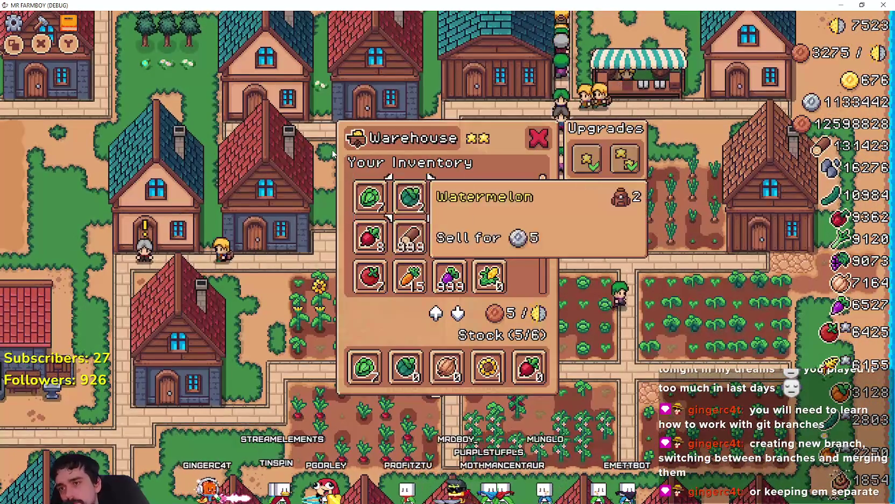
pyautogui.press('Right')
pyautogui.press('Right')
pyautogui.press('Down')
pyautogui.press('Down')
pyautogui.press('Up')
pyautogui.press('Down')
pyautogui.press('Down')
pyautogui.press('Down')
pyautogui.press('Down')
pyautogui.press('Down')
pyautogui.press('Down')
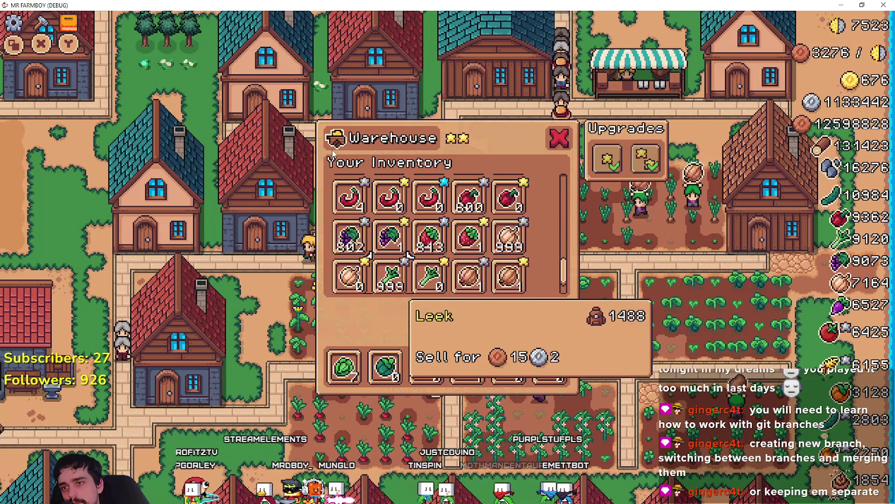
pyautogui.press('Down')
pyautogui.press('Right')
pyautogui.press('Right')
pyautogui.press('Right')
pyautogui.press('Right')
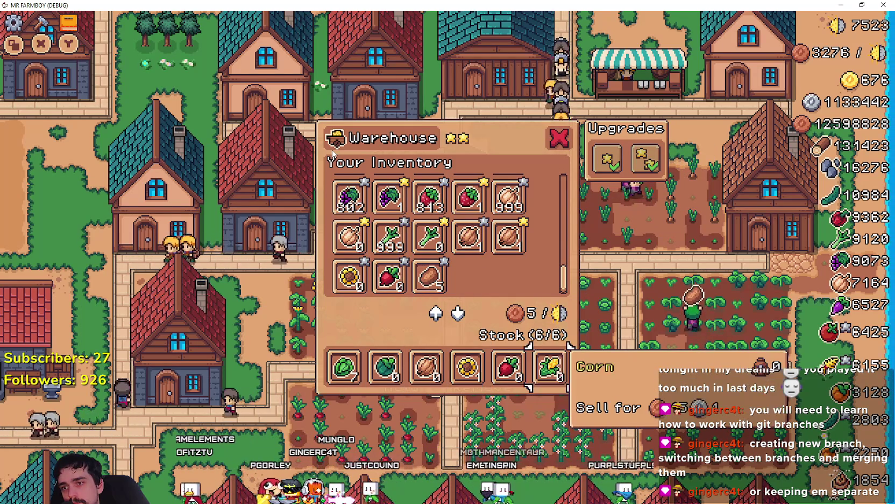
pyautogui.press('Return')
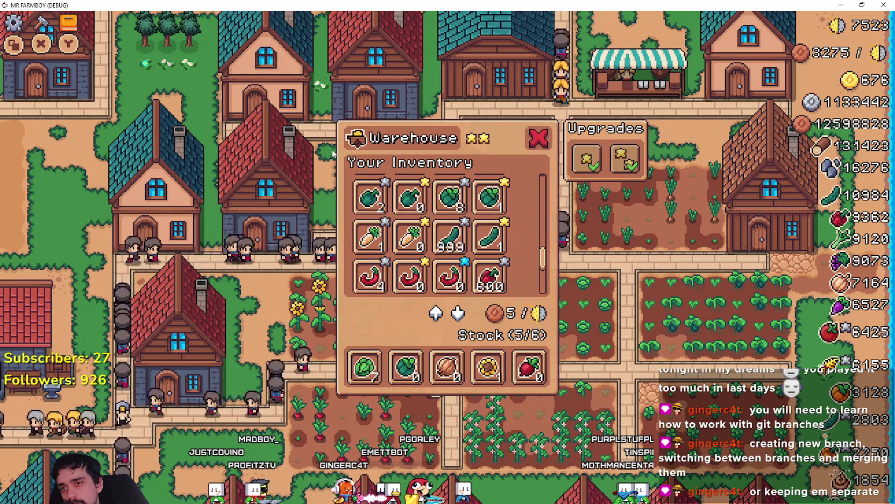
# - Put parsnip into the warehouse stock and take radish out, then return to the Godot editor
pyautogui.click(429, 260)
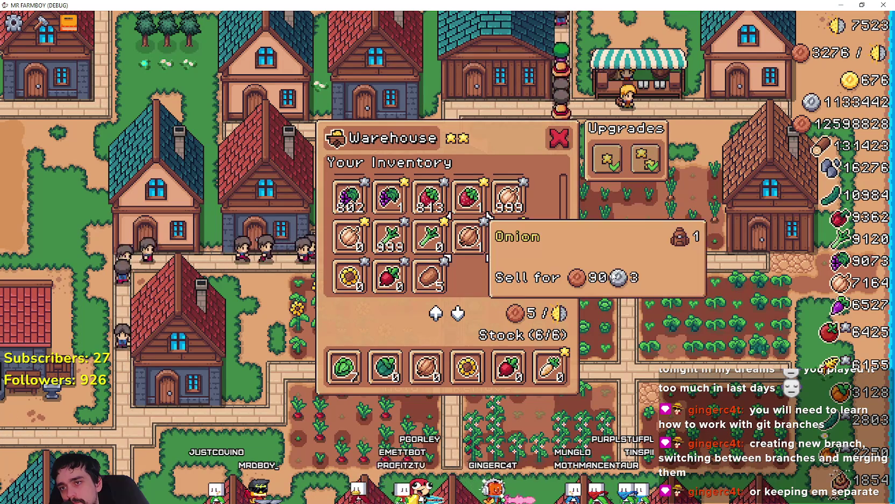
pyautogui.click(509, 367)
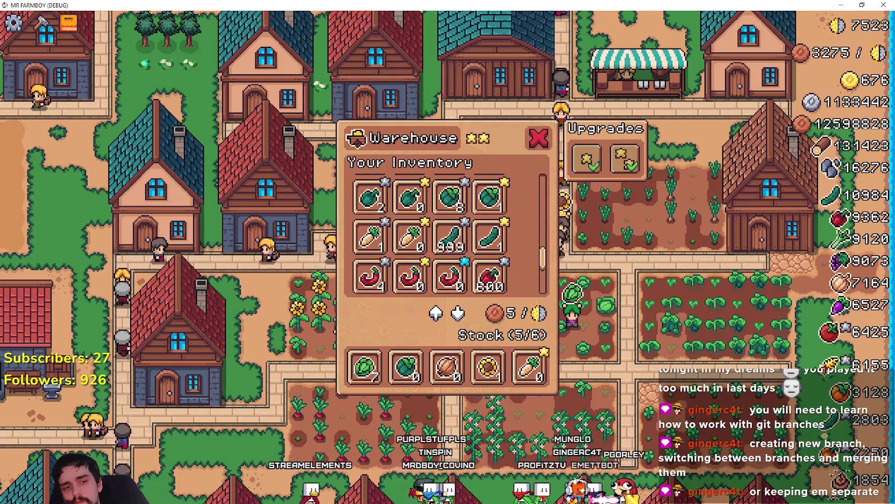
pyautogui.hotkey('alt', 'Tab')
pyautogui.click(391, 490)
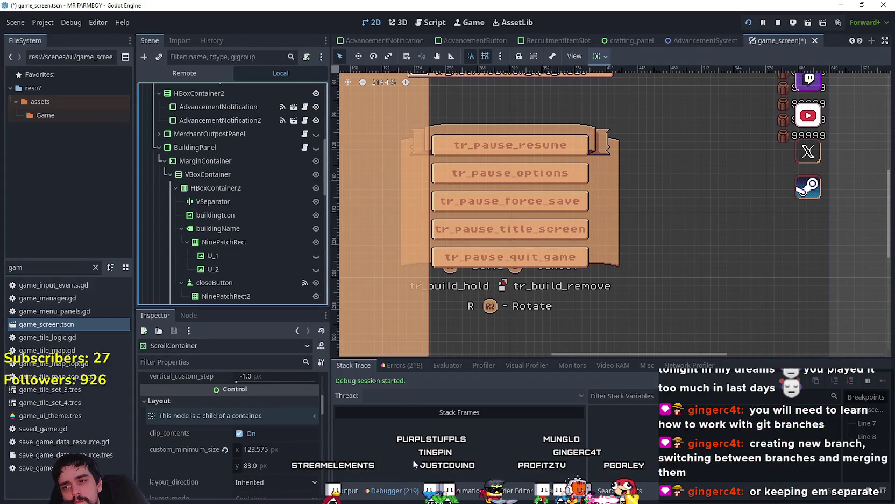
# - Check the debugger's Errors (219) list down to the bottom, then bring the running game back
pyautogui.click(400, 365)
pyautogui.moveTo(888, 473); pyautogui.dragTo(890, 499)
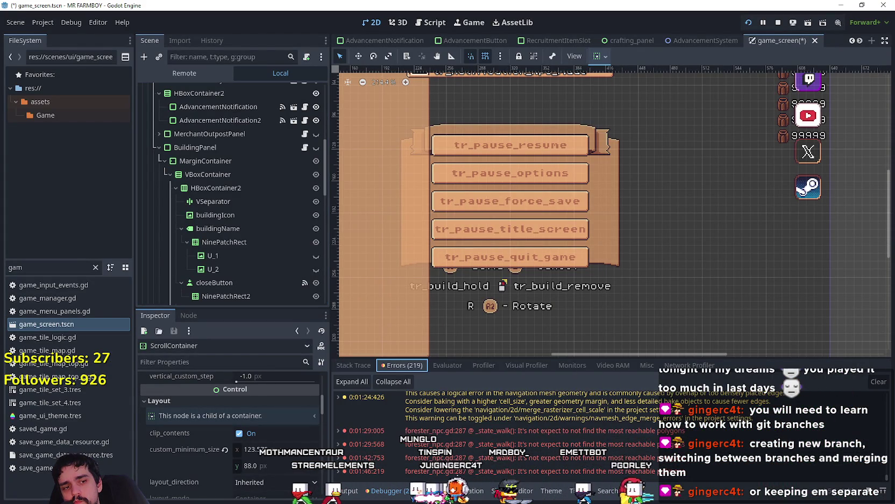
pyautogui.press('F5')
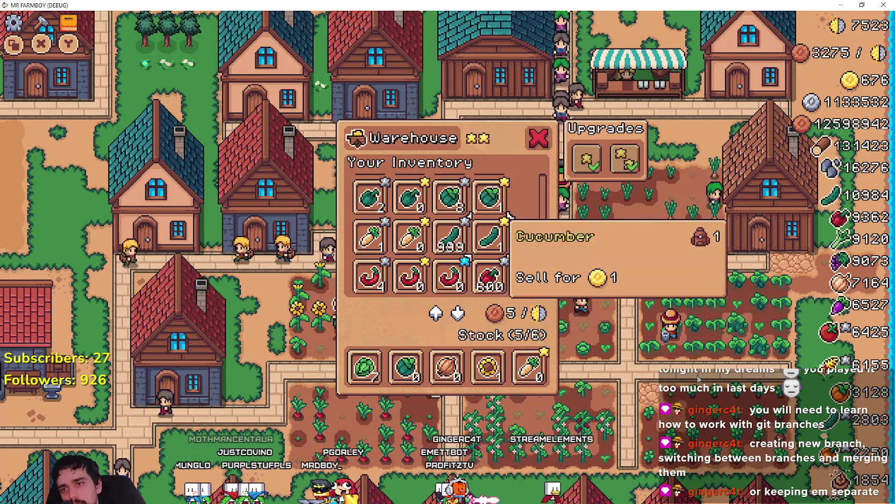
# - Scroll through the warehouse inventory in the running game
pyautogui.scroll(-1, 508, 255)
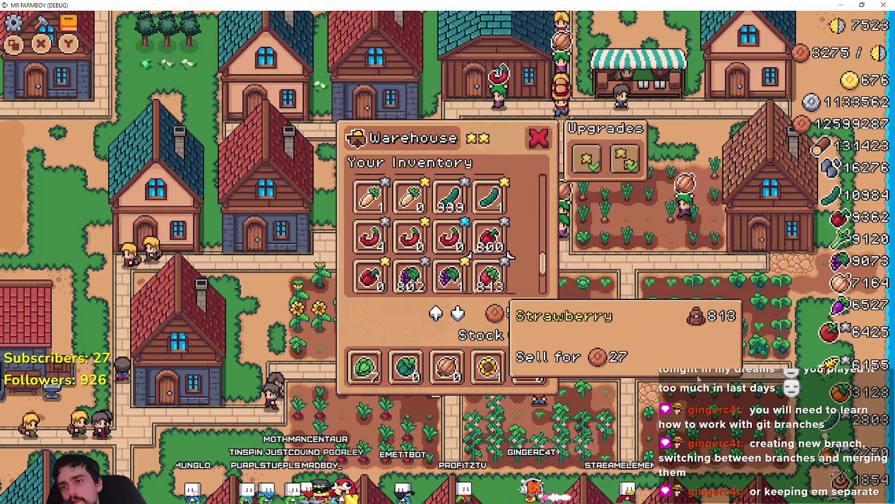
pyautogui.scroll(-4, 509, 256)
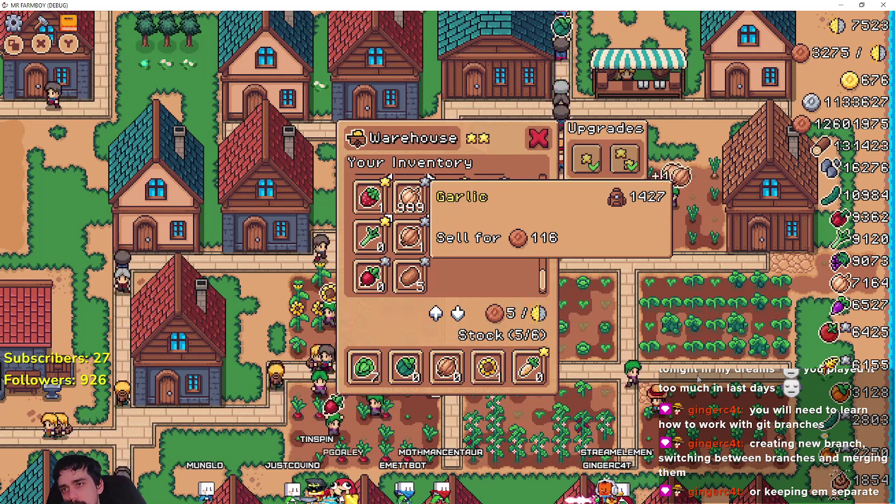
pyautogui.scroll(5, 490, 191)
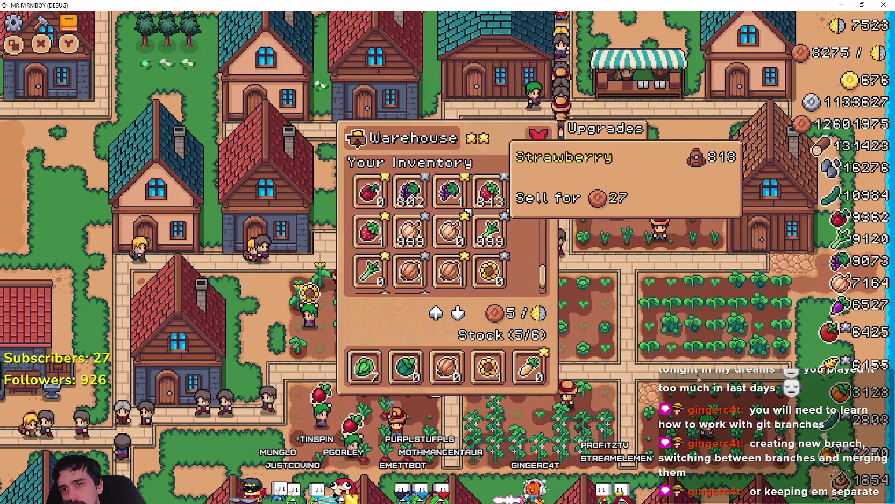
pyautogui.scroll(2, 490, 191)
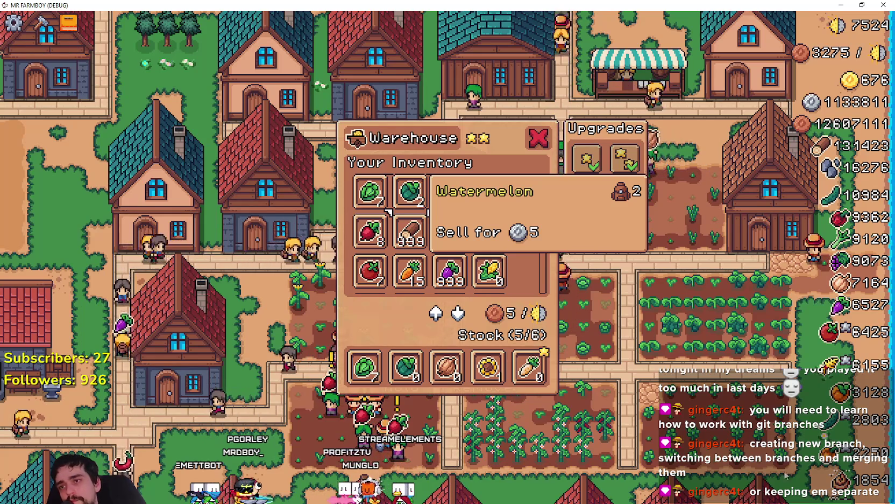
pyautogui.scroll(1, 516, 196)
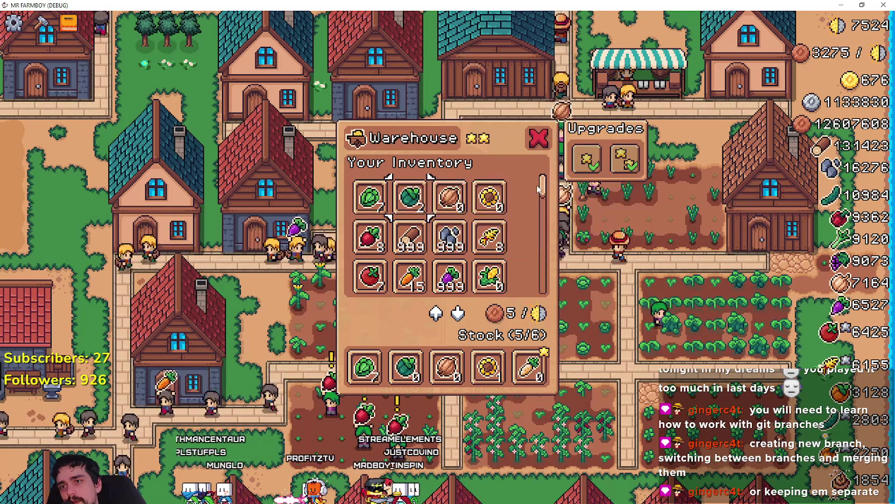
pyautogui.scroll(-4, 538, 186)
pyautogui.scroll(4, 543, 169)
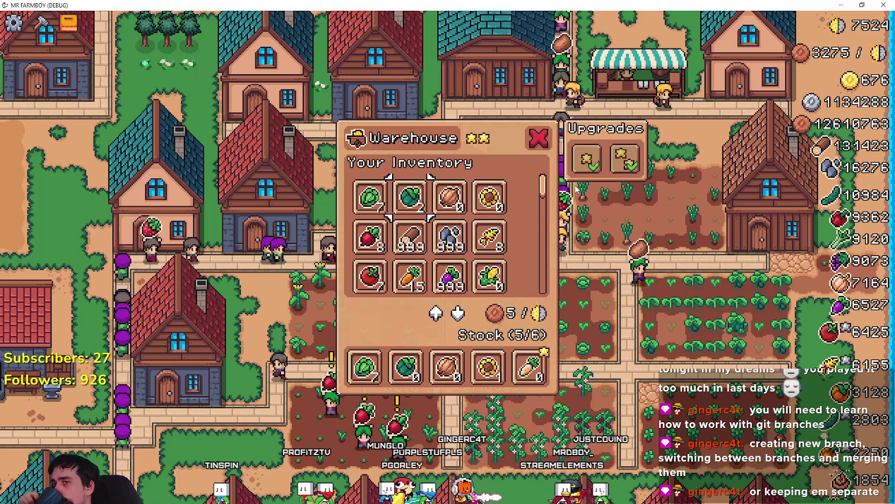
pyautogui.scroll(-1, 542, 188)
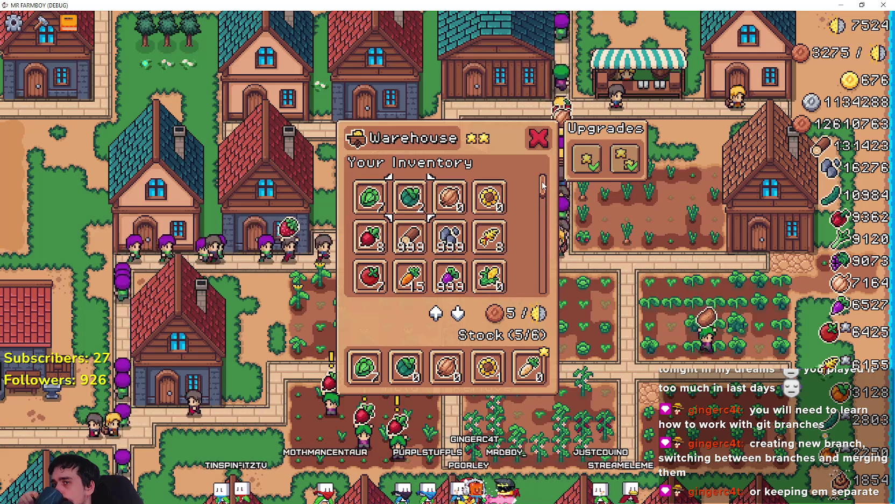
pyautogui.scroll(-1, 543, 191)
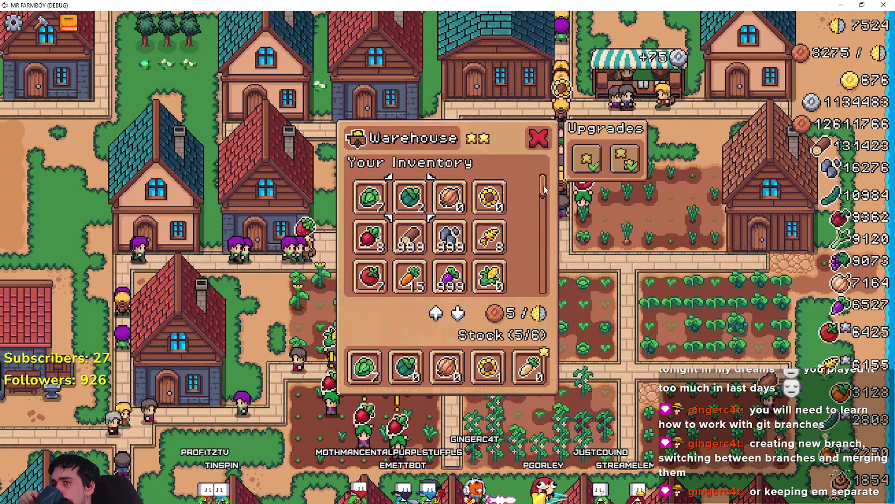
pyautogui.scroll(2, 546, 186)
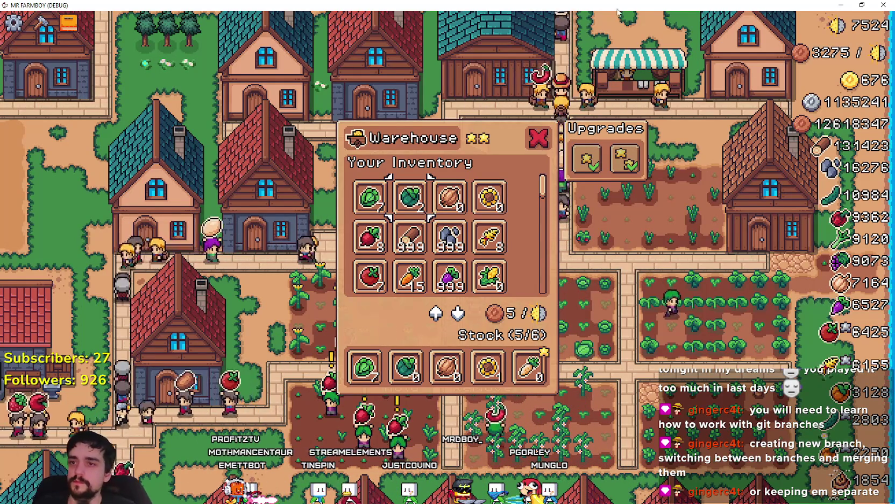
# - Check the warehouse stock slots and the villagers, then switch back to the Godot editor
pyautogui.moveTo(484, 208)
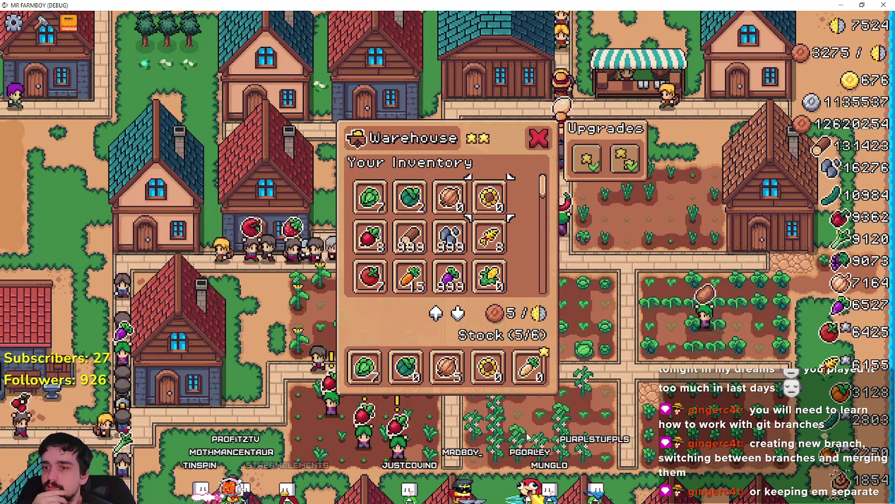
pyautogui.moveTo(535, 379)
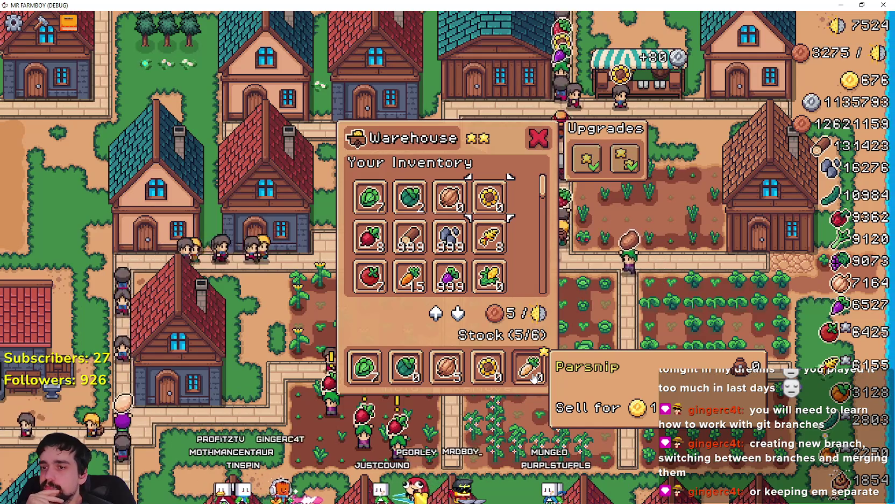
pyautogui.moveTo(329, 364)
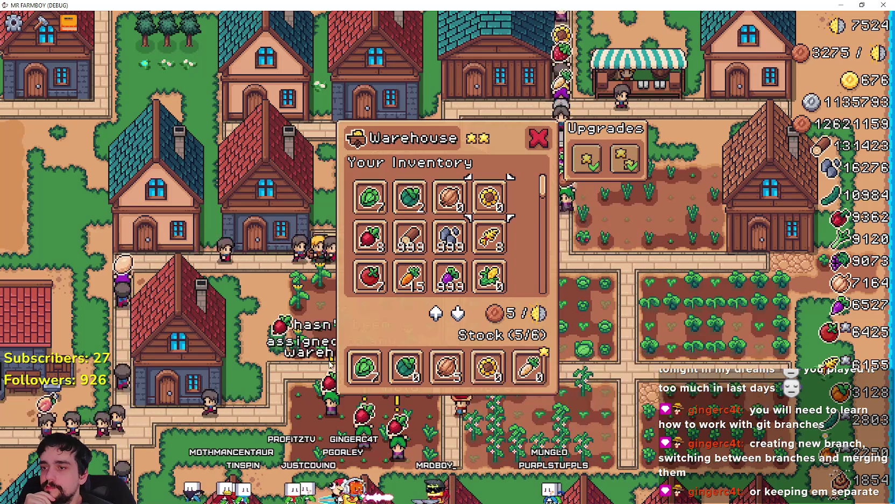
pyautogui.moveTo(495, 368)
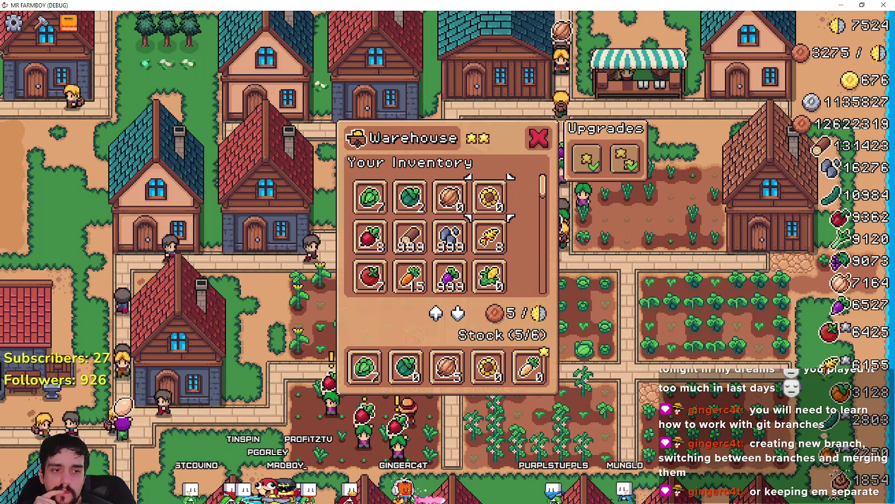
pyautogui.hotkey('alt', 'Tab')
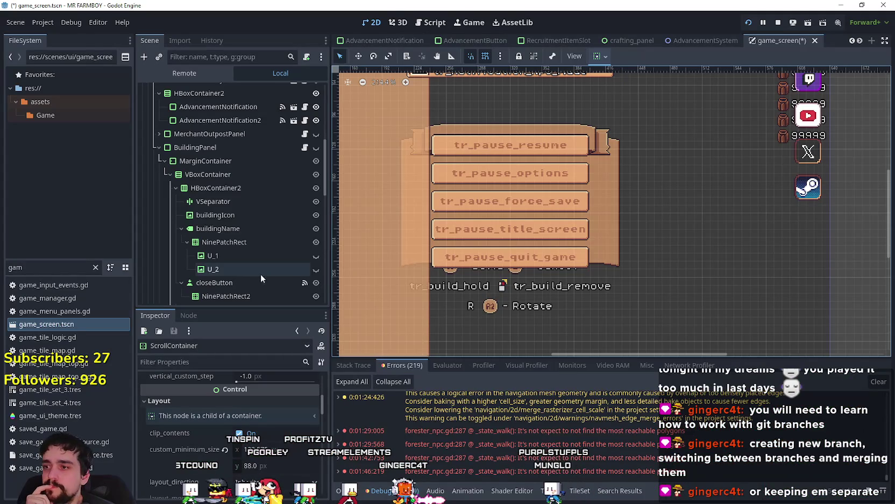
# - Inspect BottomContainer, VBoxContainer2 and VBoxContainer, collapsing and re-expanding their children in the Scene tree
pyautogui.scroll(-5, 280, 253)
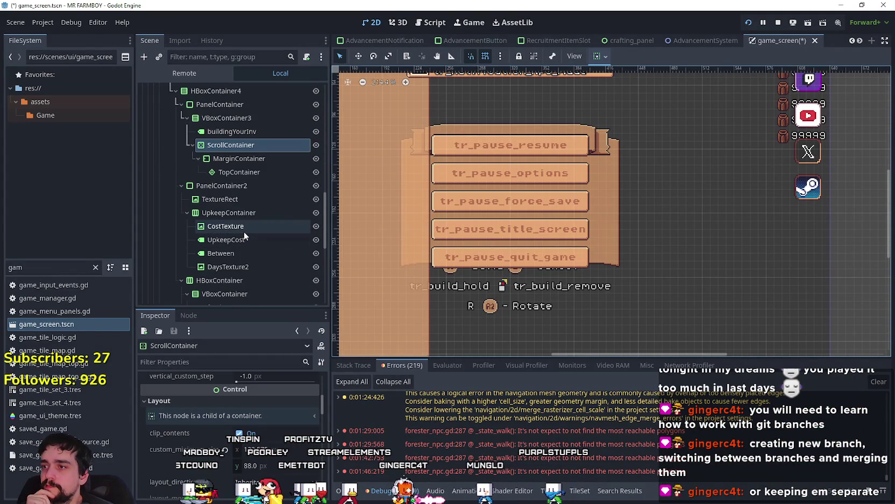
pyautogui.scroll(-2, 249, 242)
pyautogui.scroll(-4, 257, 276)
pyautogui.click(253, 267)
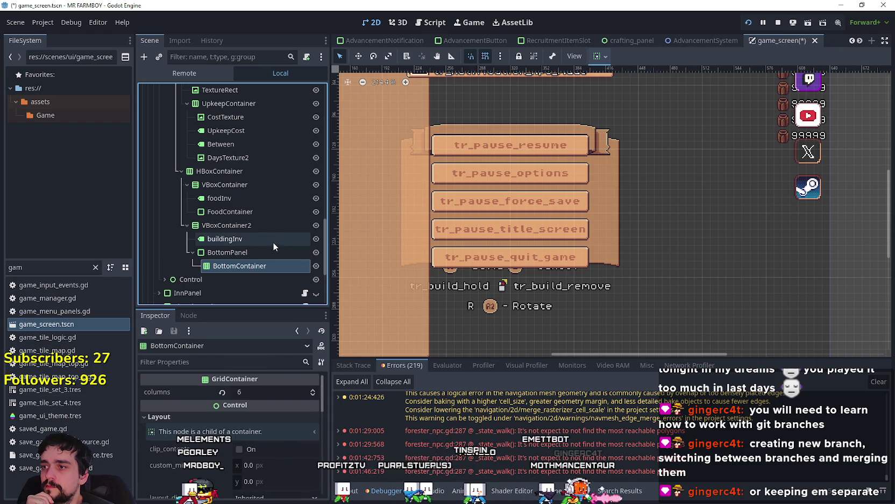
pyautogui.click(259, 224)
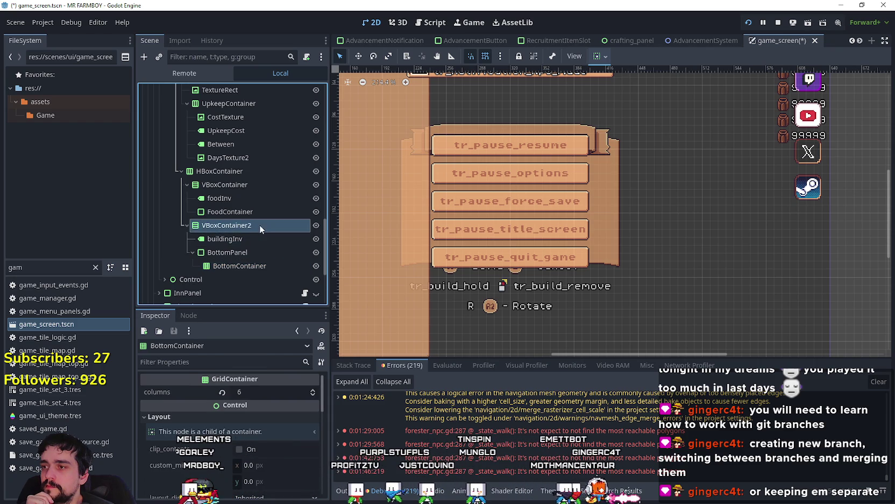
pyautogui.click(245, 184)
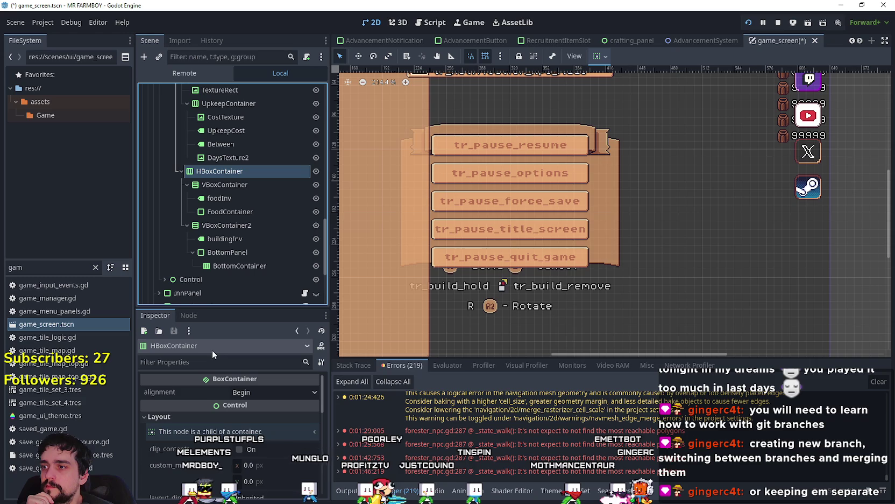
pyautogui.click(186, 184)
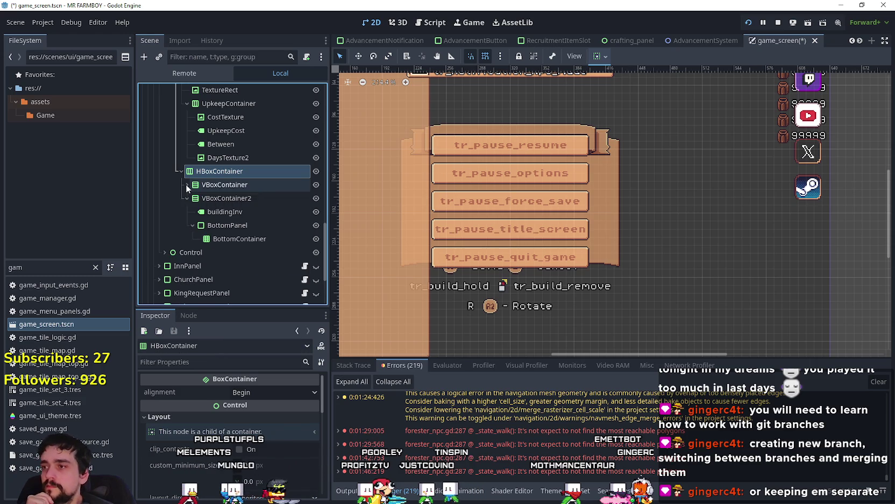
pyautogui.click(187, 197)
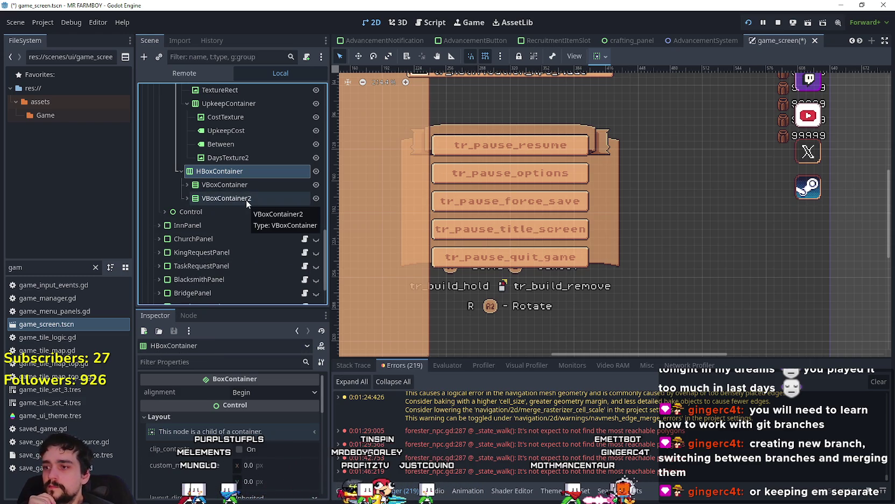
pyautogui.scroll(-2, 180, 468)
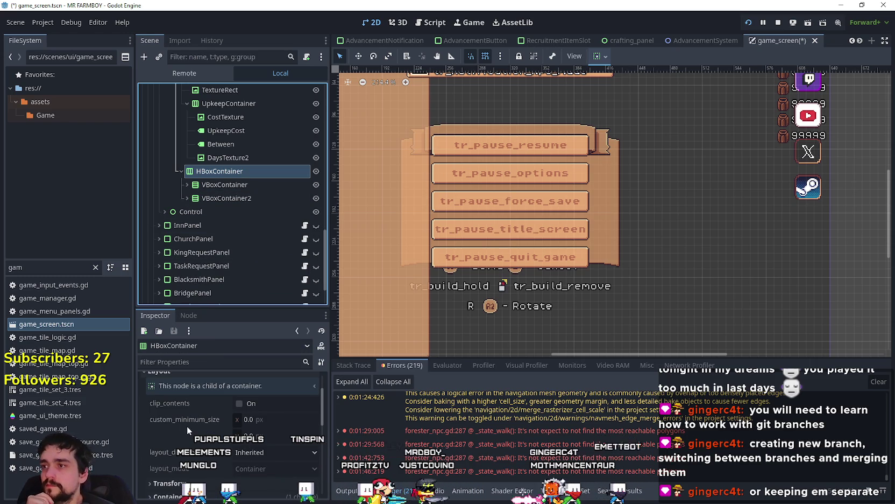
pyautogui.scroll(-4, 204, 420)
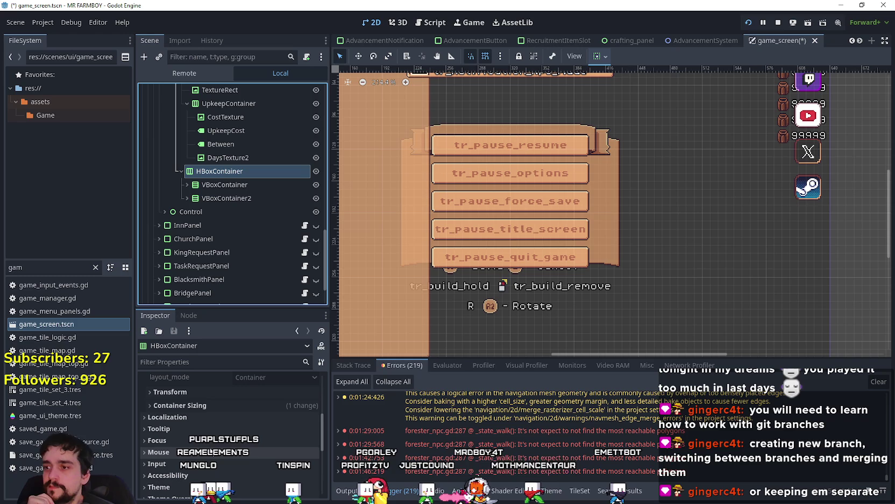
pyautogui.scroll(5, 211, 444)
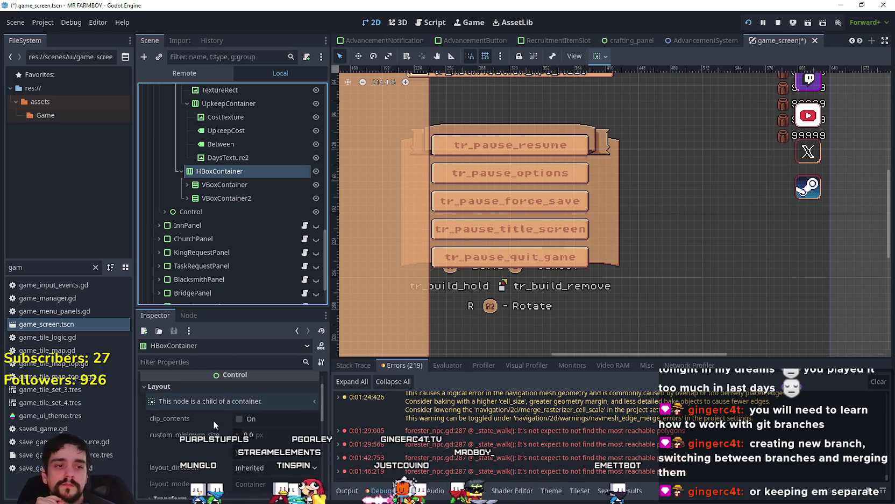
pyautogui.click(187, 197)
# - Edit BottomContainer's v_separation constant override, entering 20 and then correcting it
pyautogui.click(261, 239)
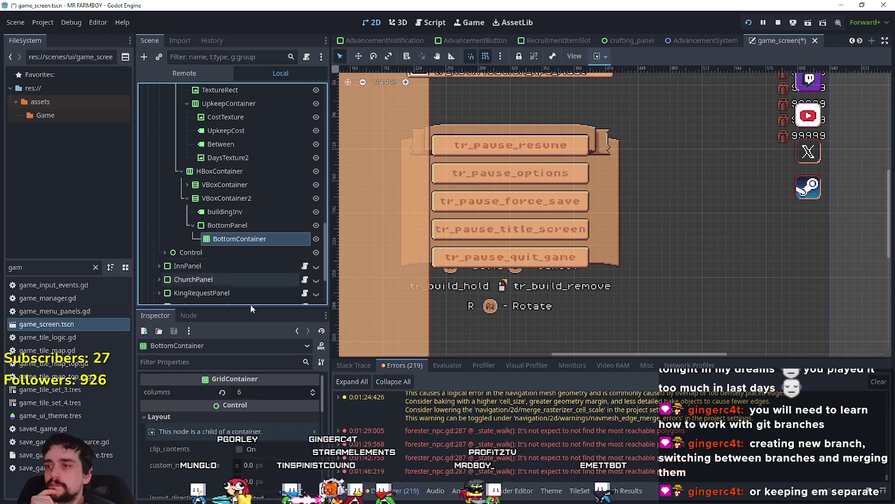
pyautogui.scroll(-6, 249, 432)
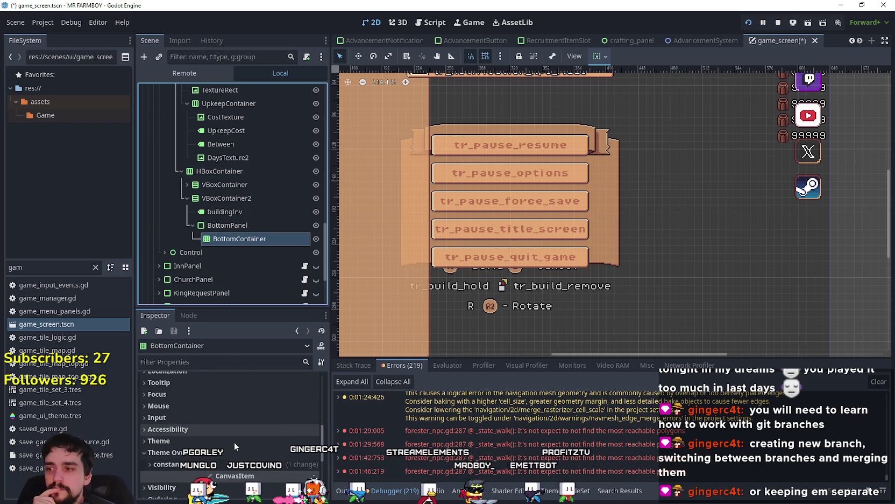
pyautogui.click(228, 464)
pyautogui.scroll(-2, 231, 461)
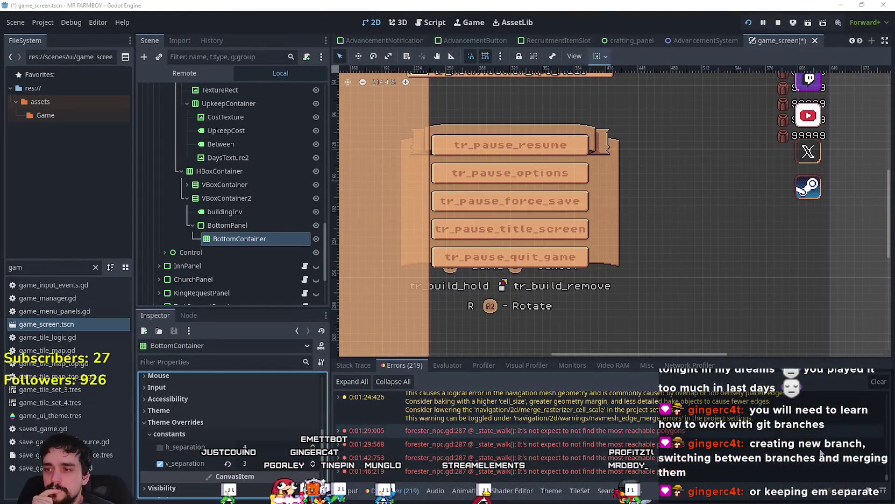
pyautogui.click(314, 464)
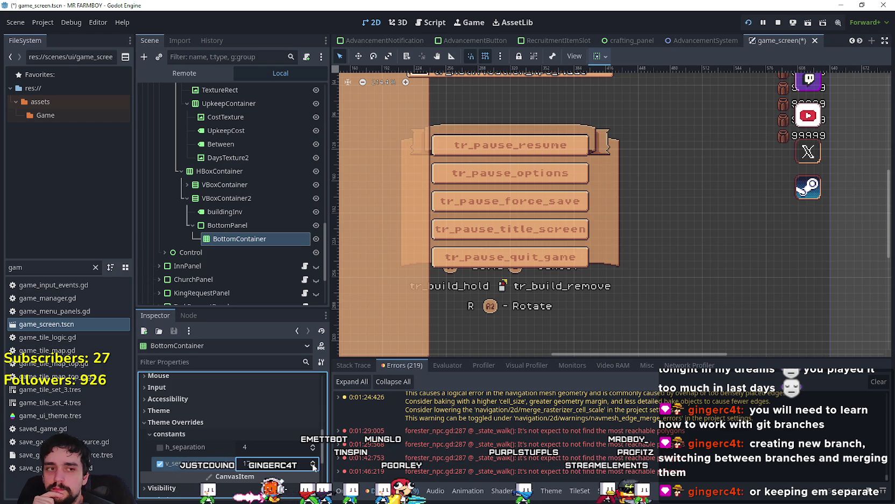
pyautogui.write('20')
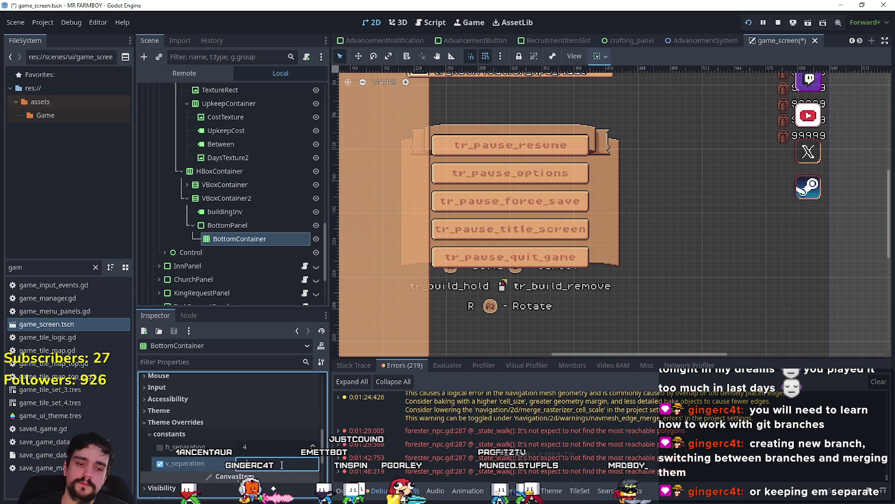
pyautogui.press('BackSpace')
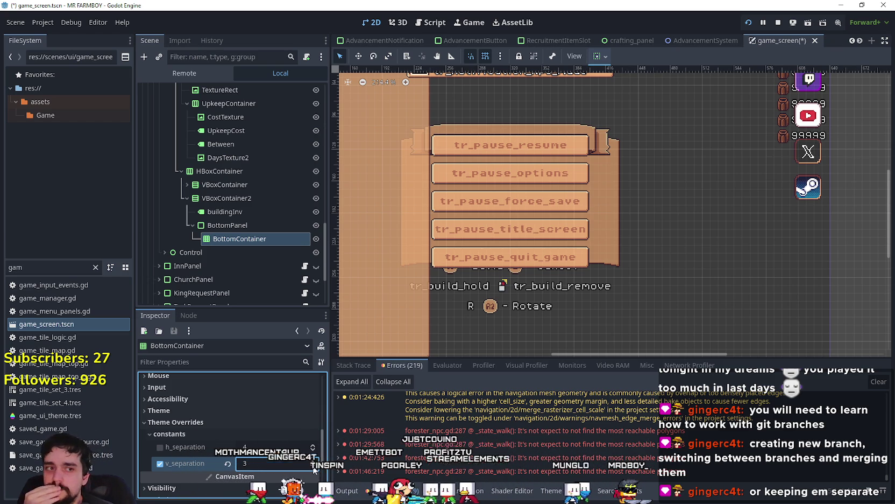
# - Review BottomPanel's theme variation and StyleBoxTexture panel override, then VBoxContainer2's layout properties
pyautogui.click(263, 226)
pyautogui.scroll(-8, 264, 459)
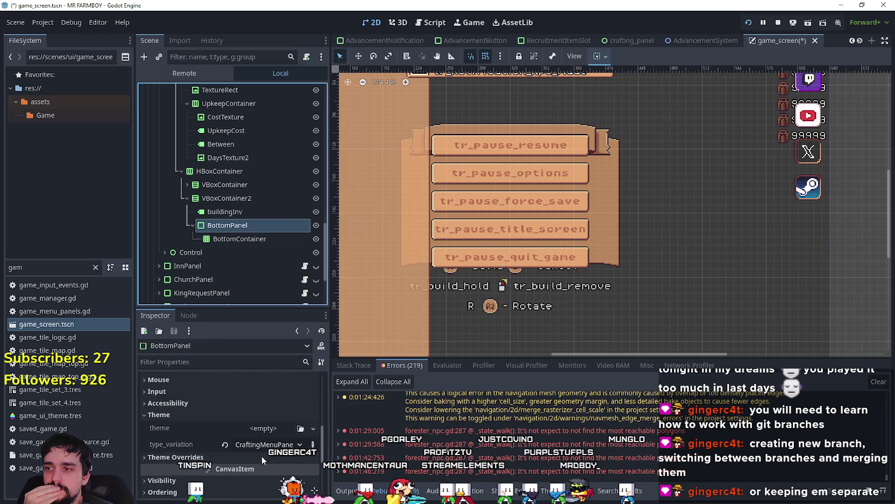
pyautogui.scroll(-1, 261, 457)
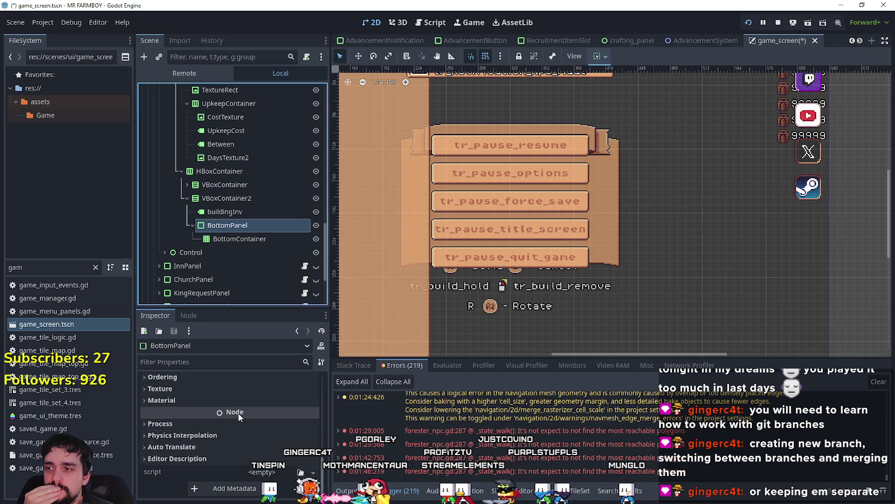
pyautogui.click(223, 420)
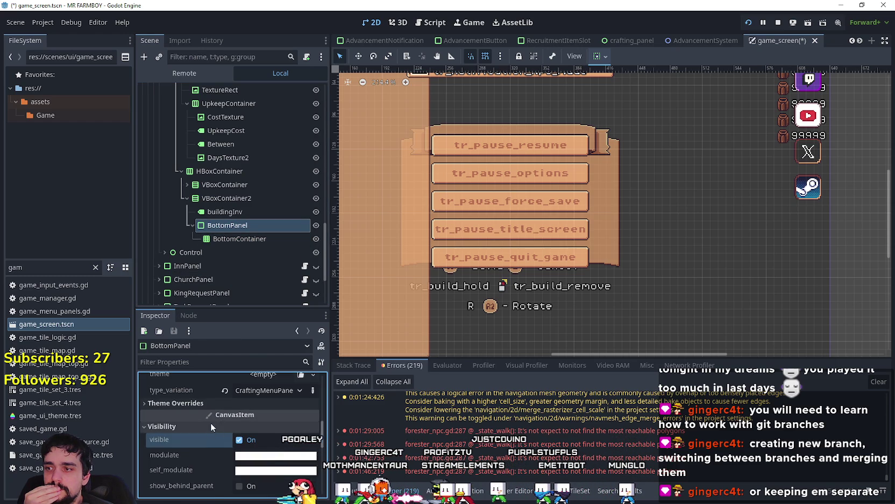
pyautogui.scroll(4, 202, 437)
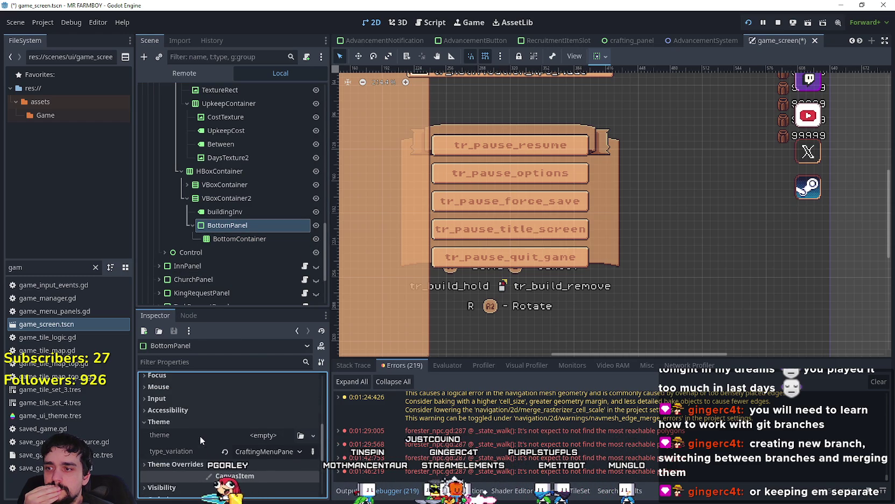
pyautogui.click(191, 464)
pyautogui.scroll(-2, 194, 457)
pyautogui.scroll(3, 193, 457)
pyautogui.click(228, 198)
pyautogui.scroll(-3, 190, 473)
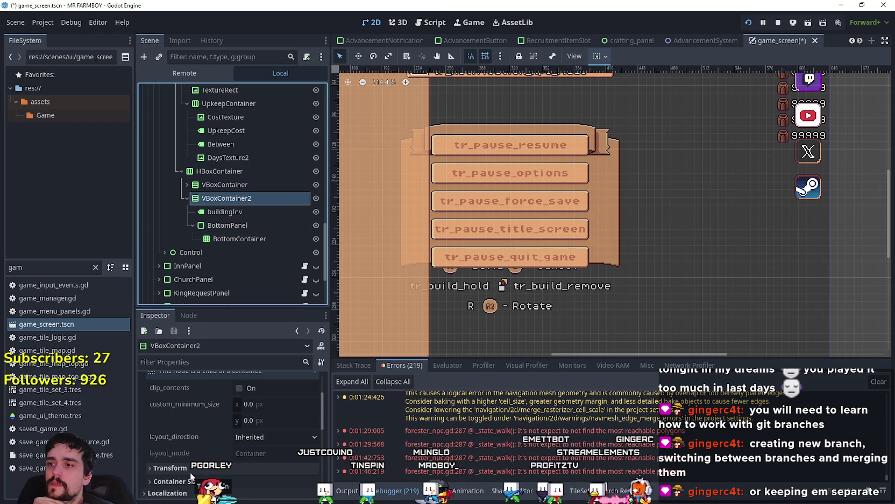
# - Inspect the buildingInv label and VBoxContainer2's separation override of 4, then expand the food VBoxContainer
pyautogui.scroll(2, 190, 473)
pyautogui.click(236, 209)
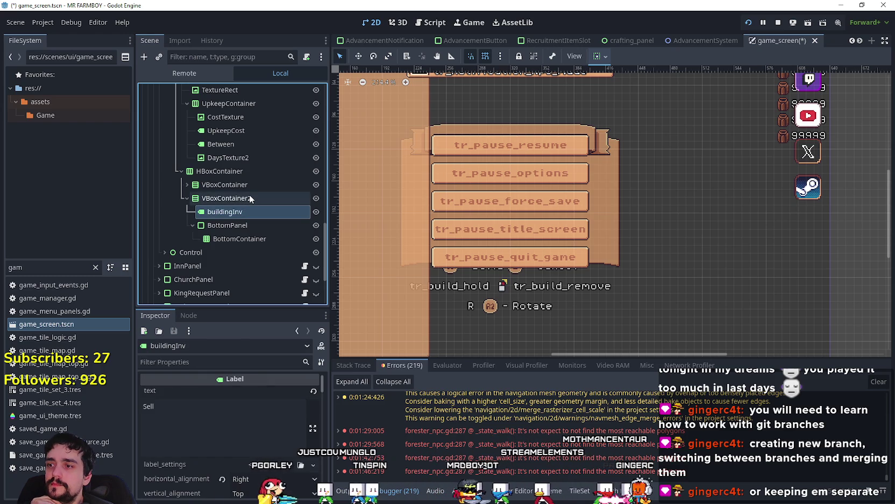
pyautogui.click(249, 198)
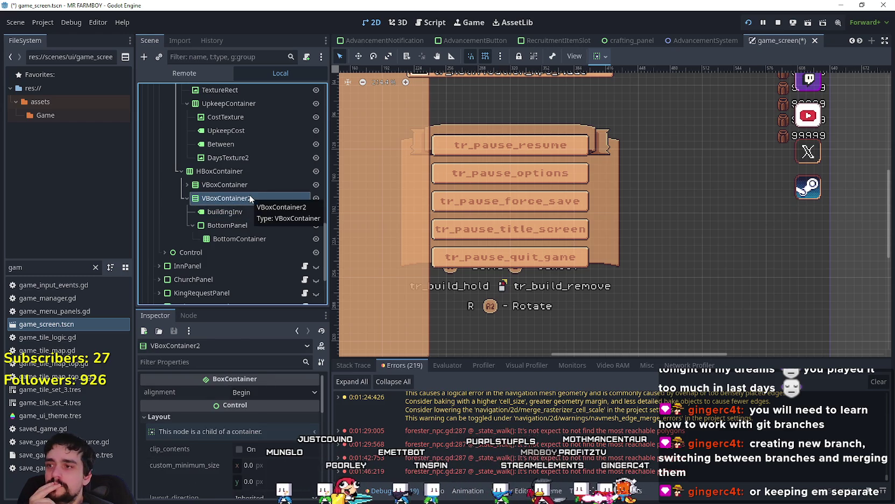
pyautogui.scroll(-2, 208, 485)
pyautogui.scroll(-4, 212, 478)
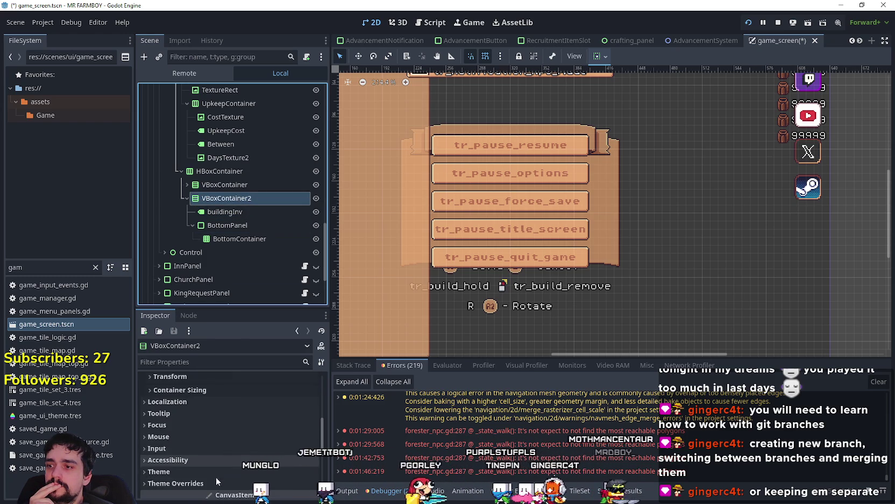
pyautogui.click(209, 451)
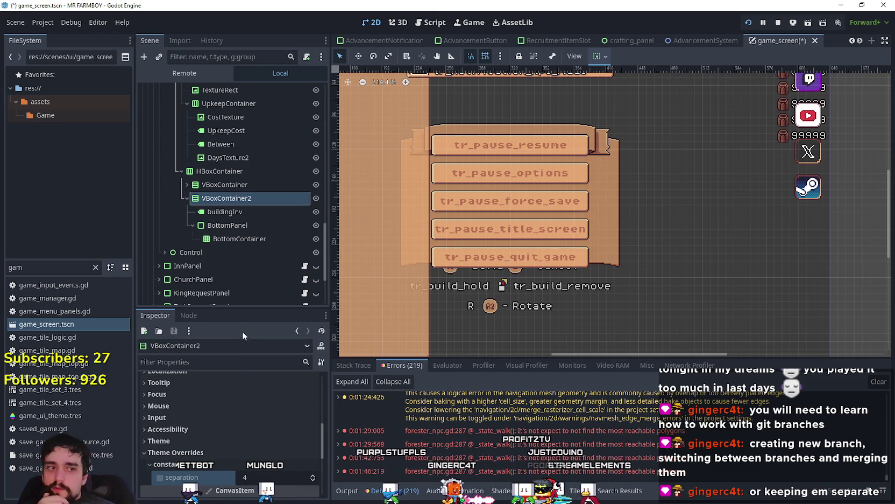
pyautogui.click(223, 184)
pyautogui.click(181, 181)
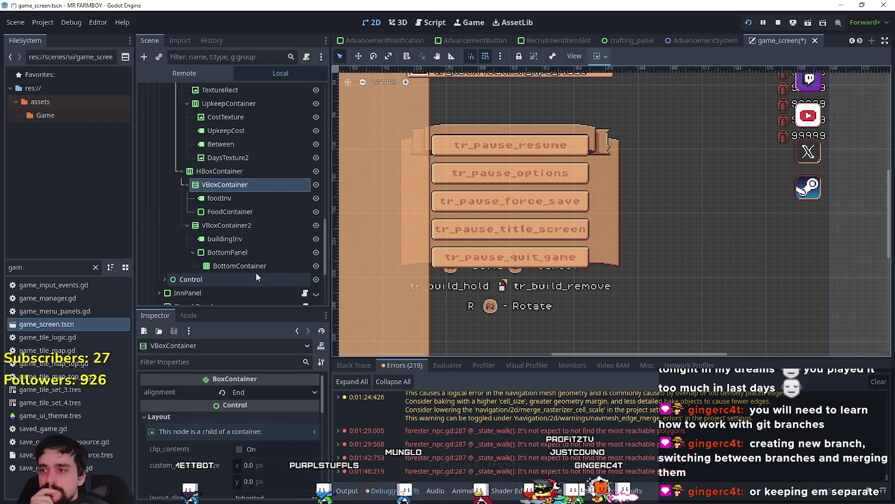
pyautogui.scroll(-4, 255, 272)
# - Adjust BottomContainer's h_separation theme override with the spin arrows to end at 7
pyautogui.click(237, 155)
pyautogui.scroll(-2, 210, 428)
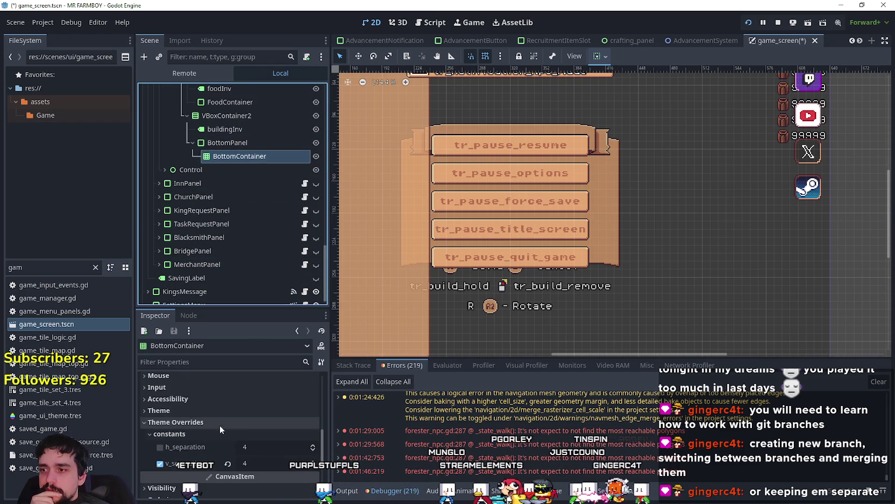
pyautogui.click(314, 446)
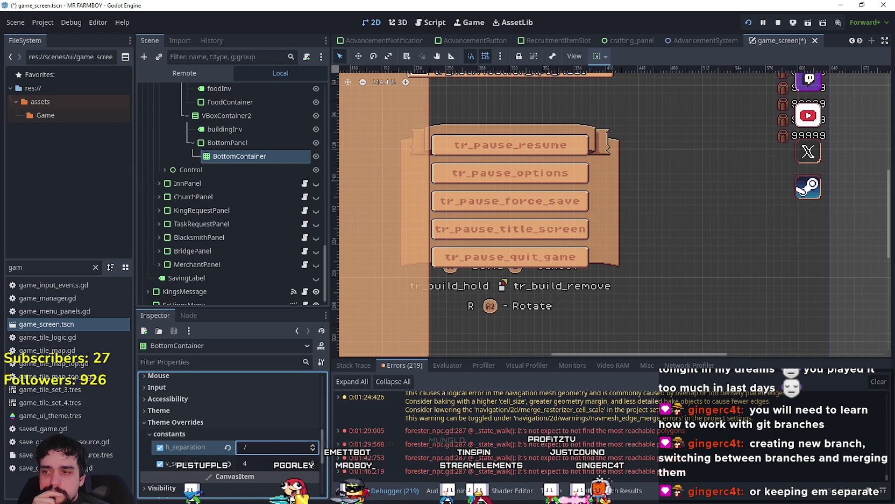
pyautogui.click(317, 466)
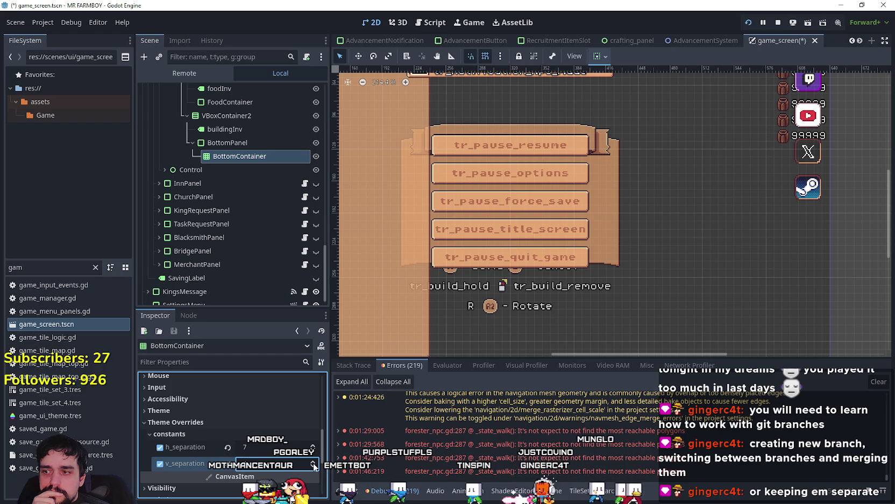
pyautogui.click(314, 452)
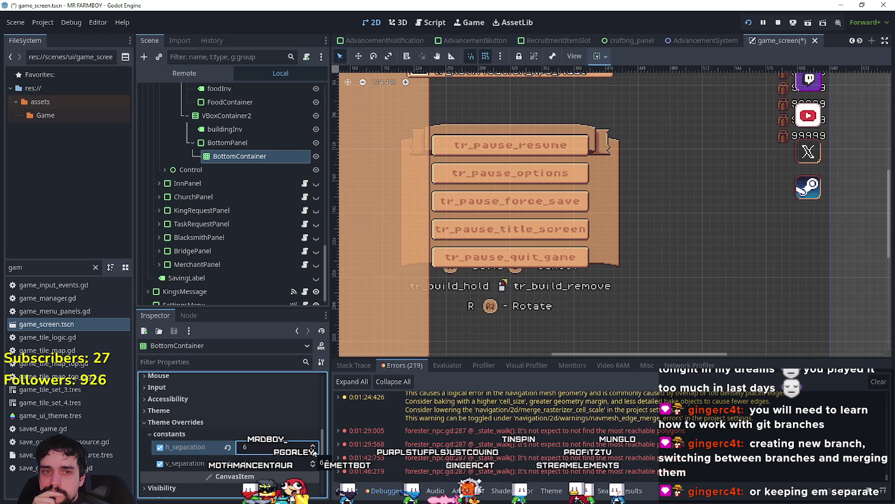
pyautogui.click(313, 444)
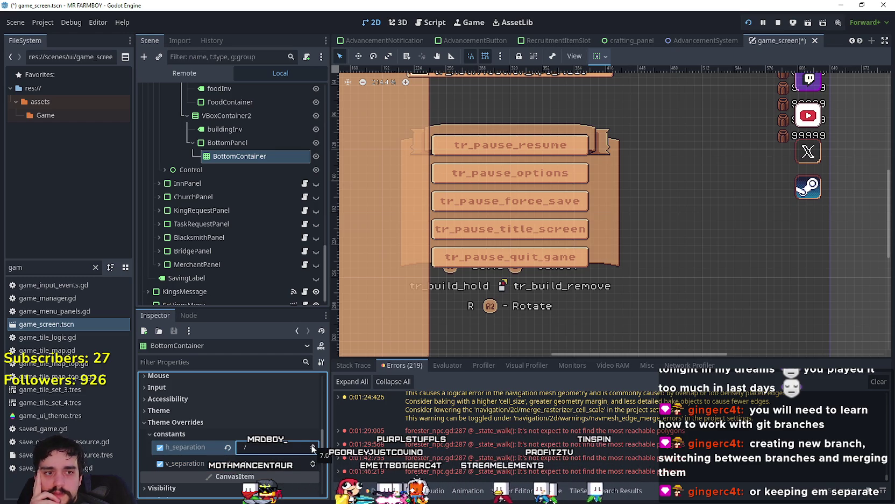
pyautogui.scroll(1, 238, 189)
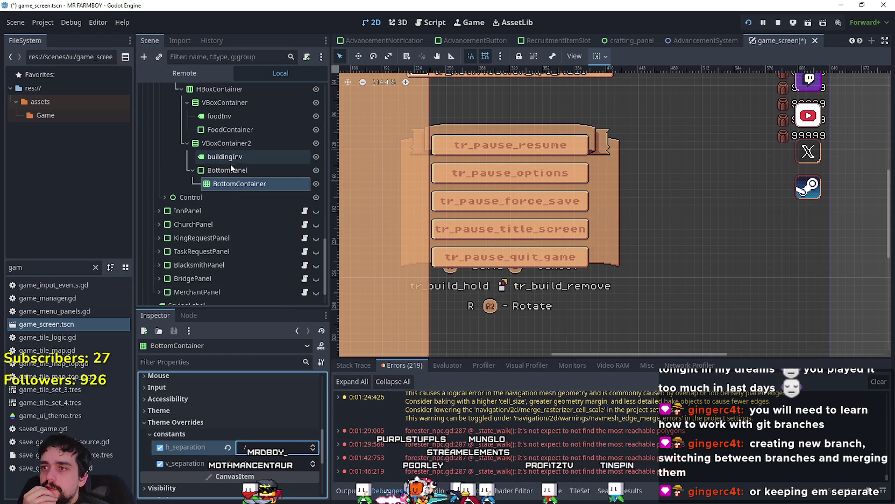
# - Compare BottomPanel, VBoxContainer2 and the buildingInv label in the Inspector
pyautogui.click(229, 170)
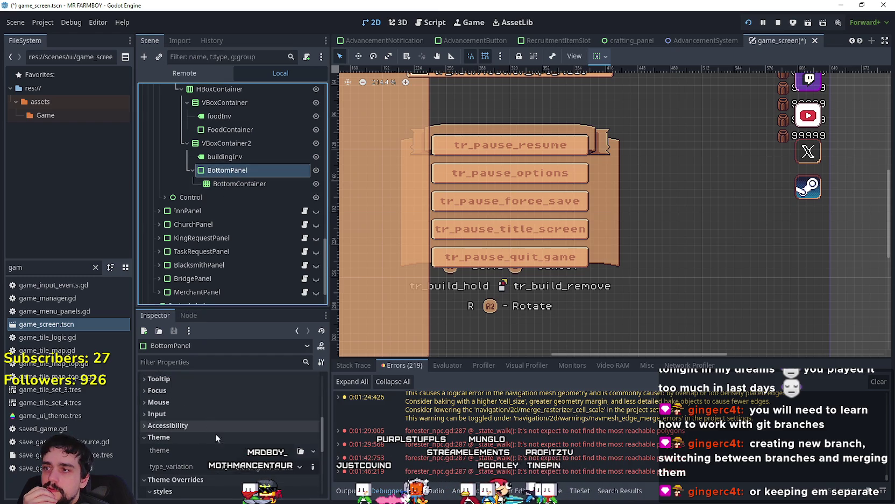
pyautogui.scroll(-5, 210, 423)
pyautogui.scroll(4, 224, 462)
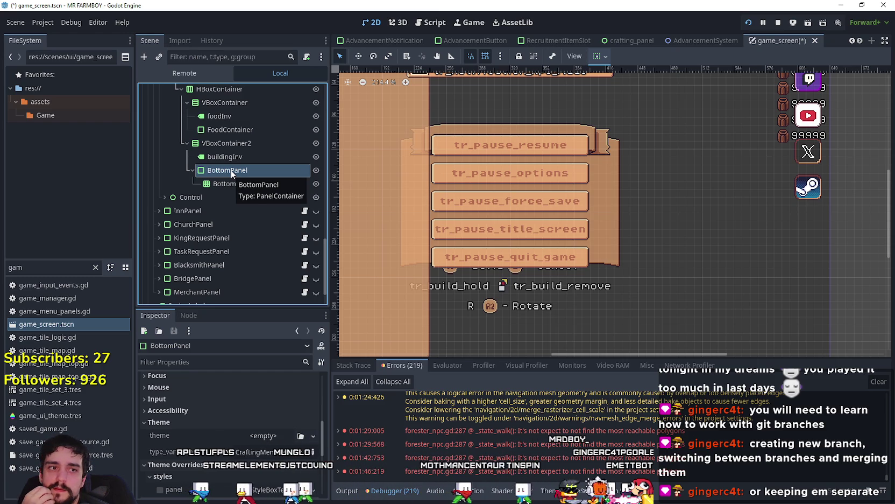
pyautogui.click(241, 143)
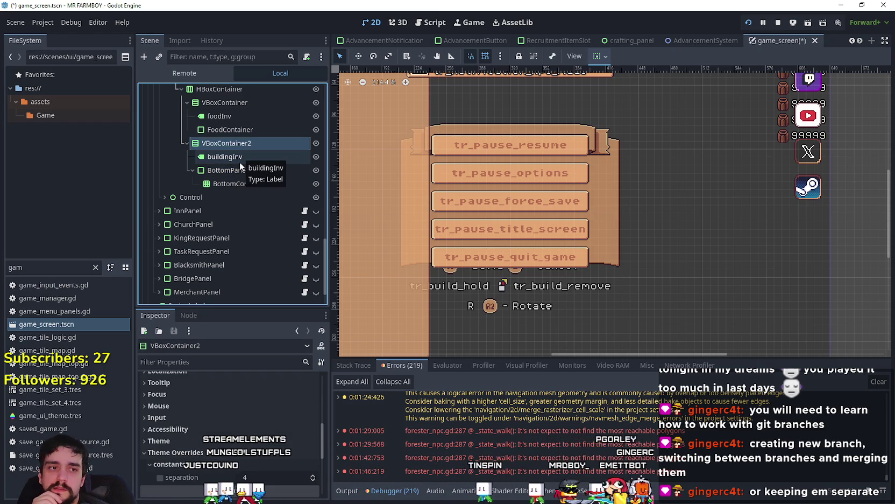
pyautogui.click(240, 158)
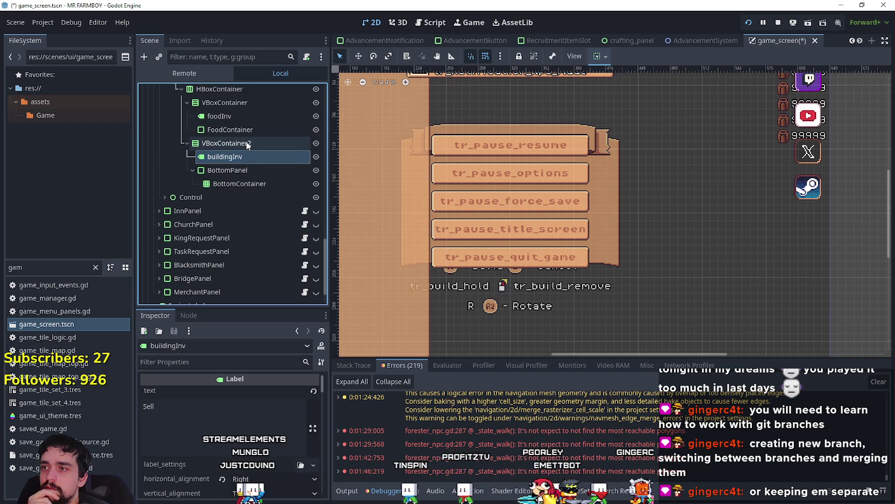
pyautogui.click(246, 142)
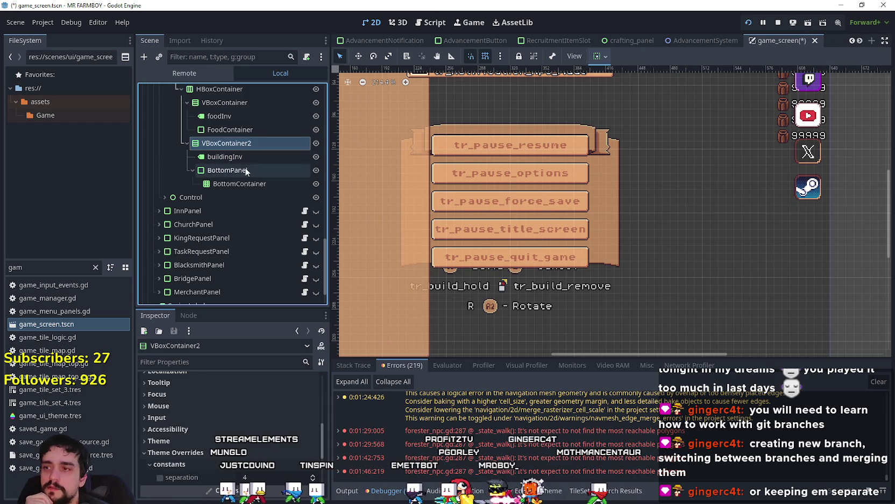
pyautogui.click(245, 158)
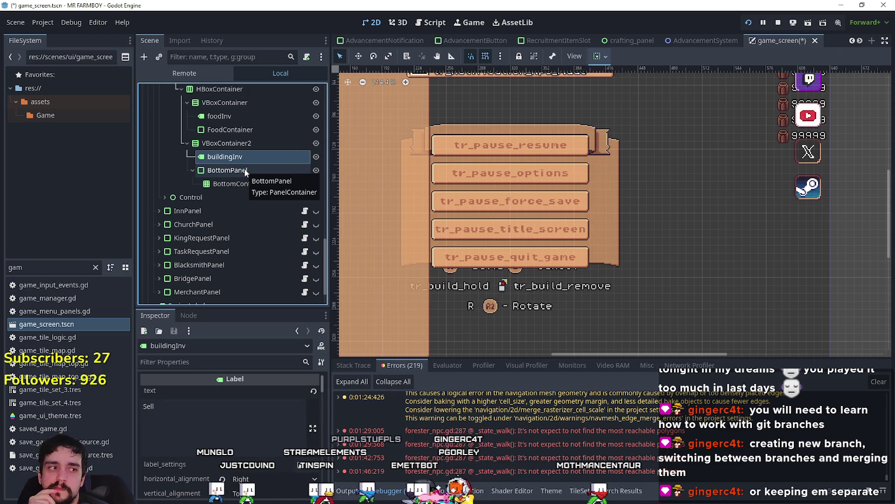
pyautogui.click(245, 170)
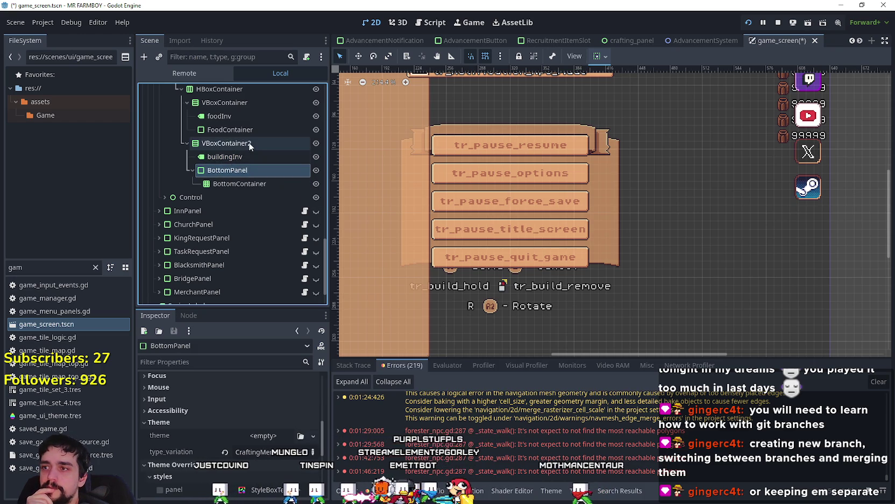
# - Add a MarginContainer child to VBoxContainer2, placed between buildingInv and BottomPanel
pyautogui.rightClick(248, 143)
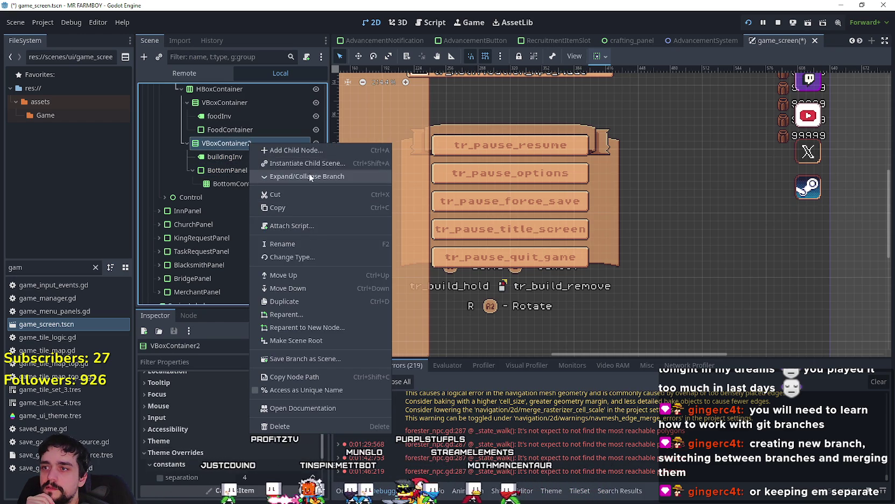
pyautogui.click(312, 150)
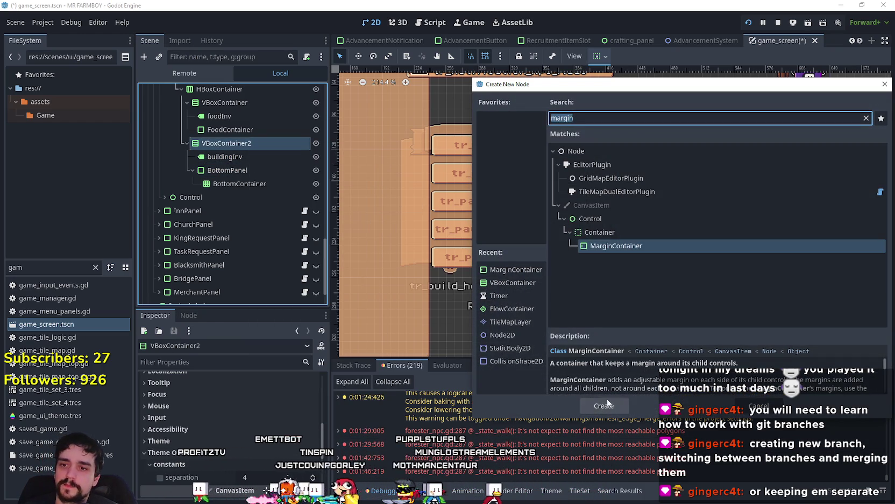
pyautogui.click(610, 407)
pyautogui.moveTo(235, 167)
pyautogui.mouseDown()
pyautogui.moveTo(229, 181)
pyautogui.moveTo(236, 170)
pyautogui.mouseUp()
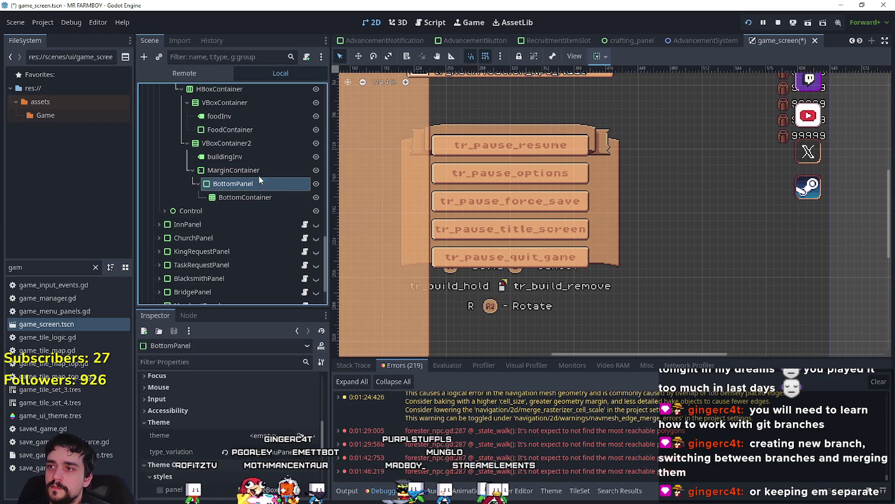
pyautogui.click(253, 170)
# - Set BottomContainer's h_separation theme override to 3
pyautogui.click(247, 198)
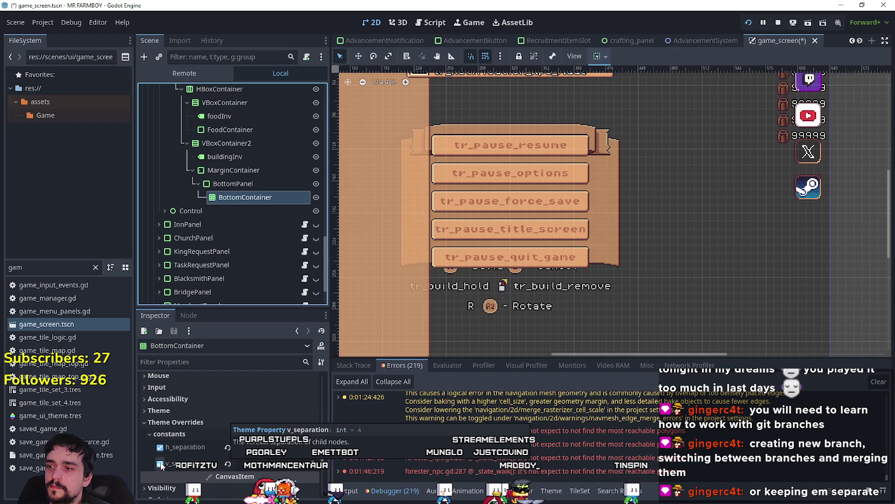
pyautogui.click(159, 464)
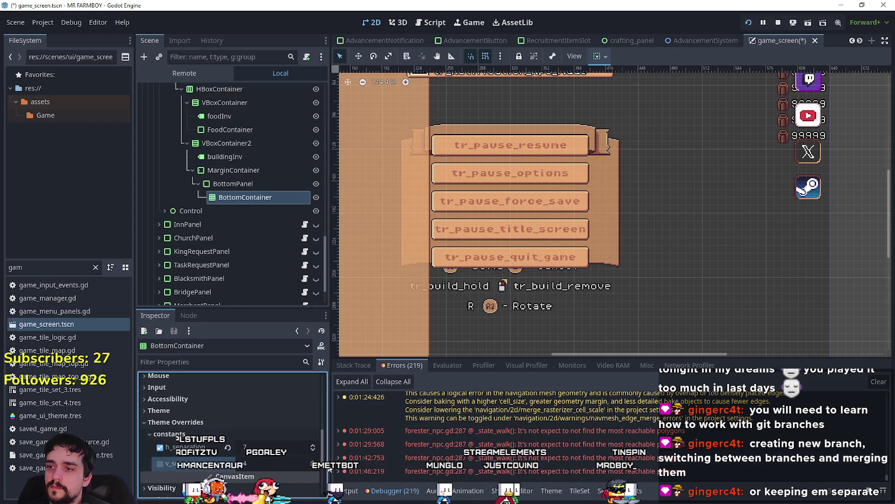
pyautogui.click(160, 447)
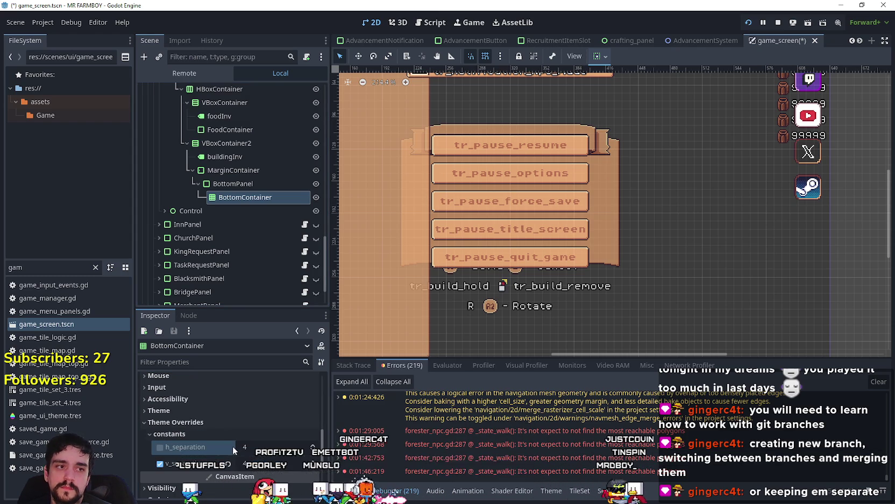
pyautogui.click(314, 450)
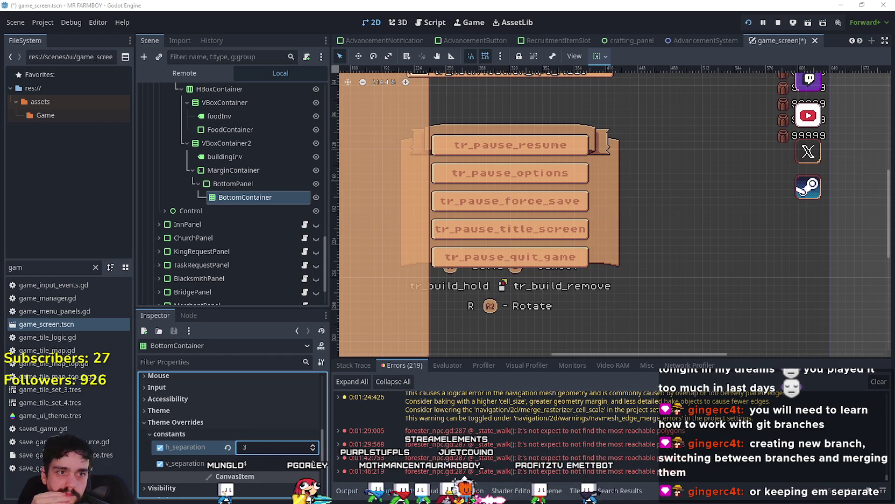
pyautogui.press('Return')
pyautogui.click(239, 171)
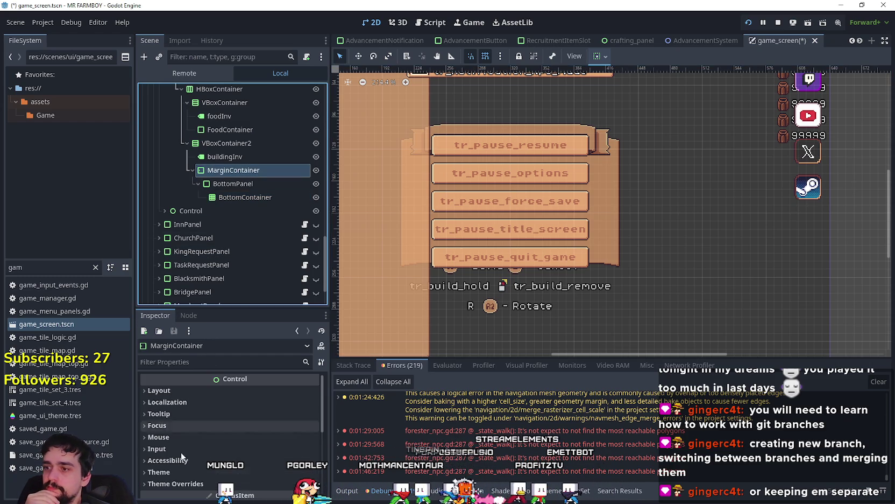
# - Enable the MarginContainer's margin overrides, raising the right margin to 8 with the others at 2
pyautogui.scroll(-3, 211, 452)
pyautogui.click(207, 408)
pyautogui.click(255, 418)
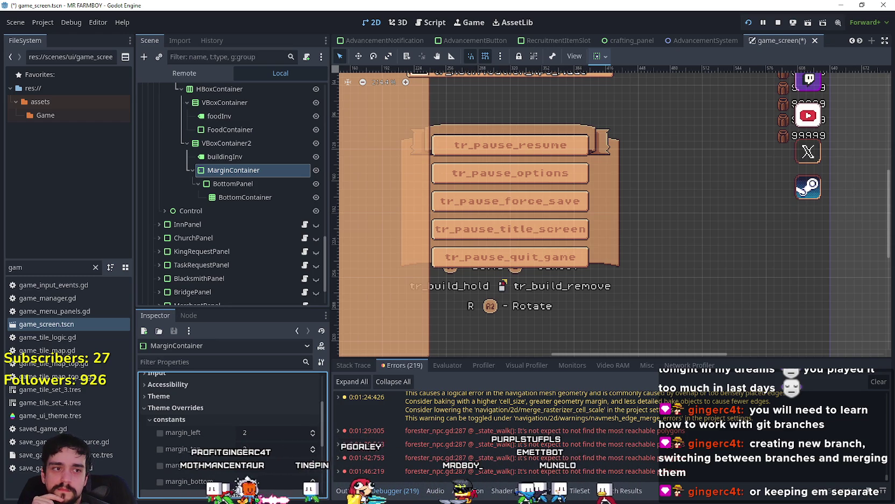
pyautogui.click(314, 462)
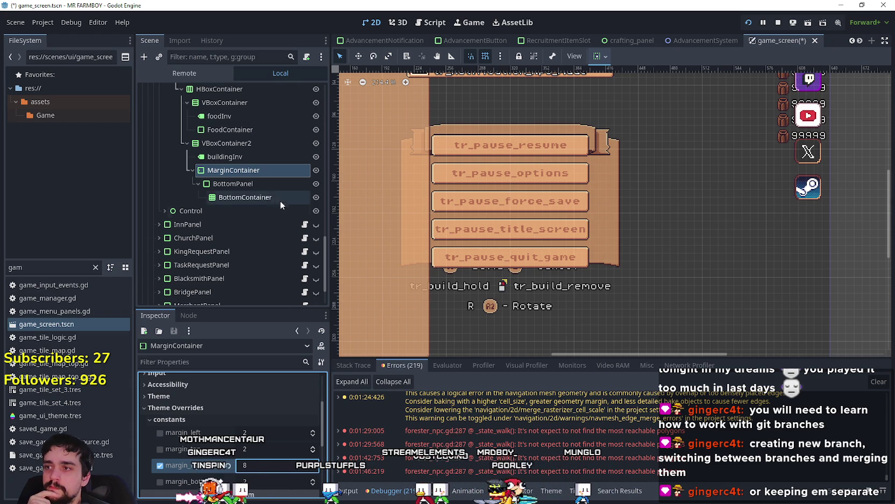
pyautogui.click(262, 182)
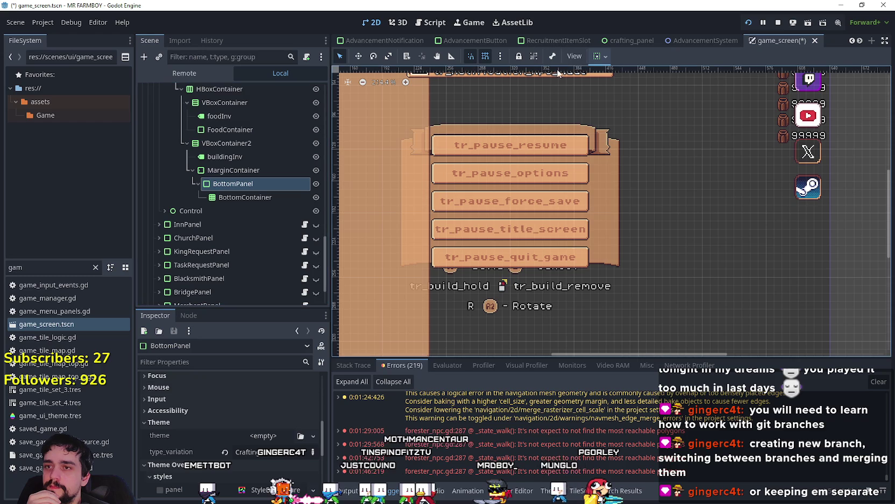
# - Check the container alignment options of BottomPanel and BottomContainer without changing them
pyautogui.click(596, 57)
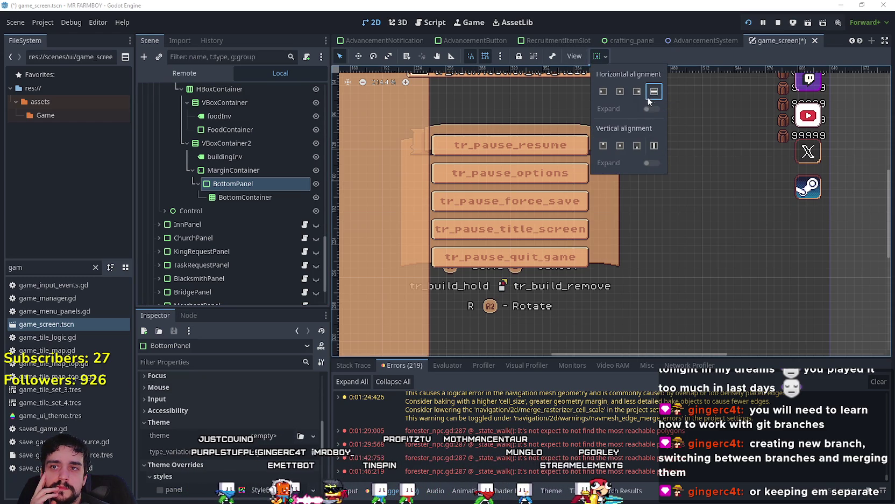
pyautogui.click(238, 199)
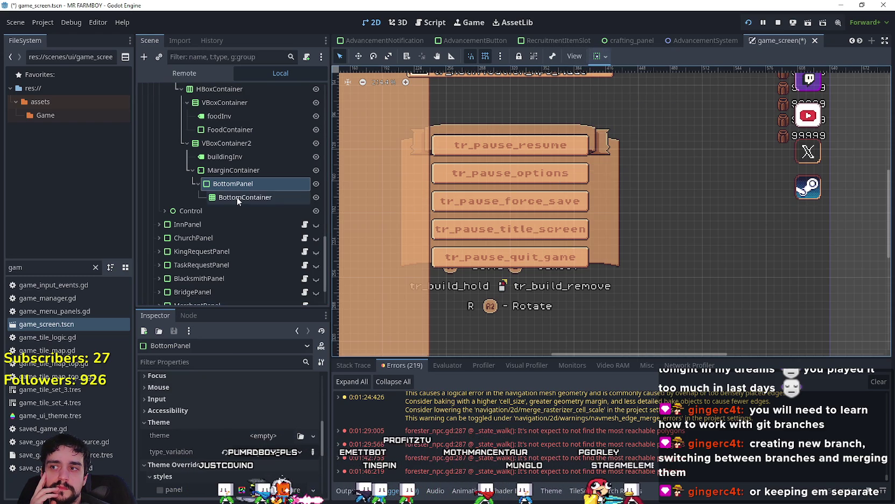
pyautogui.click(237, 198)
pyautogui.click(608, 57)
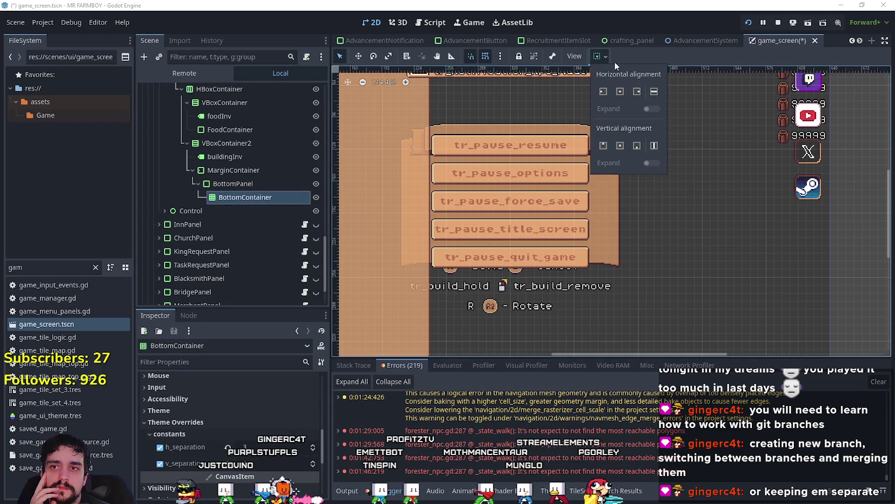
pyautogui.click(675, 54)
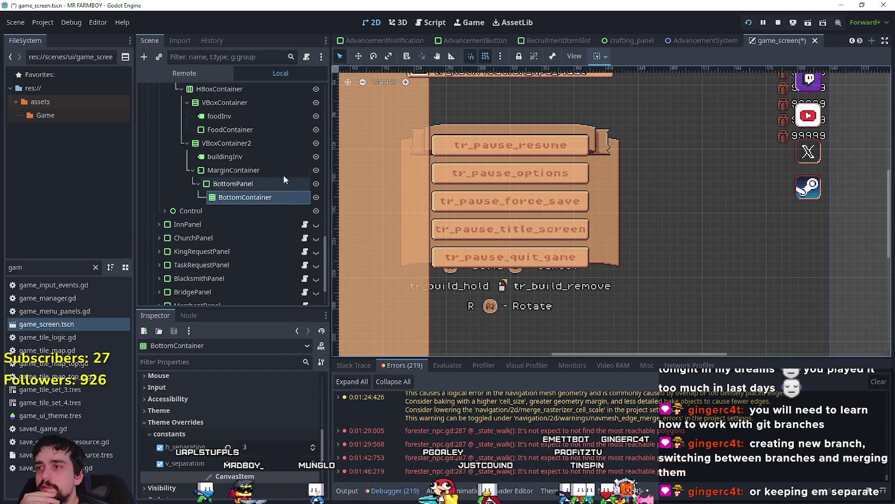
# - Make BuildingPanel visible in the editor and select BottomPanel
pyautogui.scroll(10, 285, 173)
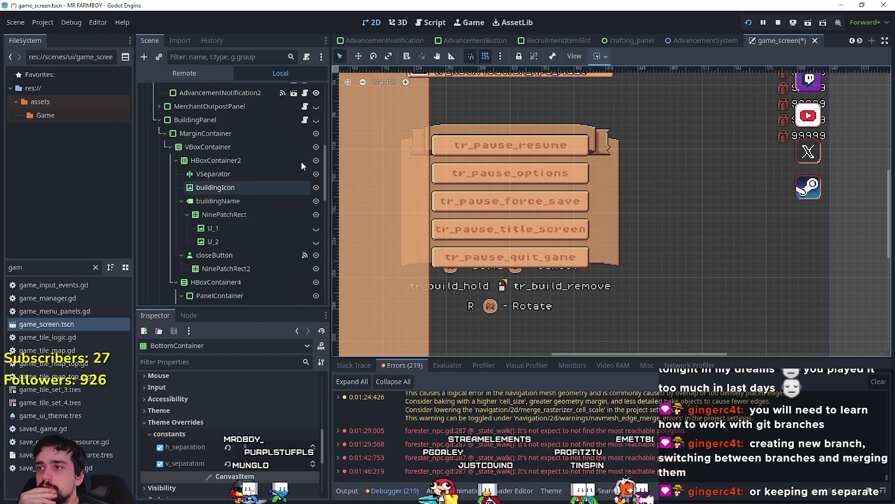
pyautogui.click(316, 119)
pyautogui.scroll(2, 592, 296)
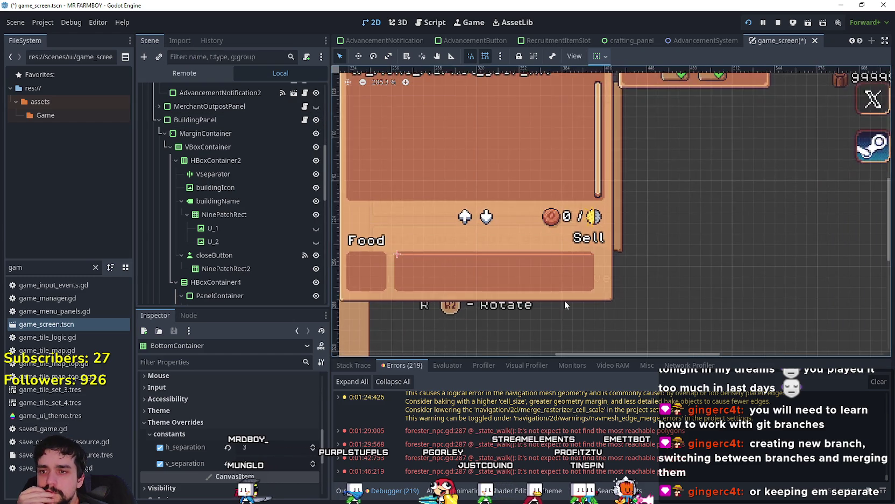
pyautogui.scroll(-1, 579, 305)
pyautogui.scroll(-10, 269, 204)
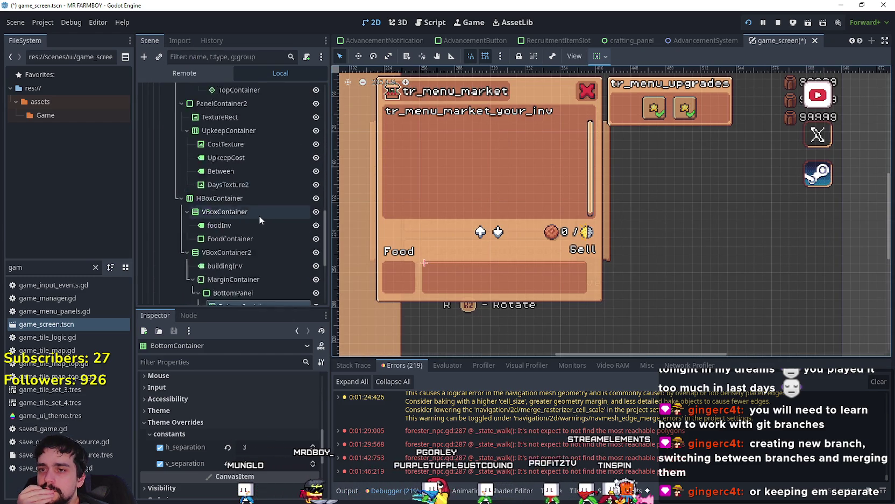
pyautogui.scroll(2, 255, 217)
pyautogui.click(231, 161)
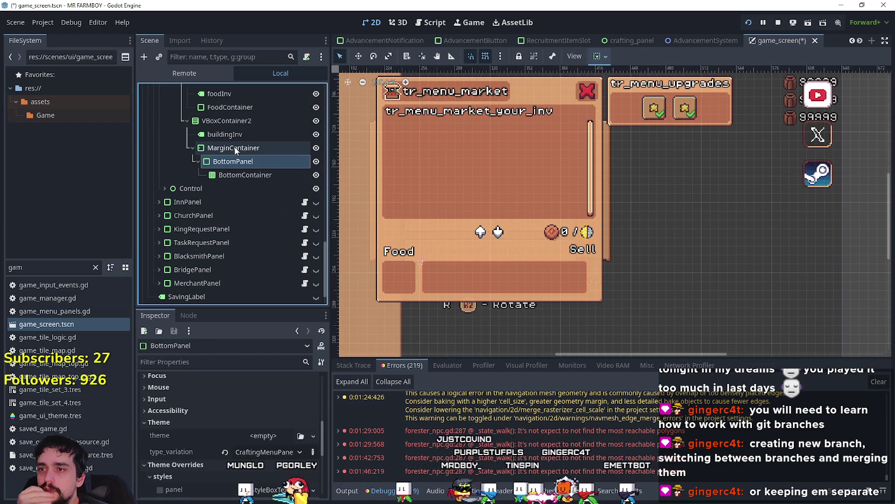
# - Compare MarginContainer's margin settings with the buildingInv label's properties
pyautogui.click(235, 149)
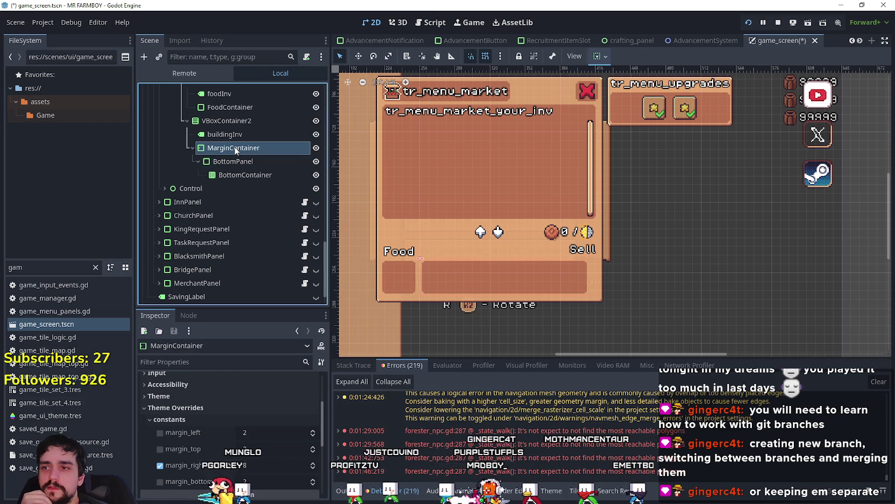
pyautogui.click(233, 138)
pyautogui.click(233, 146)
pyautogui.click(236, 137)
# - Set VBoxContainer2's horizontal container sizing to Fill
pyautogui.click(240, 126)
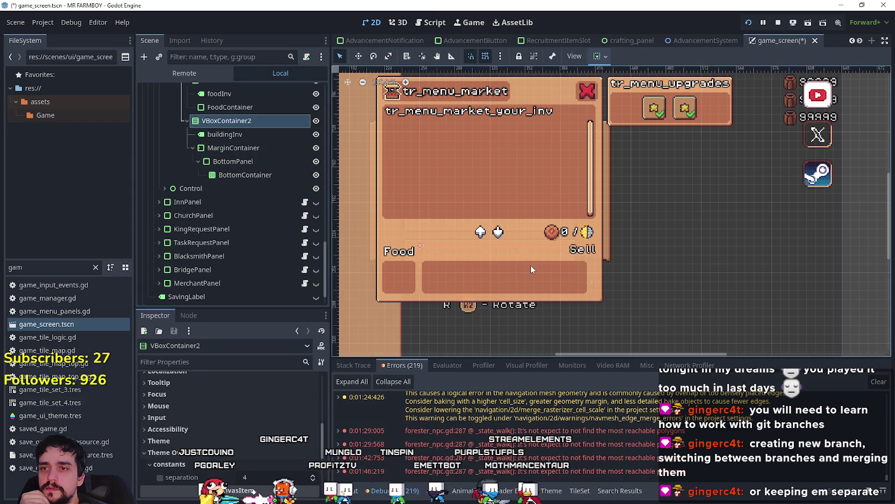
pyautogui.scroll(2, 530, 265)
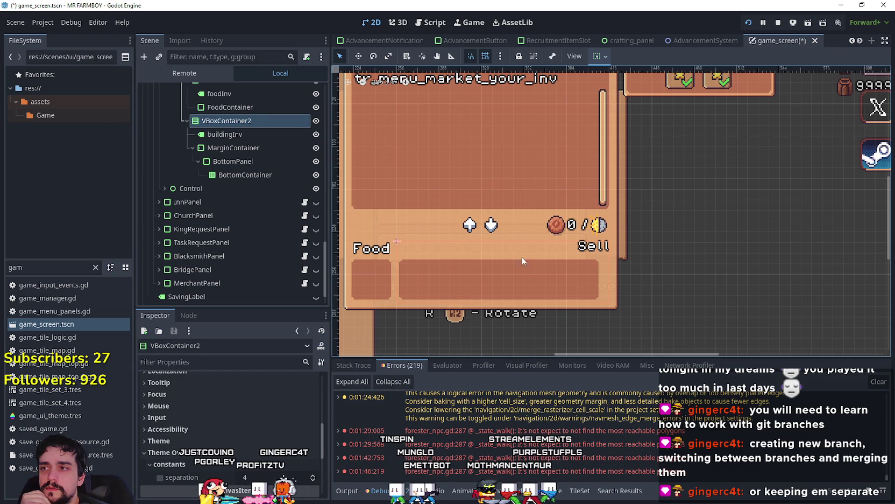
pyautogui.scroll(5, 244, 435)
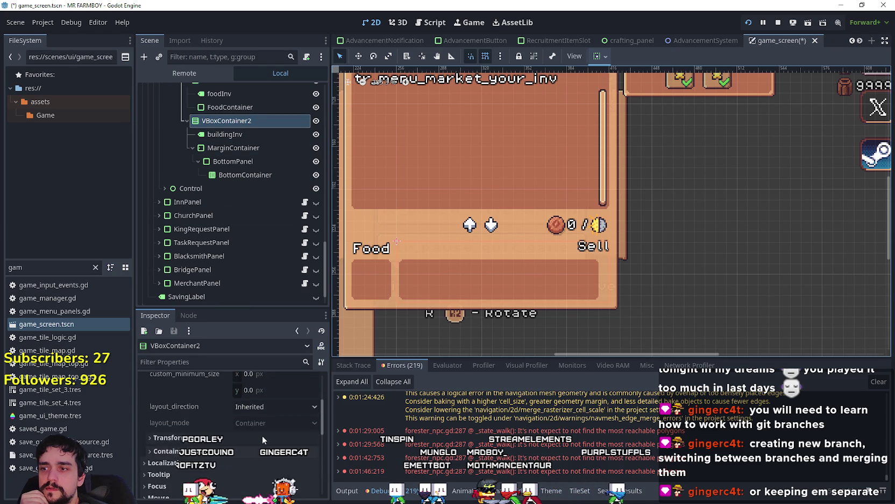
pyautogui.scroll(2, 265, 431)
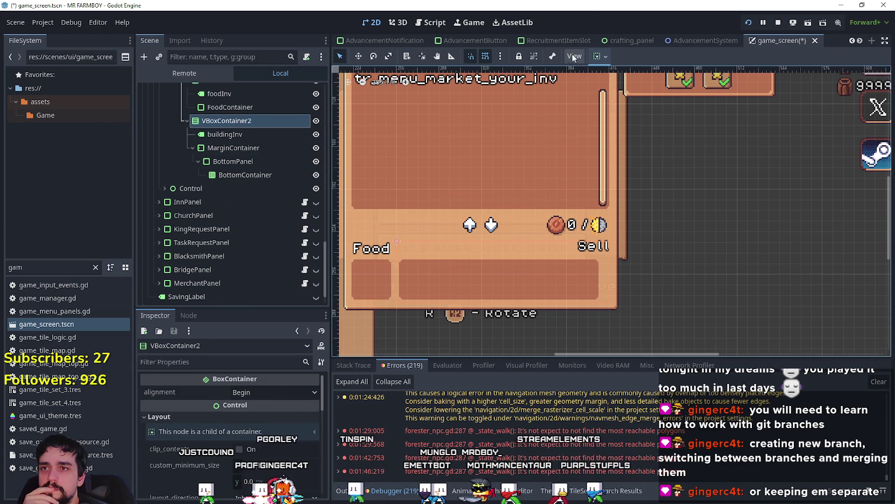
pyautogui.click(605, 56)
pyautogui.click(655, 91)
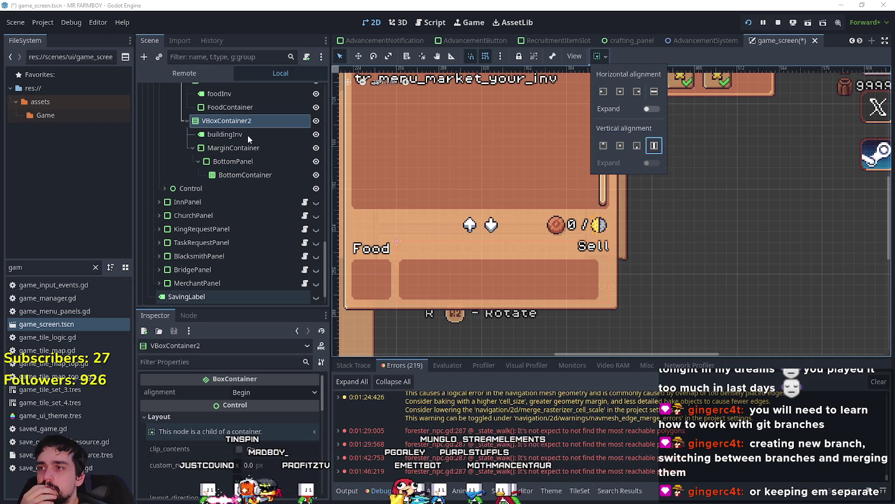
pyautogui.click(248, 393)
# - Try Center alignment on VBoxContainer2, revert it to Begin, and select MarginContainer
pyautogui.click(248, 394)
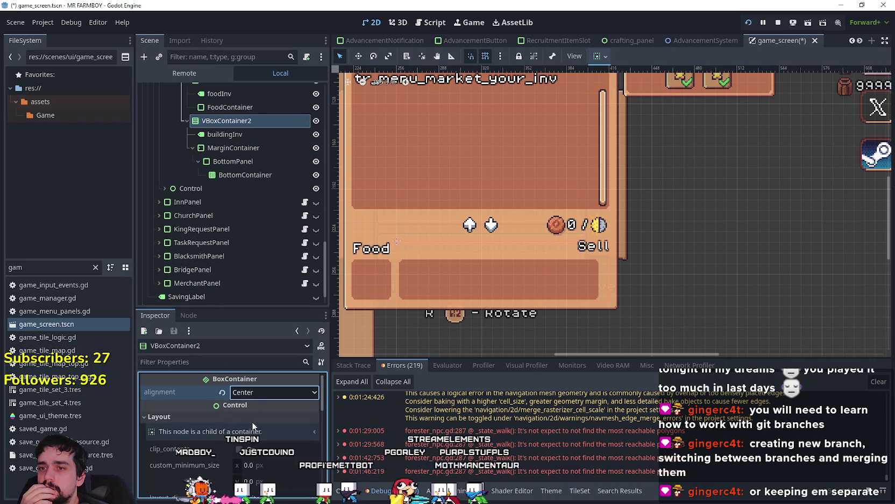
pyautogui.click(253, 421)
pyautogui.click(263, 392)
pyautogui.click(259, 407)
pyautogui.click(249, 151)
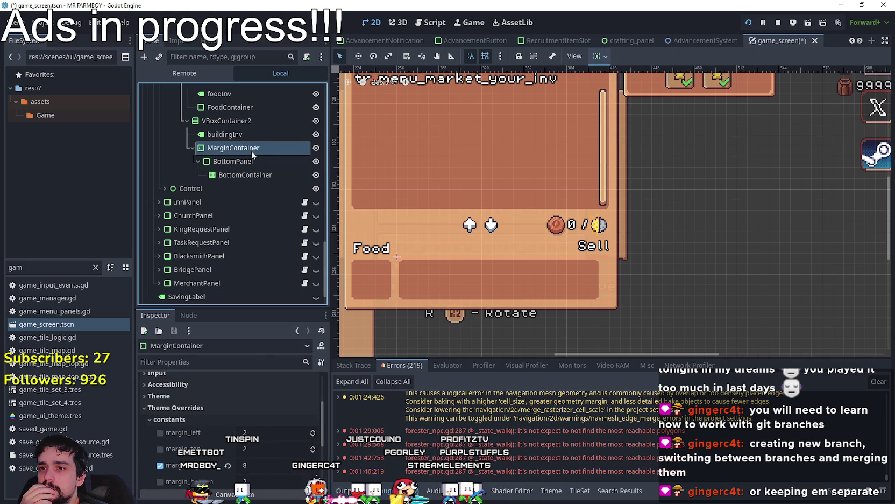
pyautogui.hotkey('alt', 'Tab')
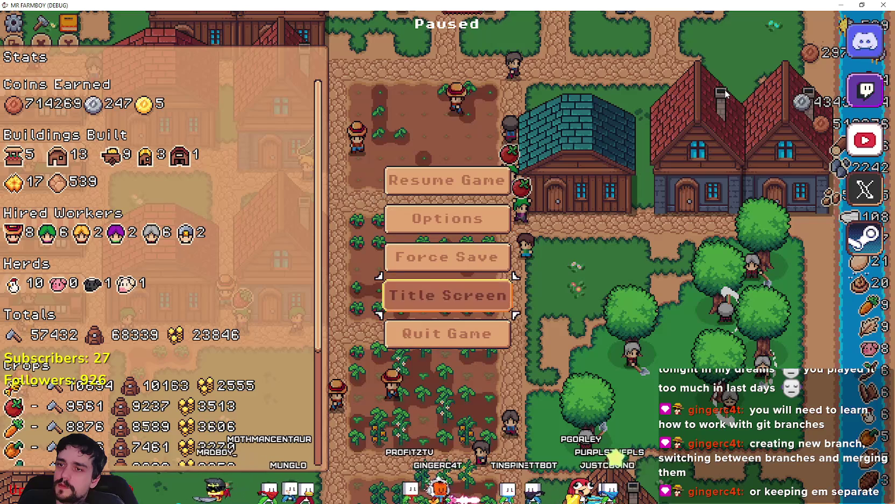
# - Return to the title screen from the pause menu and load Save 2
pyautogui.press('Return')
pyautogui.press('Return')
pyautogui.press('Down')
pyautogui.press('Down')
pyautogui.press('Down')
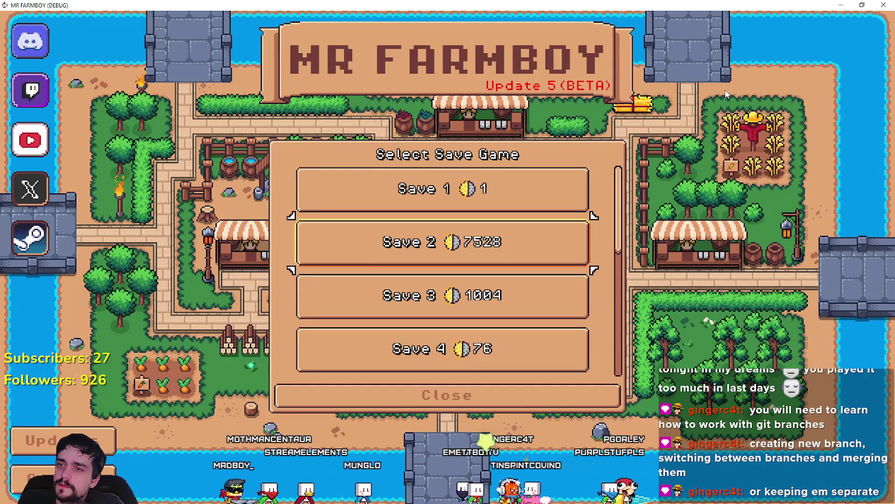
pyautogui.press('Down')
pyautogui.press('Return')
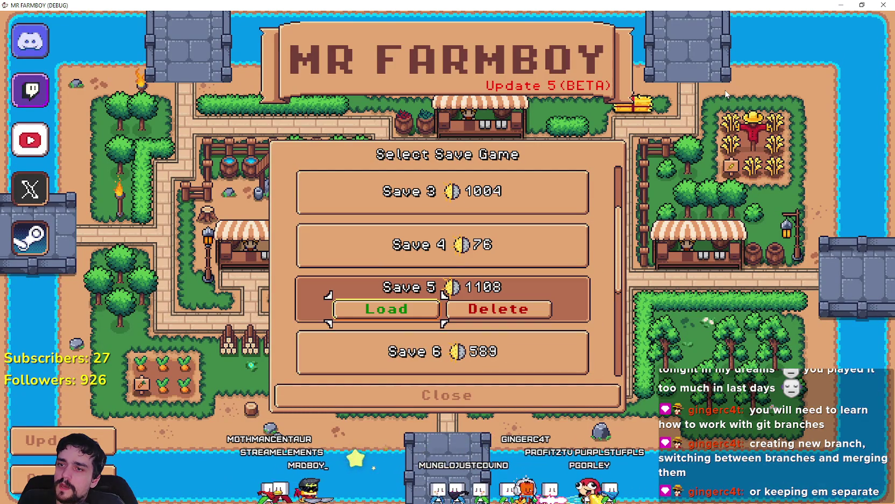
pyautogui.press('Up')
pyautogui.press('Up')
pyautogui.press('Up')
pyautogui.press('Return')
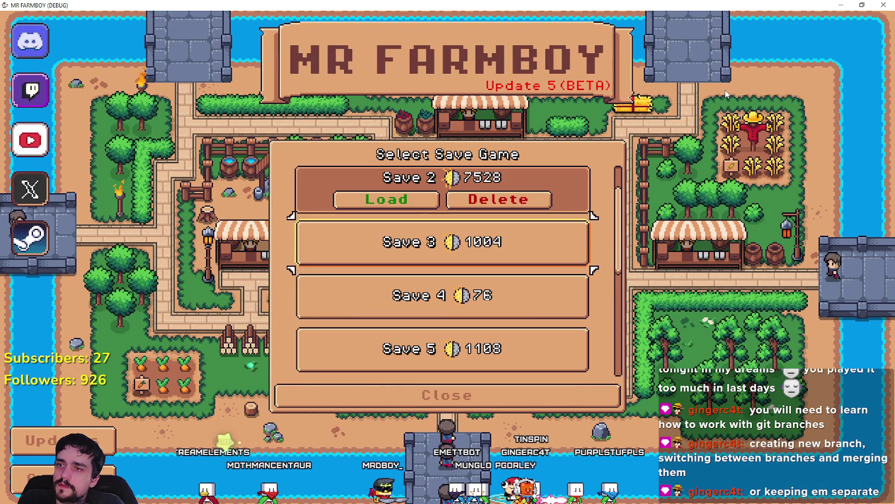
pyautogui.press('Return')
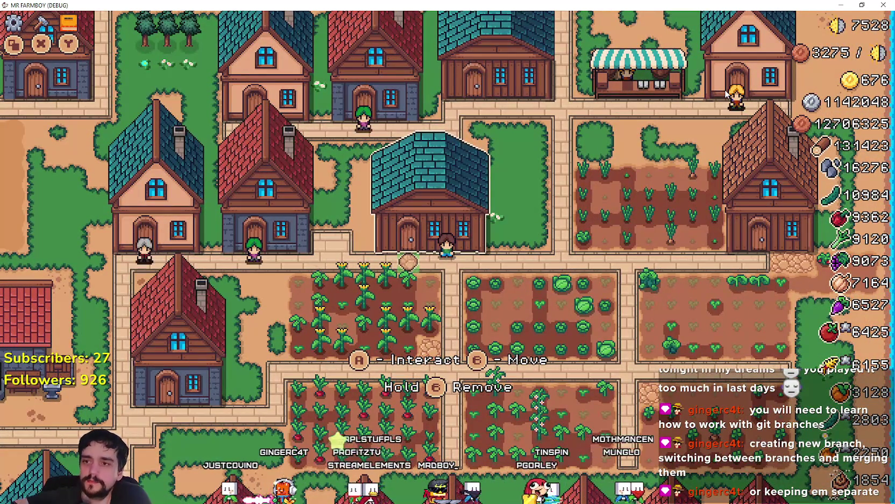
# - Open the Warehouse with E and browse the inventory down to Garlic and Sunflower
pyautogui.press('e')
pyautogui.press('Down')
pyautogui.press('Right')
pyautogui.press('Right')
pyautogui.press('Right')
pyautogui.press('Right')
pyautogui.press('Right')
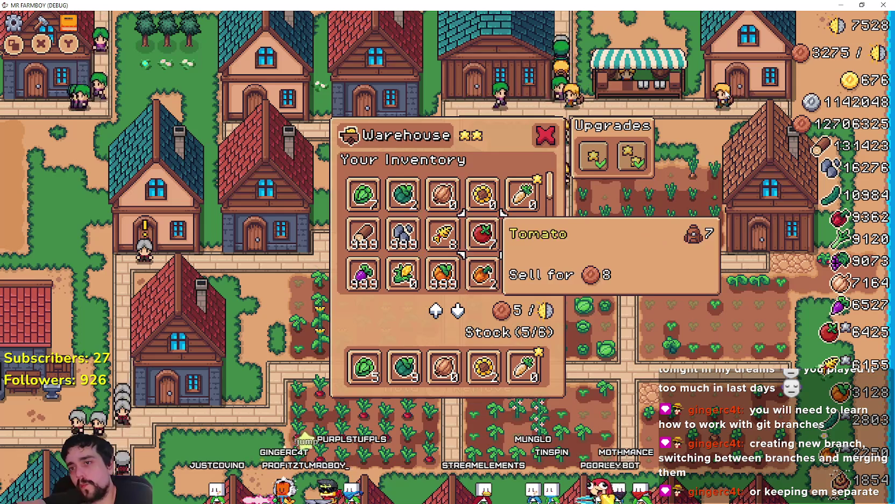
pyautogui.press('Left')
pyautogui.press('Down')
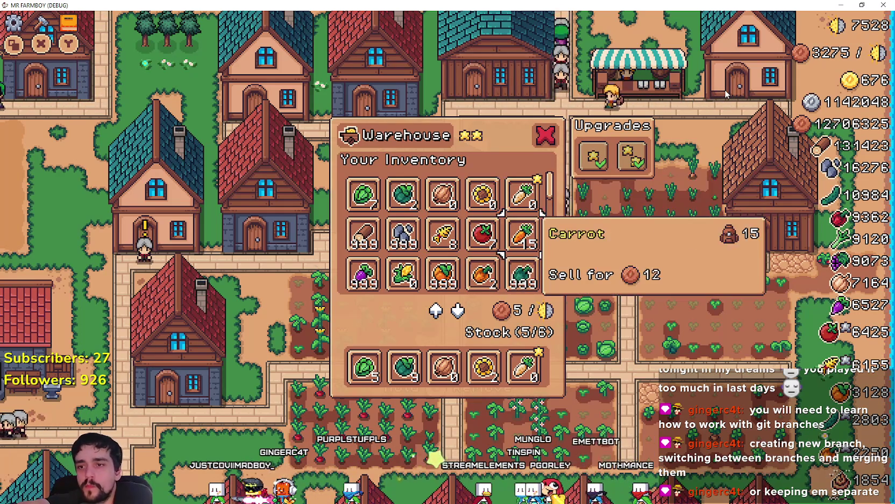
pyautogui.press('Down')
pyautogui.press('Down')
pyautogui.press('Down')
pyautogui.press('Down')
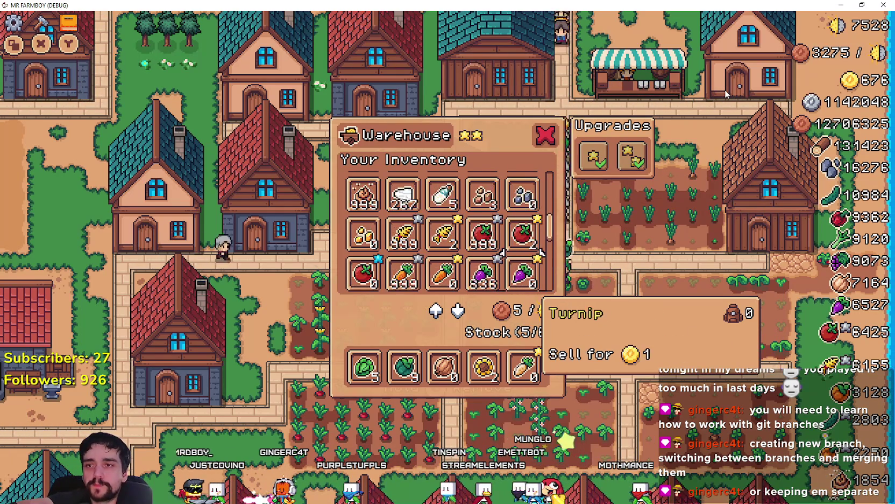
pyautogui.press('Left')
pyautogui.press('Left')
pyautogui.press('Left')
pyautogui.press('Down')
pyautogui.press('Down')
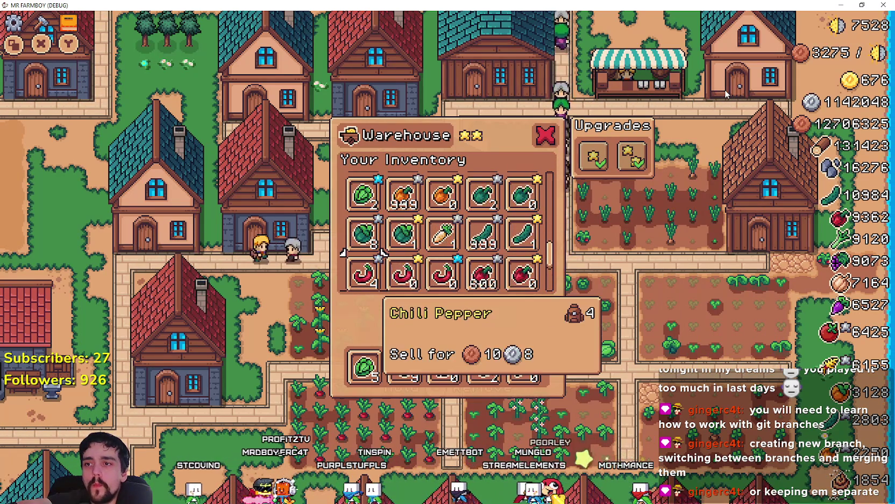
pyautogui.press('Down')
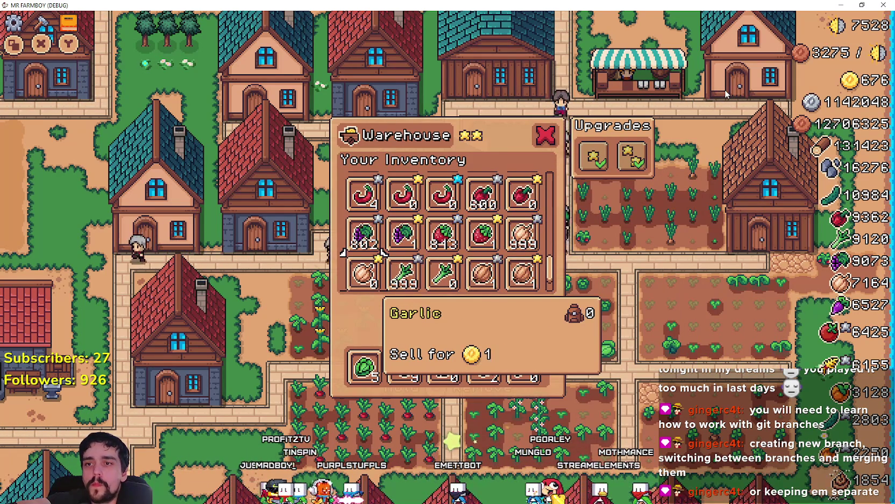
pyautogui.press('Down')
pyautogui.press('Down')
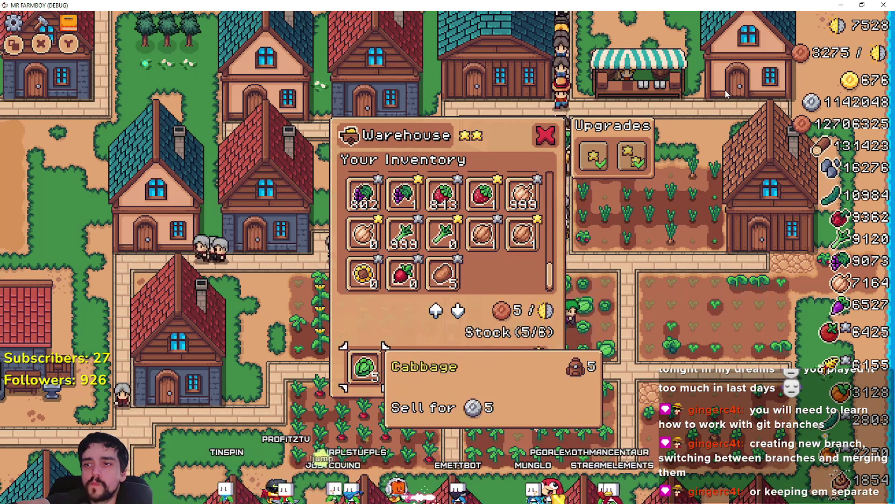
# - Browse the Stock row, Upgrades and remaining crops down to the last inventory items
pyautogui.press('Up')
pyautogui.press('Up')
pyautogui.press('Up')
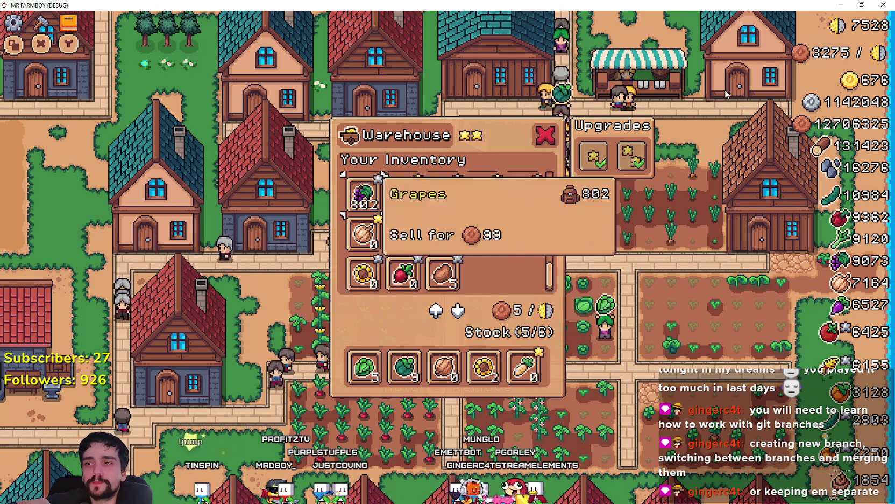
pyautogui.press('Down')
pyautogui.press('Down')
pyautogui.press('Down')
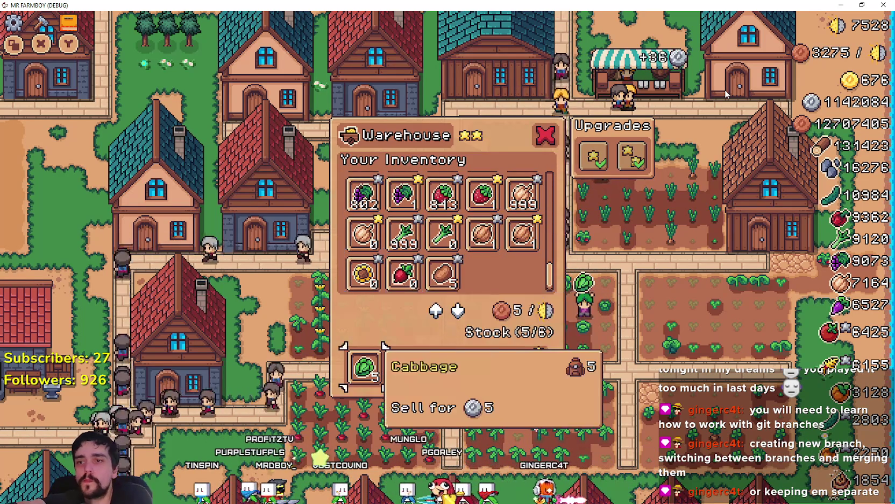
pyautogui.press('Up')
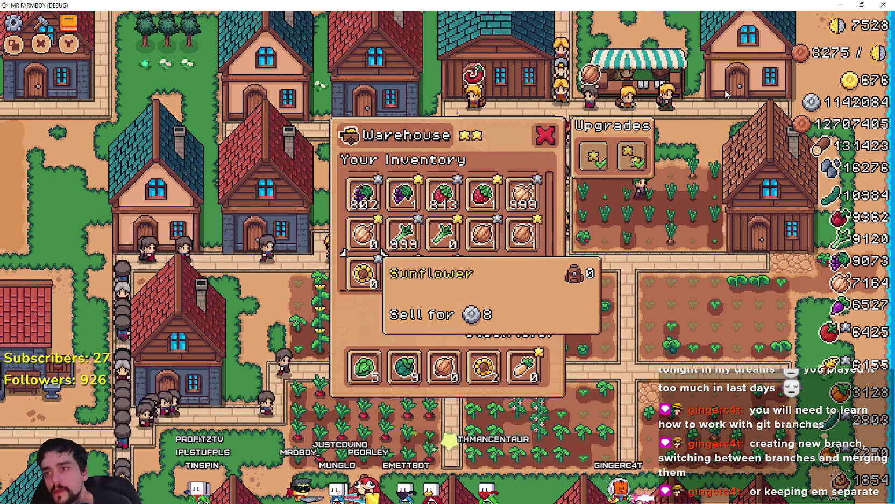
pyautogui.press('Up')
pyautogui.press('Up')
pyautogui.press('Up')
pyautogui.press('Up')
pyautogui.press('Up')
pyautogui.press('Up')
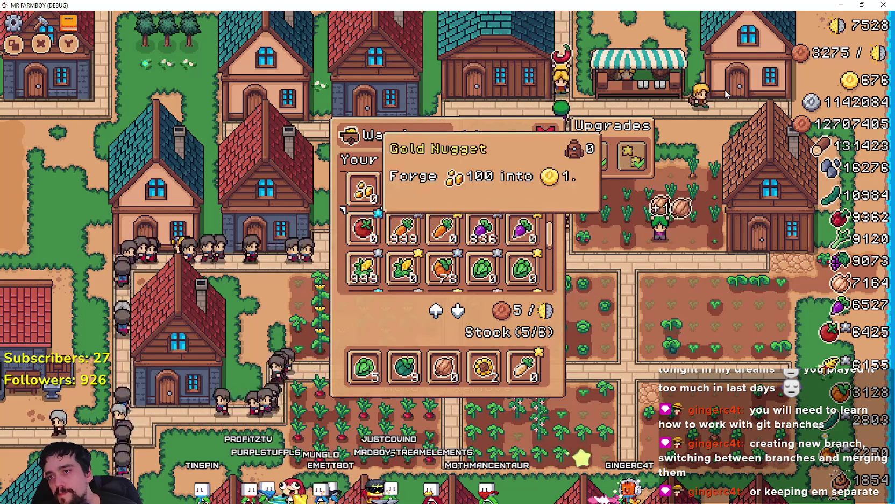
pyautogui.press('Right')
pyautogui.press('Right')
pyautogui.press('Right')
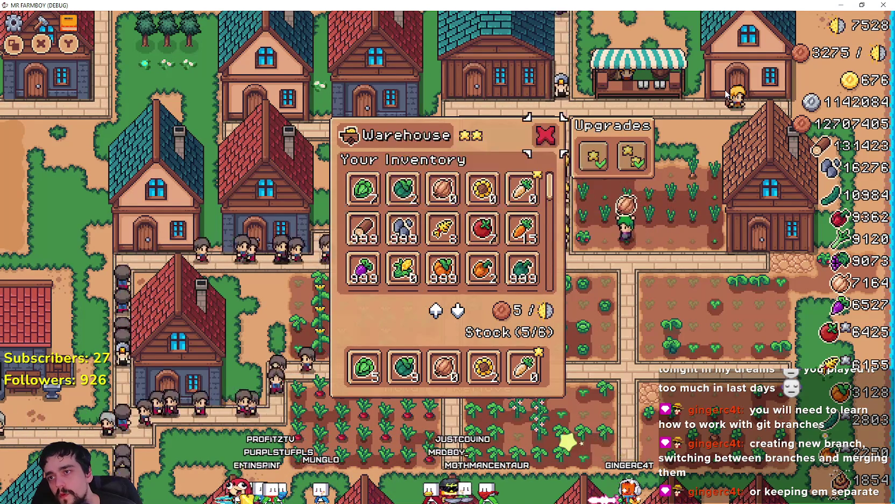
pyautogui.press('Left')
pyautogui.press('Down')
pyautogui.press('Up')
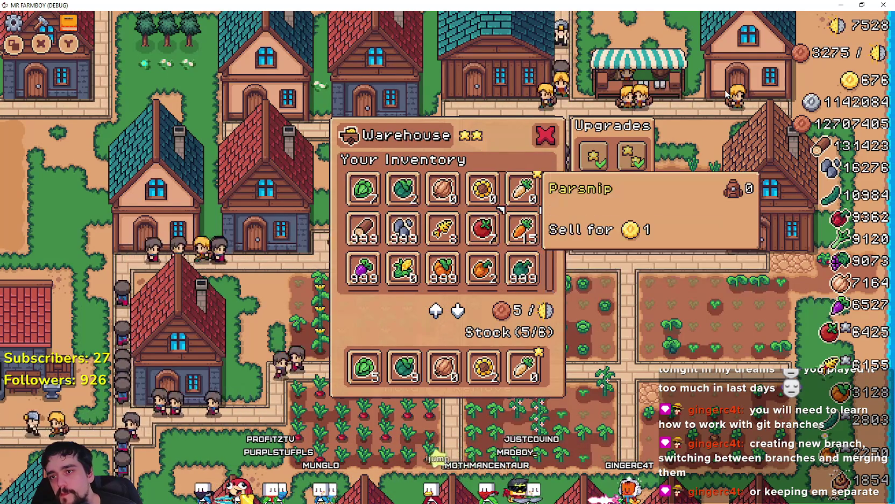
pyautogui.press('Down')
pyautogui.press('Down')
pyautogui.press('Down')
pyautogui.press('Down')
pyautogui.press('Down')
pyautogui.press('Down')
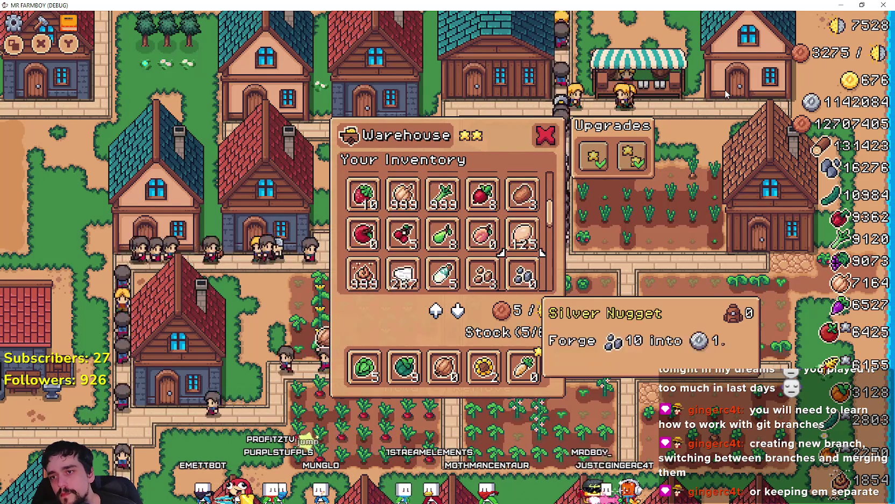
pyautogui.press('Down')
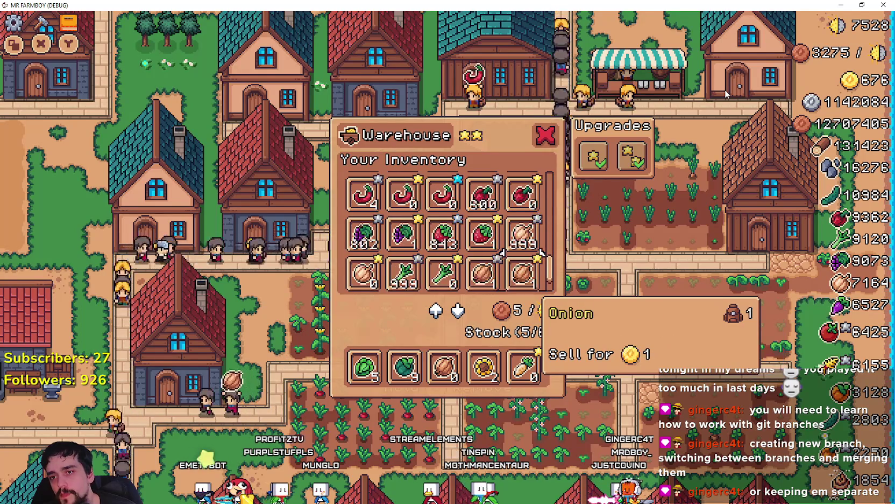
pyautogui.press('Down')
pyautogui.press('Left')
pyautogui.press('Left')
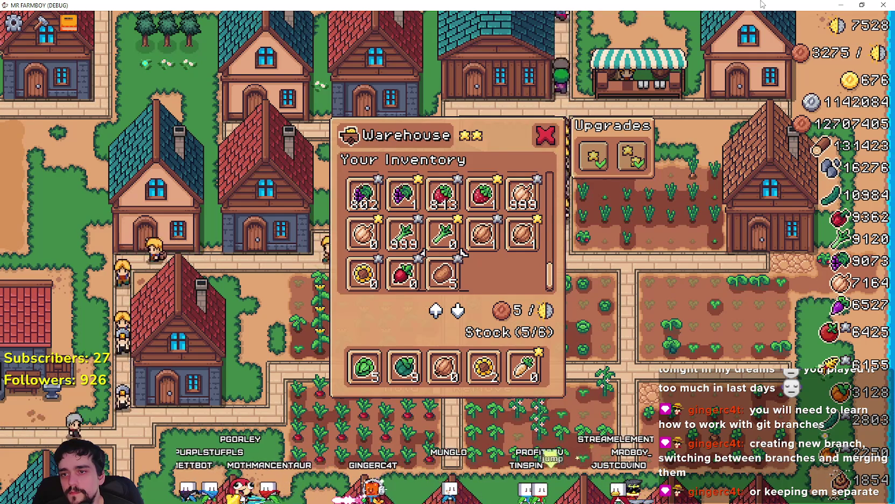
pyautogui.click(841, 5)
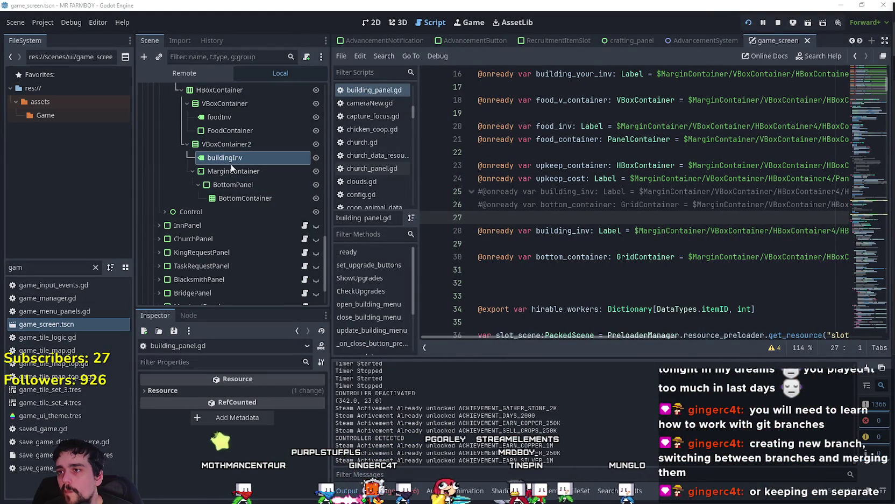
# - Give ScrollContainer a custom minimum width of 124 and a minimum height of 90
pyautogui.scroll(5, 252, 199)
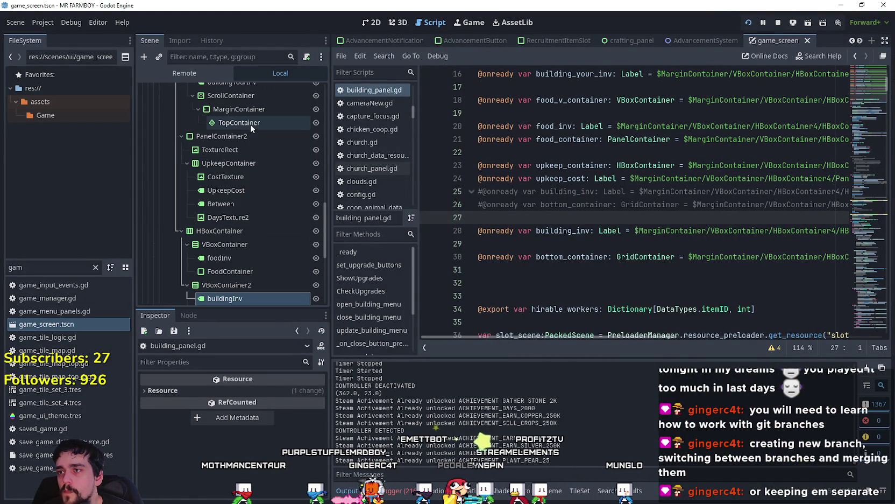
pyautogui.click(250, 124)
pyautogui.click(240, 96)
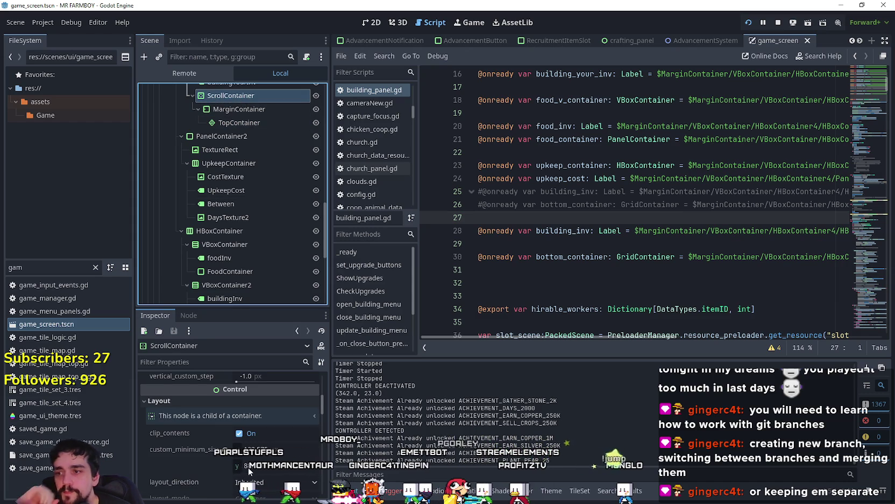
pyautogui.click(274, 450)
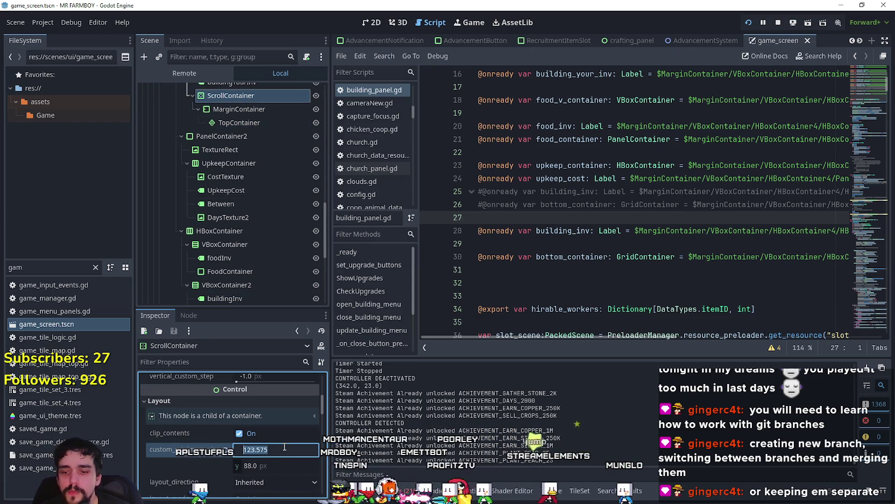
pyautogui.write('124')
pyautogui.press('Return')
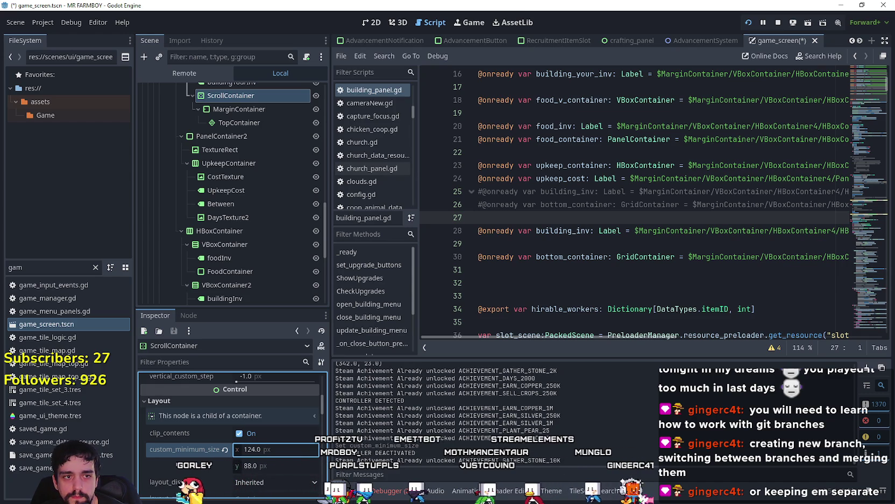
pyautogui.click(250, 466)
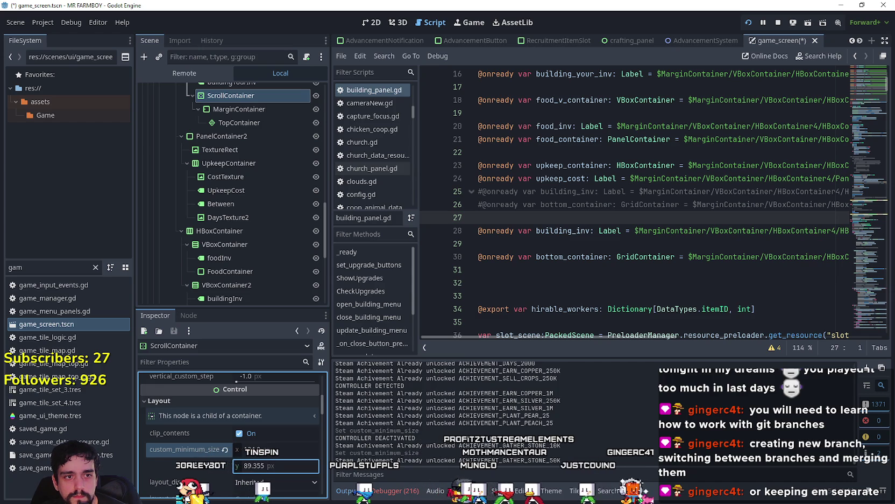
pyautogui.click(284, 467)
pyautogui.write('90')
pyautogui.press('Return')
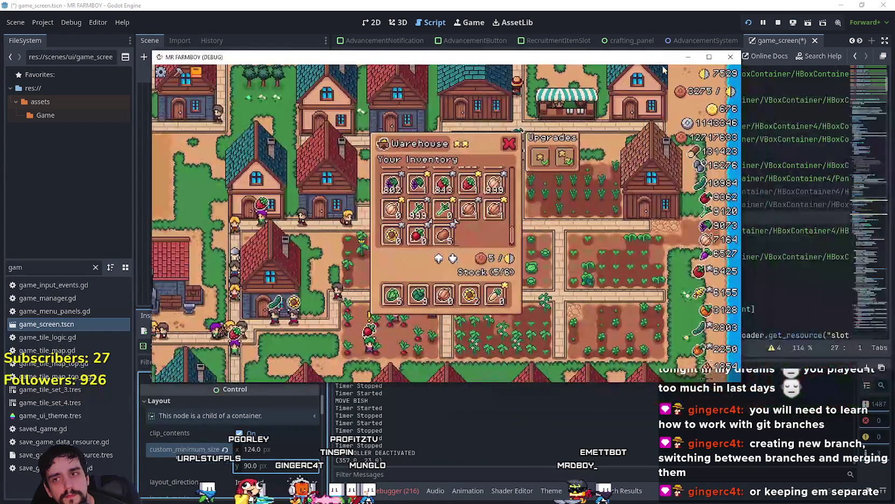
# - Maximize the game window and scroll the Warehouse inventory down to the Pear row
pyautogui.click(708, 57)
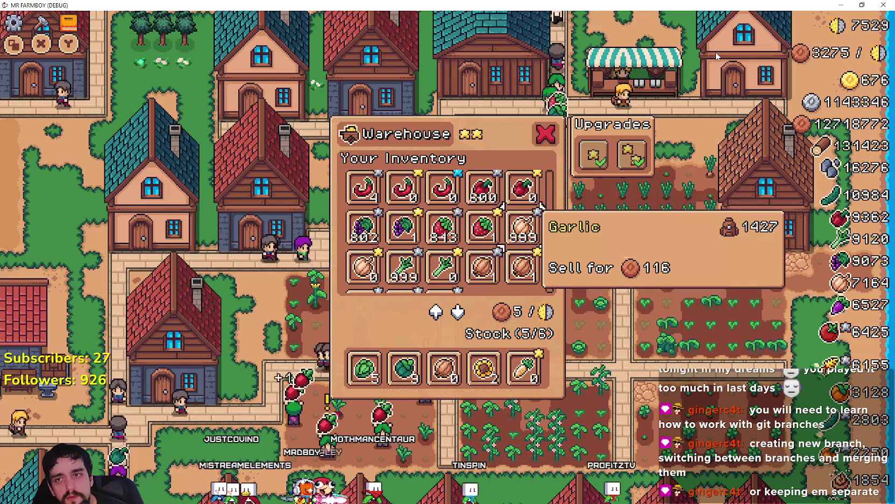
pyautogui.scroll(-1, 541, 245)
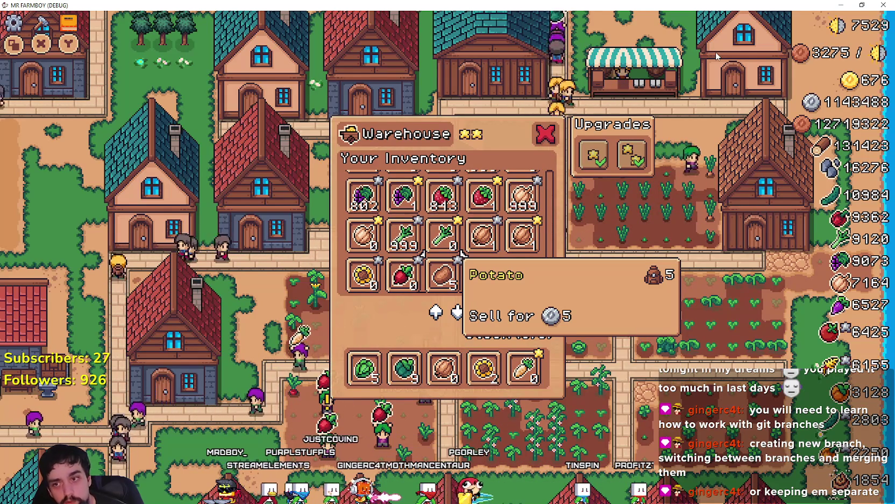
pyautogui.scroll(-1, 447, 226)
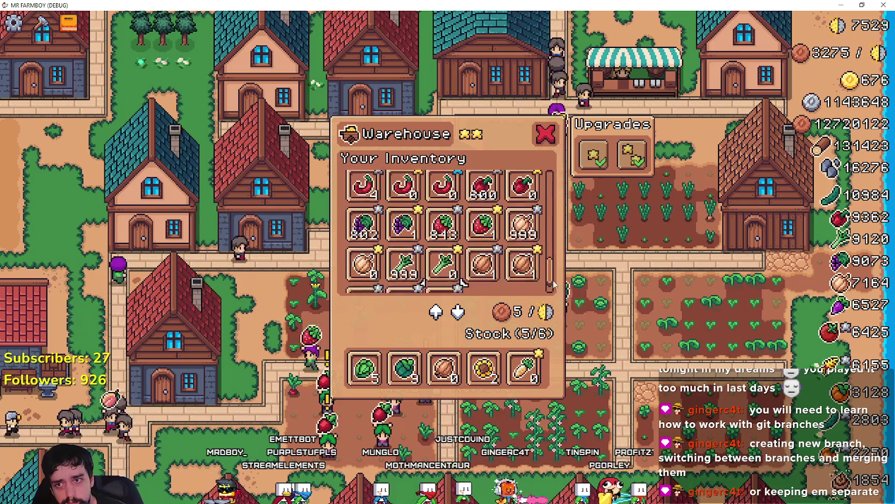
pyautogui.moveTo(369, 276)
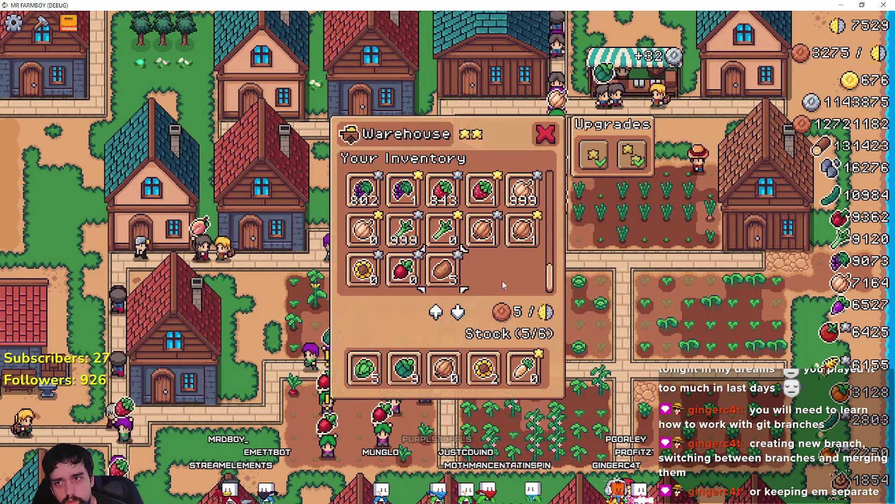
pyautogui.scroll(5, 564, 289)
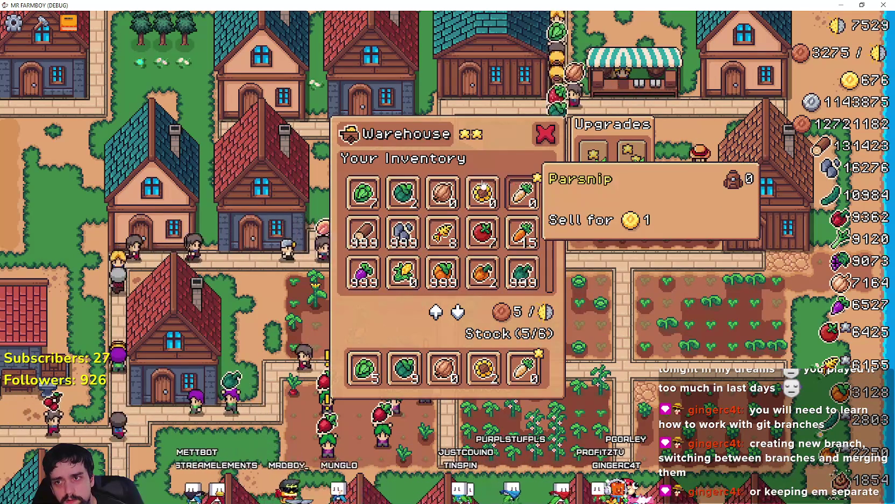
pyautogui.scroll(-5, 441, 257)
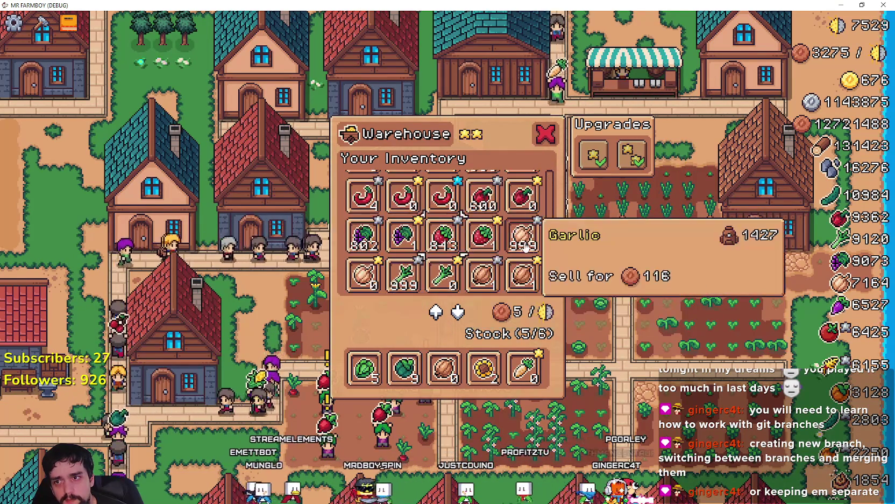
pyautogui.scroll(3, 441, 232)
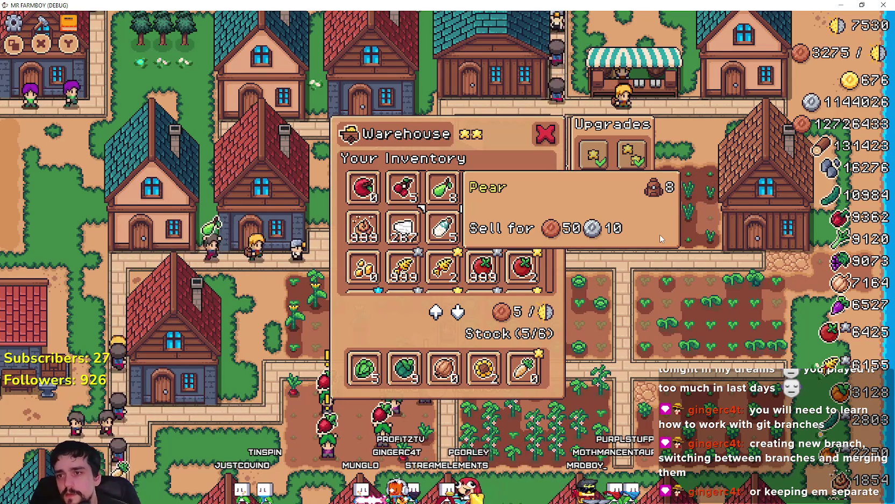
pyautogui.hotkey('alt', 'Tab')
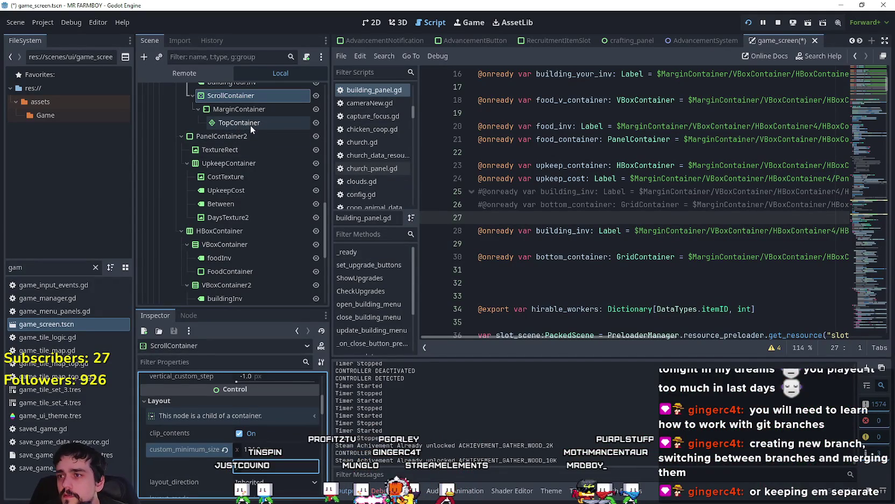
# - Scroll through ScrollContainer's Inspector, then select TopContainer to view its properties
pyautogui.scroll(-10, 219, 470)
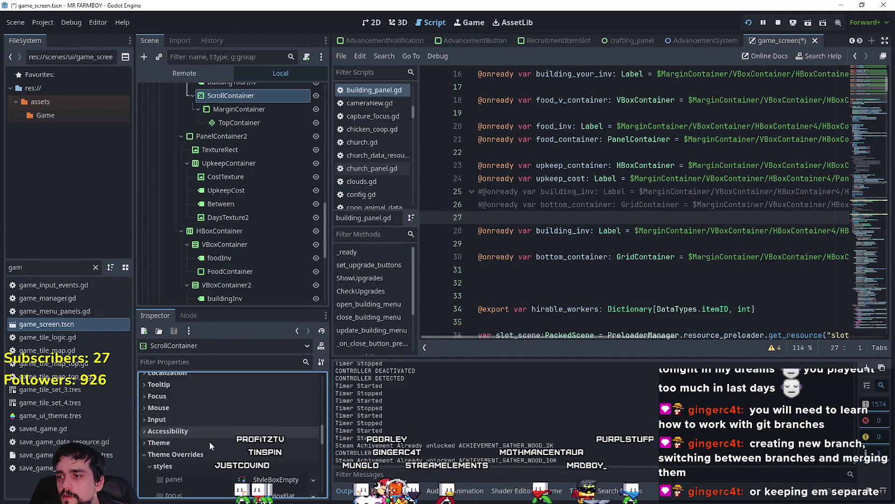
pyautogui.scroll(-10, 206, 429)
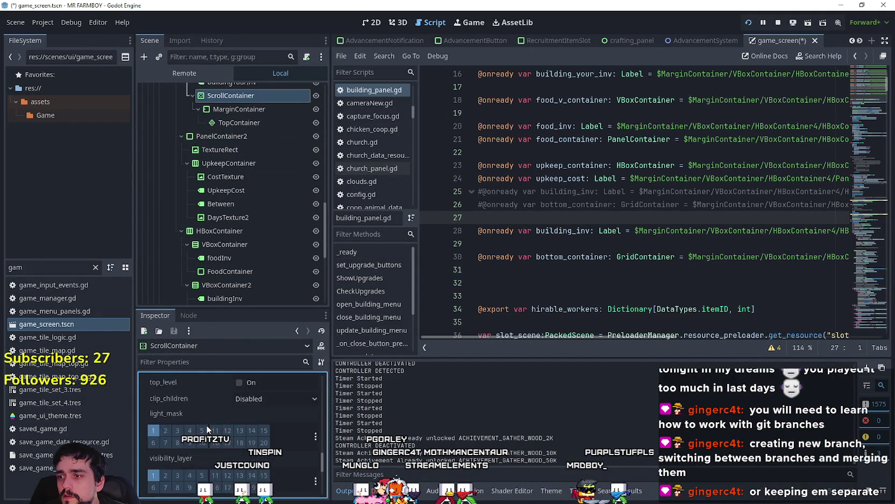
pyautogui.scroll(4, 206, 425)
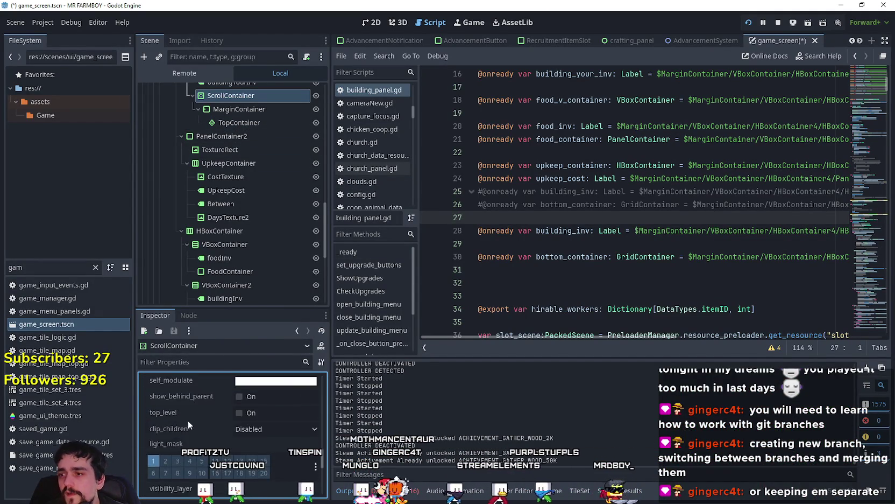
pyautogui.scroll(4, 184, 423)
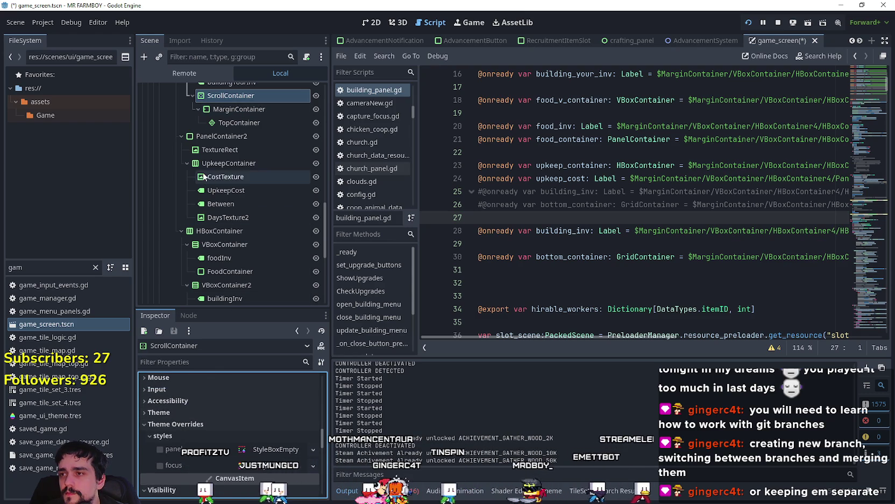
pyautogui.click(242, 122)
pyautogui.scroll(-5, 204, 449)
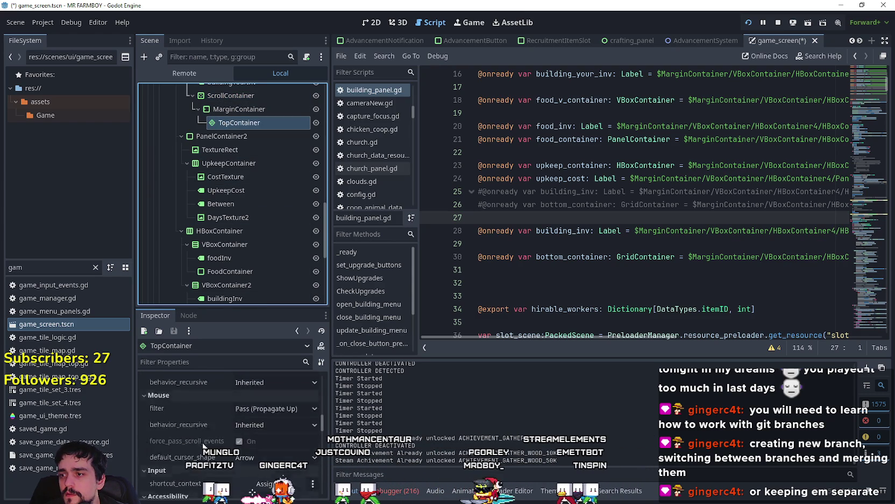
pyautogui.scroll(3, 205, 446)
pyautogui.scroll(-2, 204, 442)
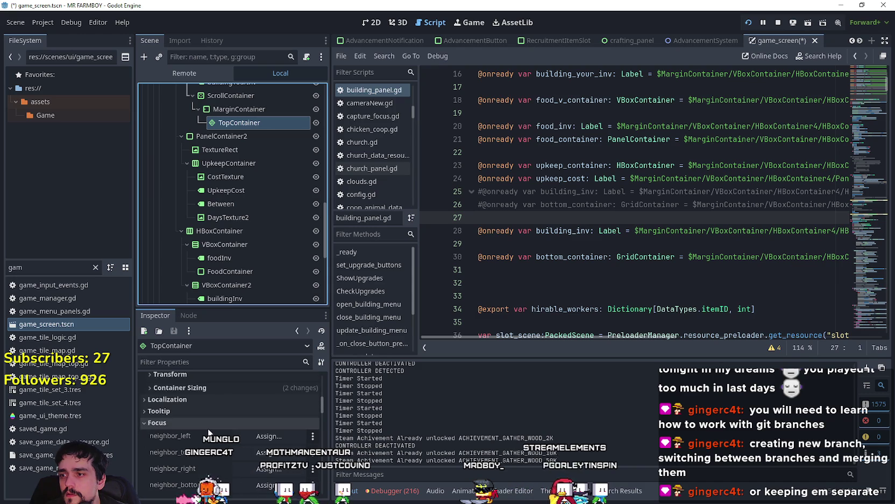
pyautogui.click(209, 422)
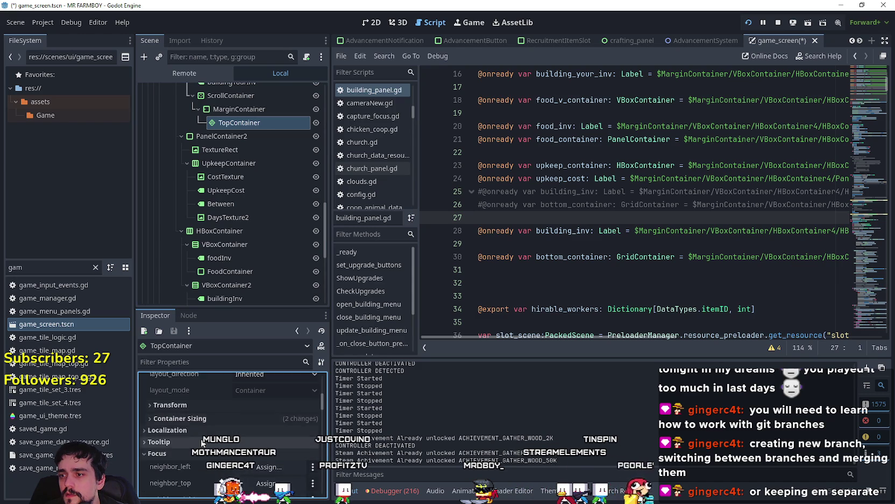
pyautogui.scroll(-4, 209, 420)
pyautogui.scroll(-5, 202, 438)
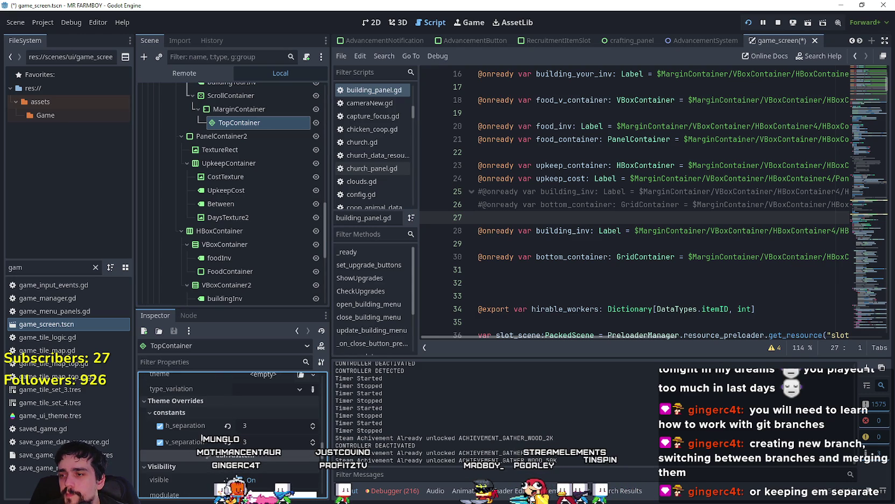
pyautogui.hotkey('alt', 'Tab')
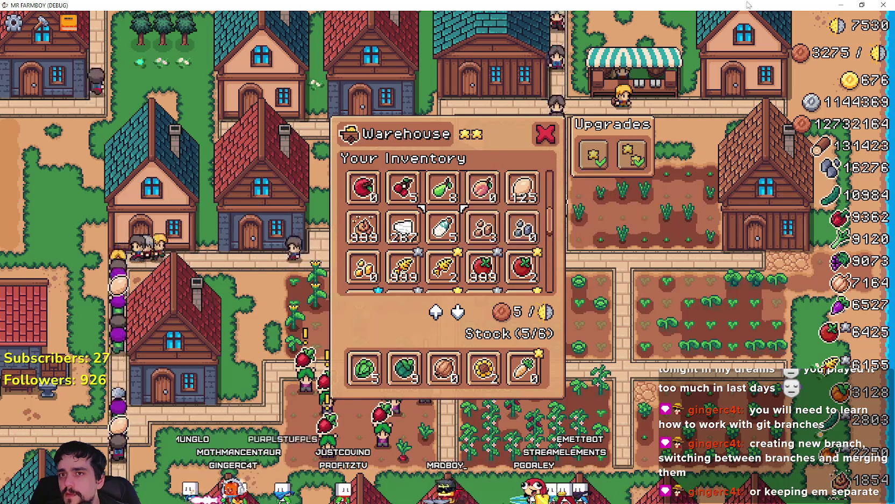
pyautogui.hotkey('alt', 'Tab')
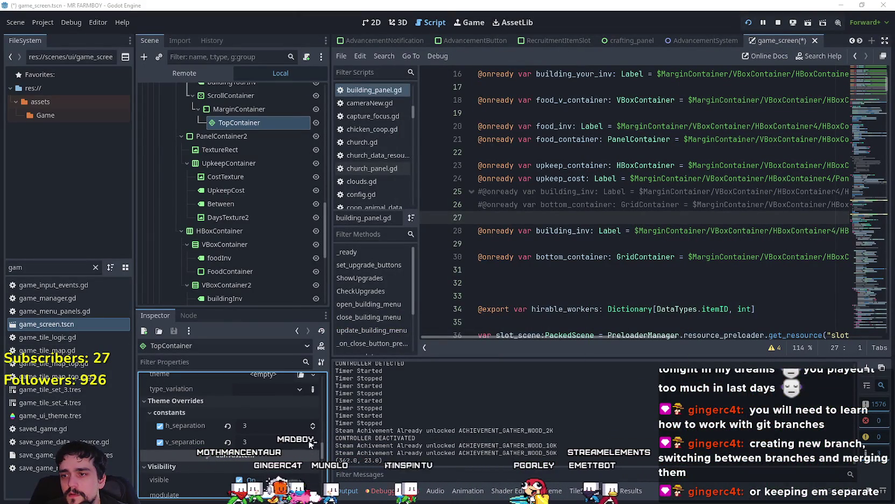
pyautogui.click(313, 439)
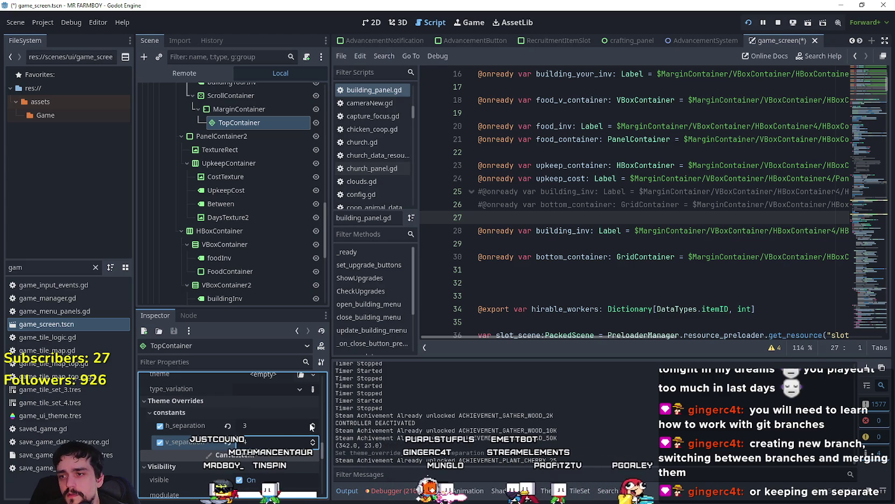
pyautogui.click(313, 425)
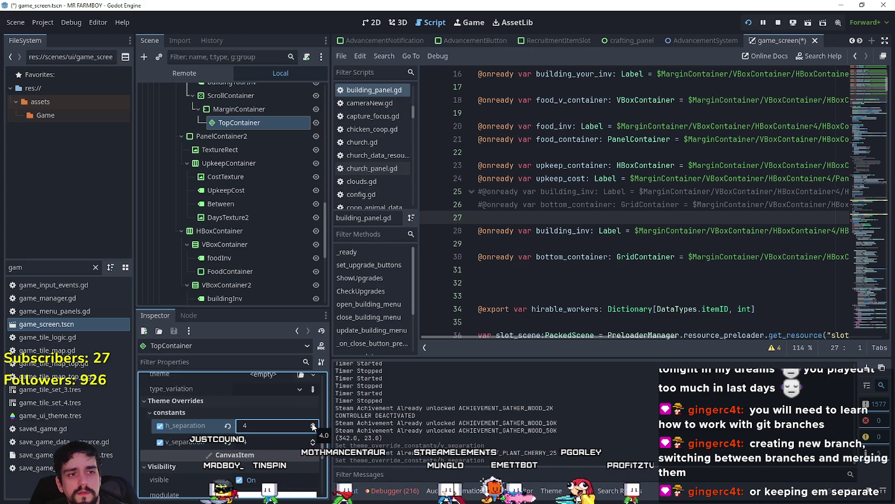
pyautogui.click(313, 428)
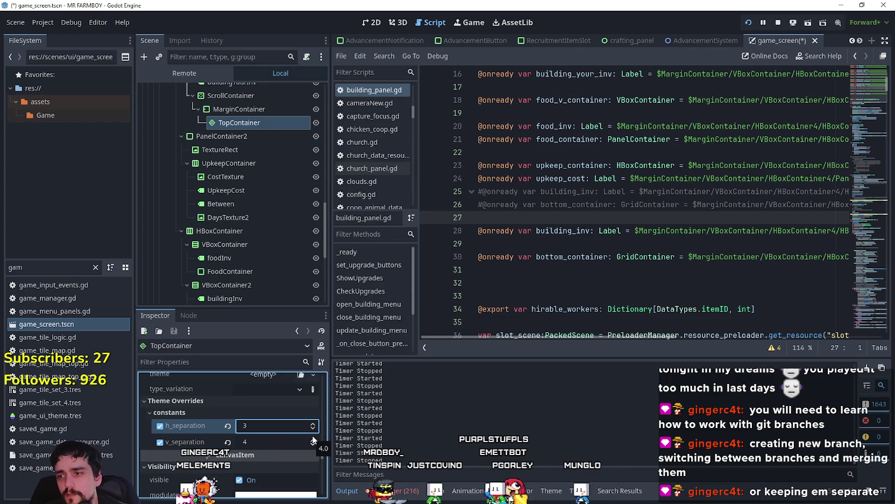
pyautogui.press('Tab')
pyautogui.write('3')
pyautogui.press('Return')
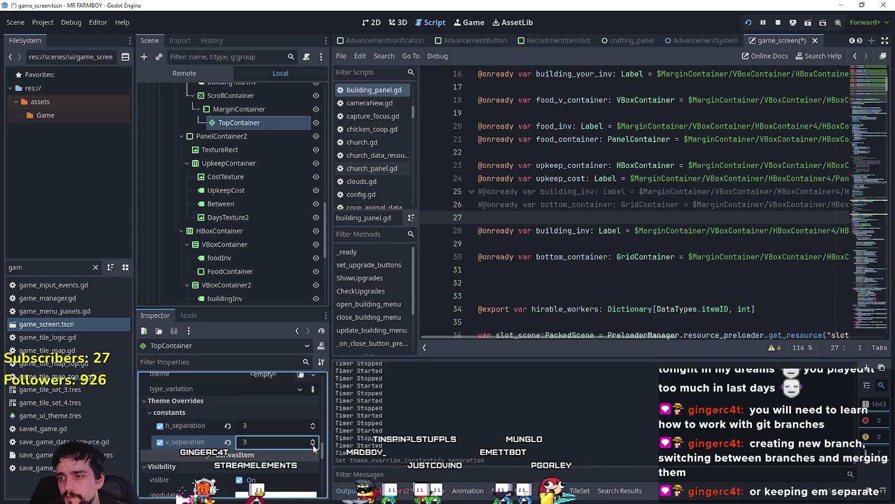
pyautogui.scroll(3, 291, 433)
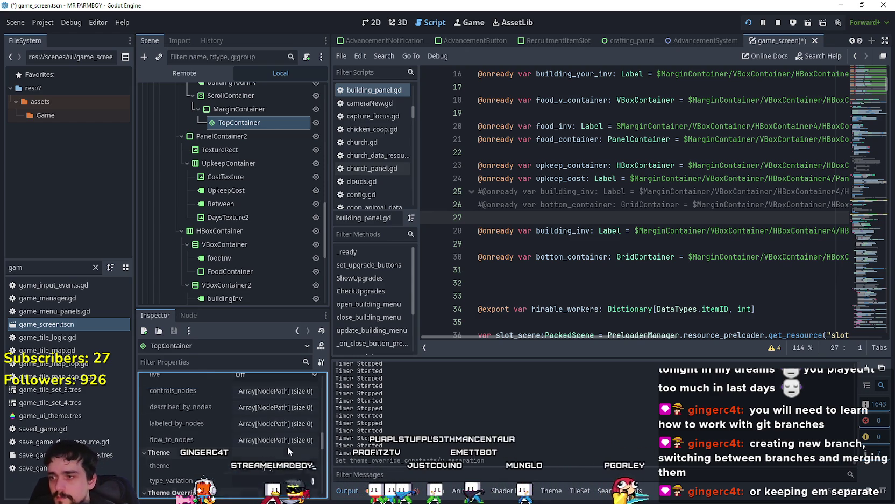
# - Try TopContainer's last wrap alignment as Begin and End, revert to Inherit, then select ScrollContainer
pyautogui.scroll(5, 248, 447)
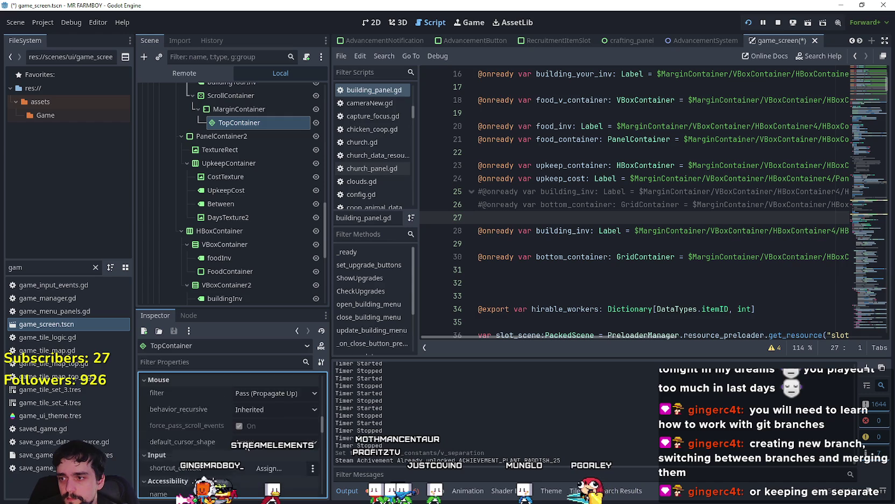
pyautogui.scroll(6, 246, 444)
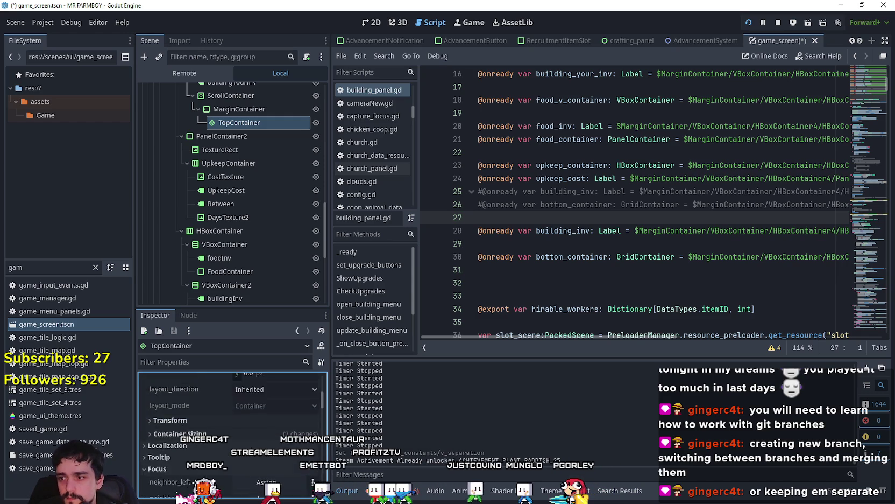
pyautogui.scroll(3, 252, 448)
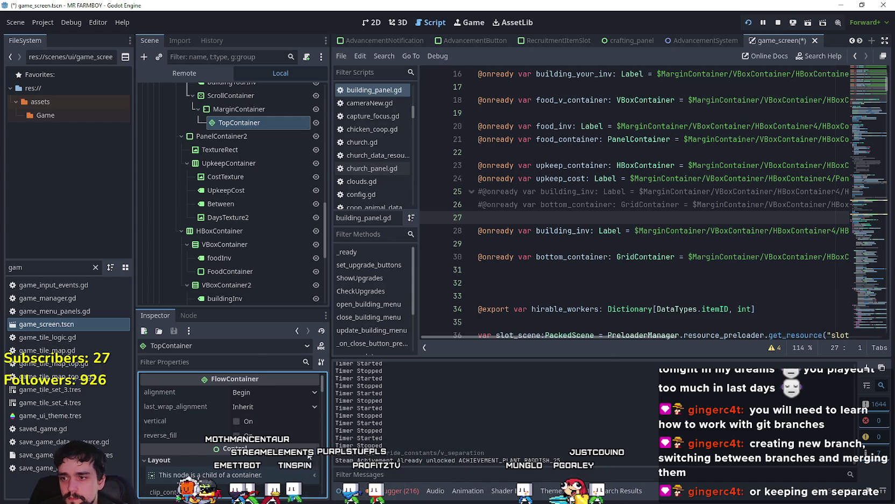
pyautogui.moveTo(310, 457)
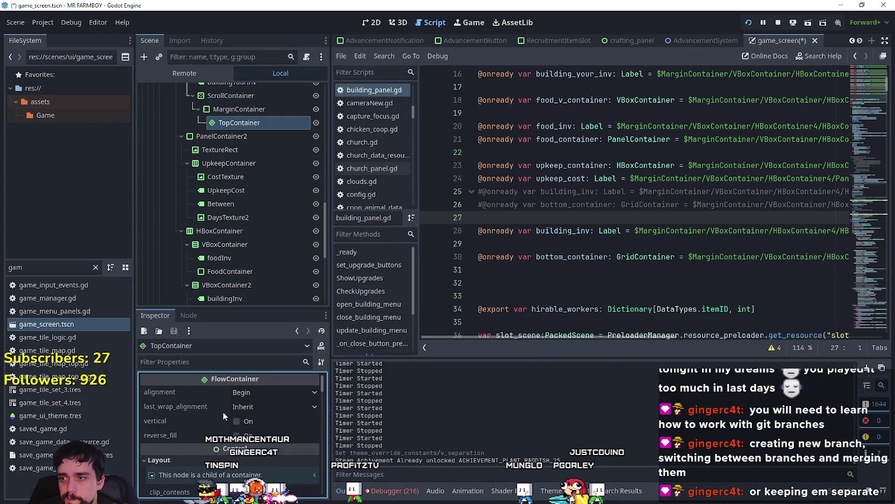
pyautogui.moveTo(219, 409)
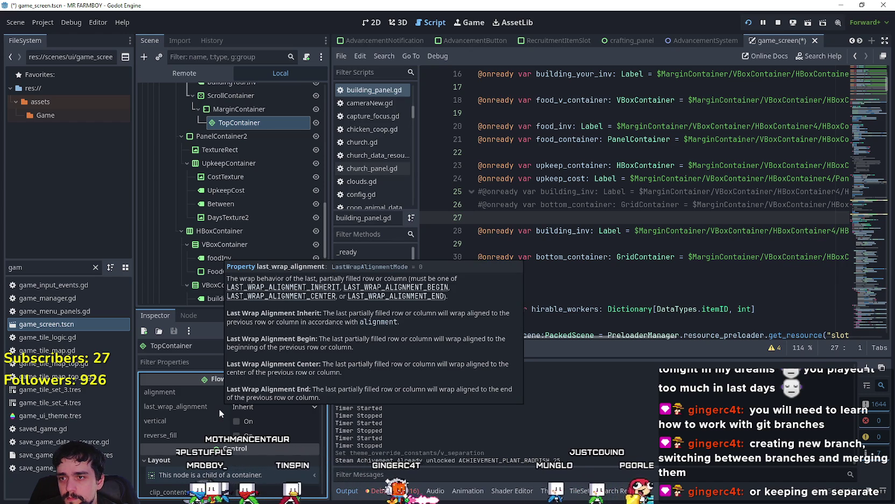
pyautogui.click(253, 406)
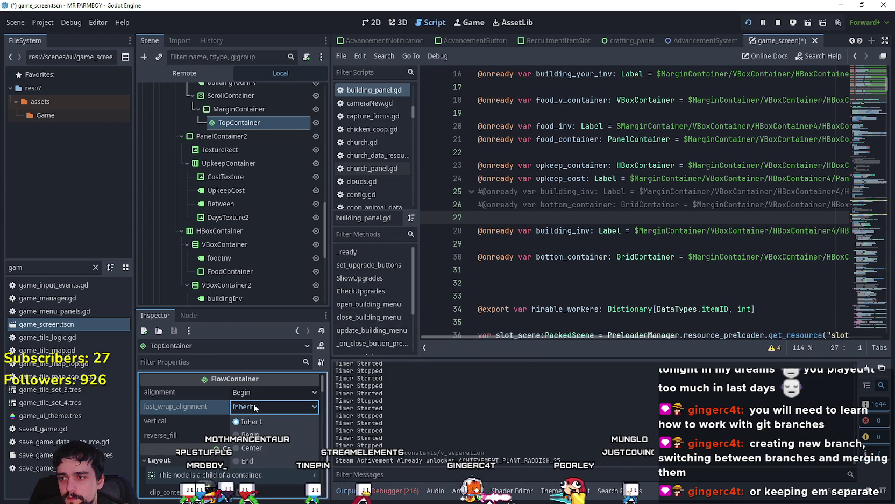
pyautogui.click(273, 435)
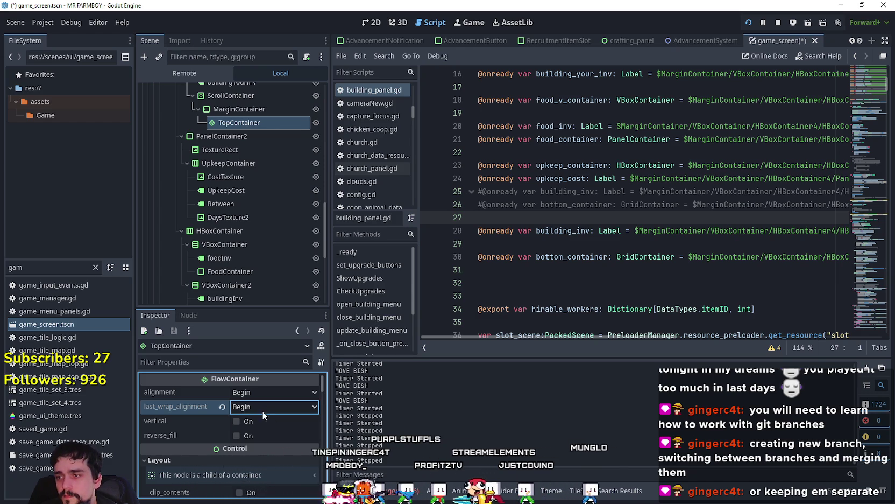
pyautogui.click(262, 411)
pyautogui.click(271, 462)
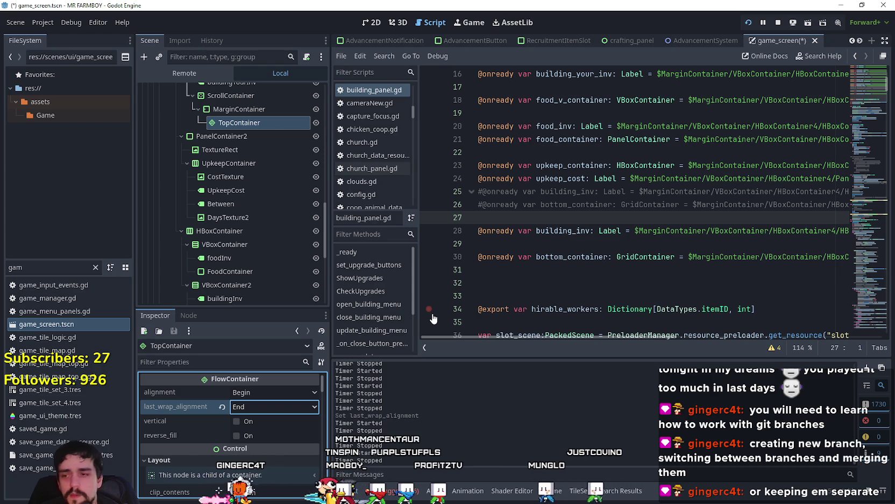
pyautogui.click(221, 405)
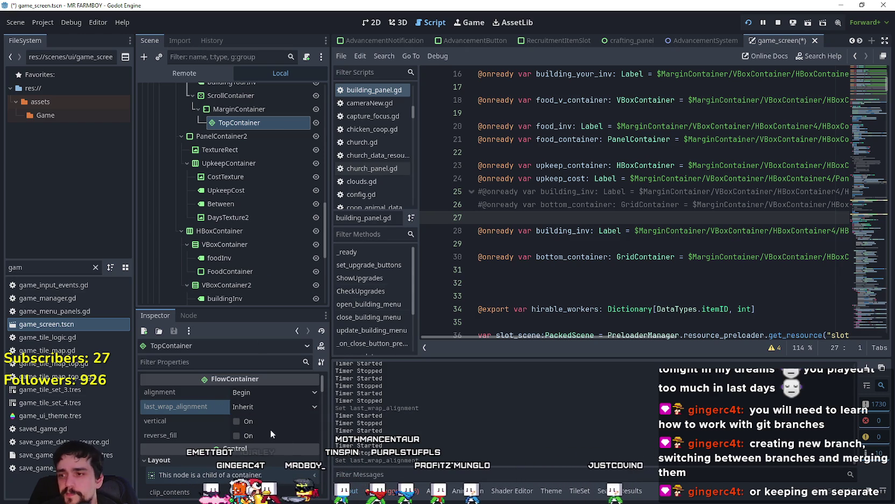
pyautogui.moveTo(250, 123); pyautogui.dragTo(243, 102)
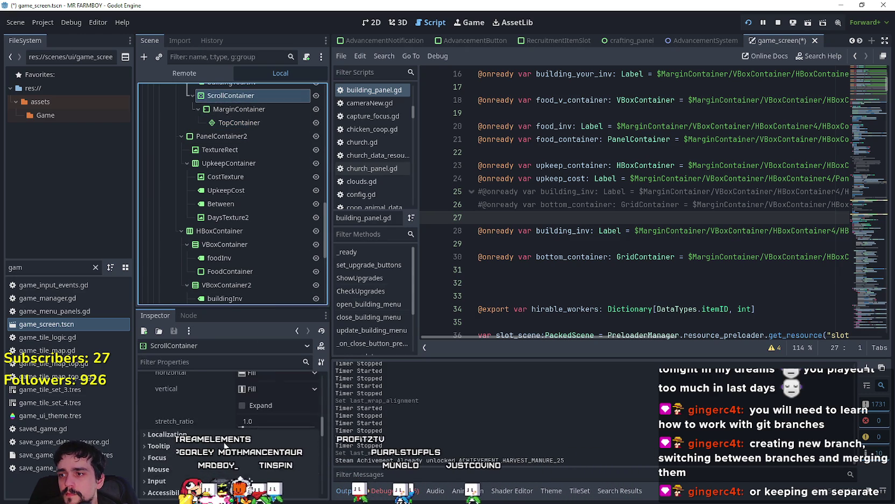
pyautogui.scroll(5, 224, 444)
pyautogui.click(264, 405)
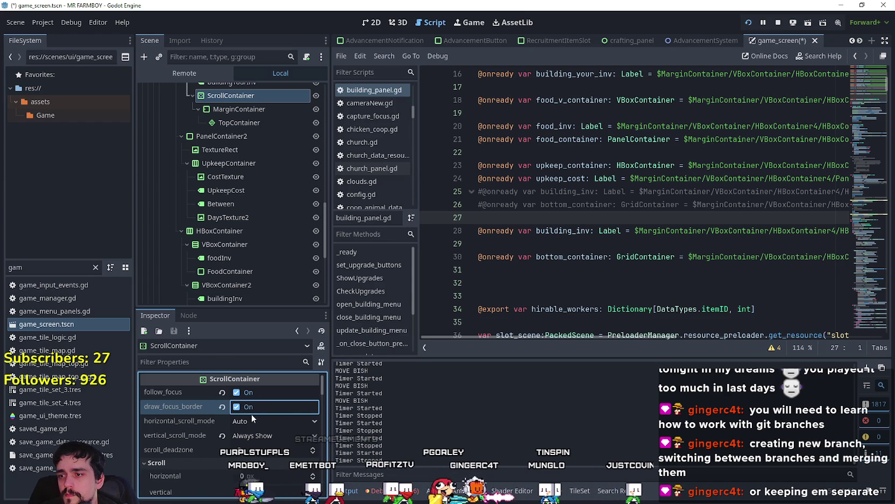
pyautogui.click(250, 412)
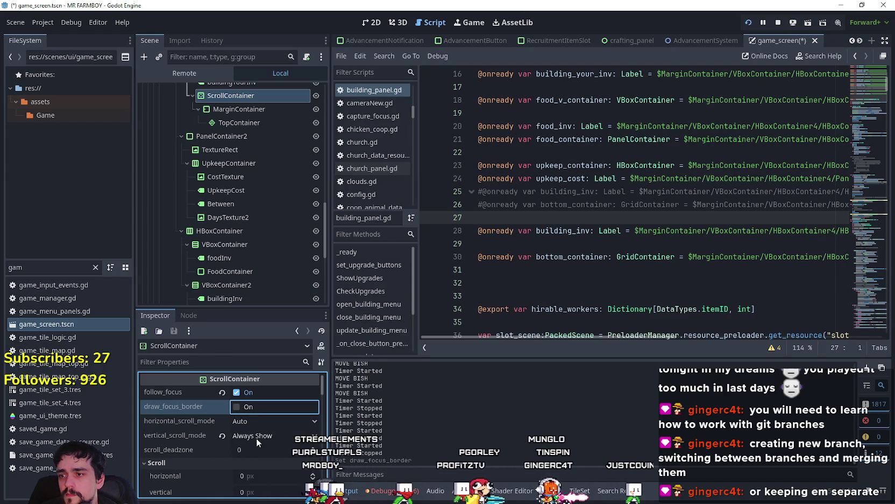
pyautogui.click(257, 437)
pyautogui.click(262, 453)
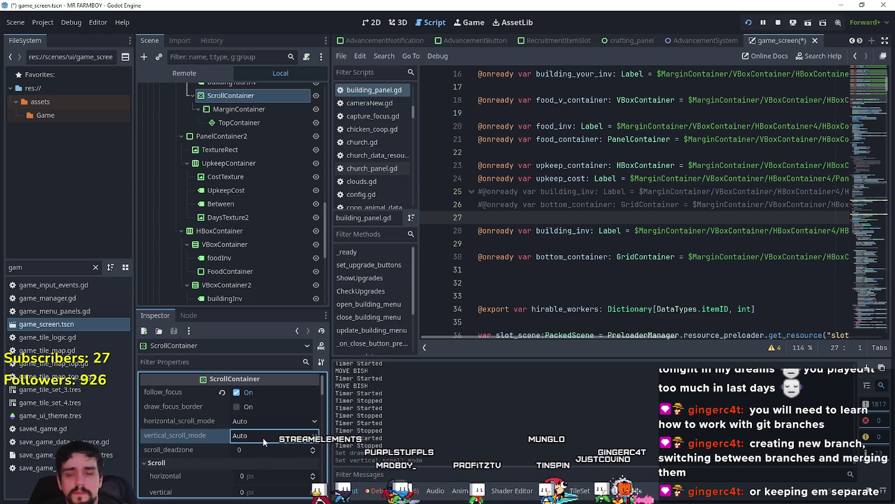
pyautogui.click(263, 438)
pyautogui.click(266, 454)
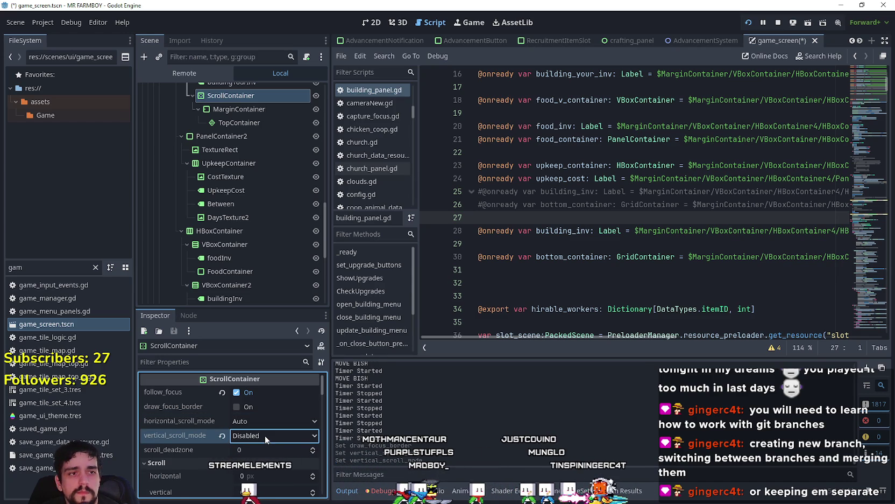
pyautogui.click(264, 436)
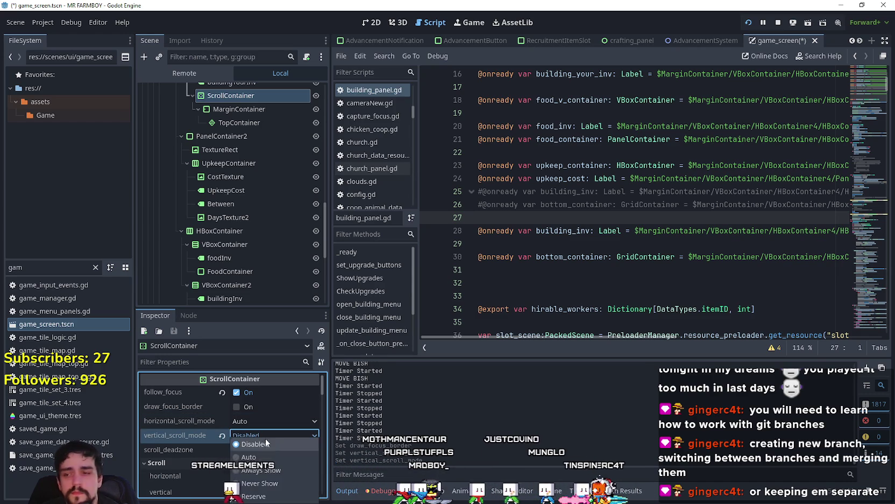
pyautogui.click(277, 469)
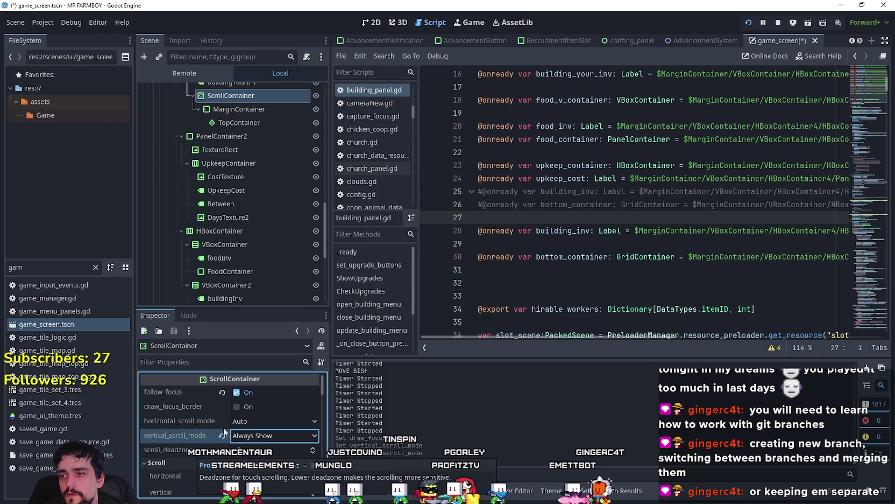
pyautogui.scroll(-3, 193, 444)
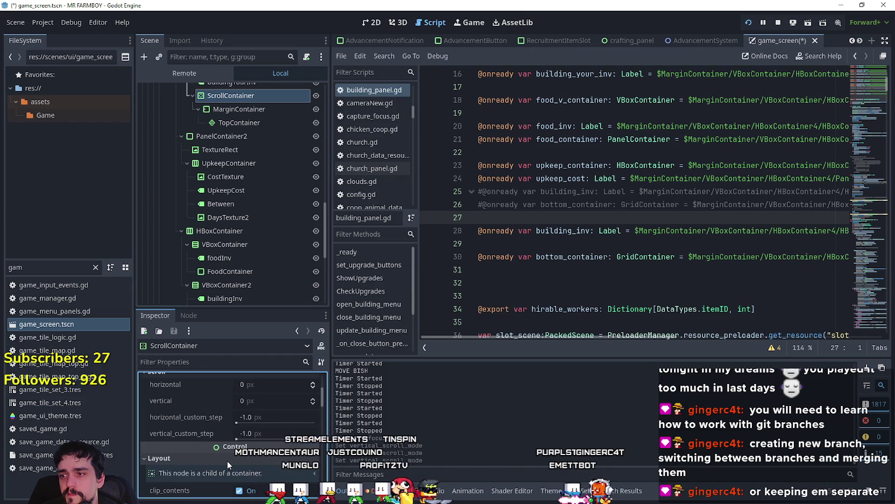
pyautogui.scroll(1, 225, 455)
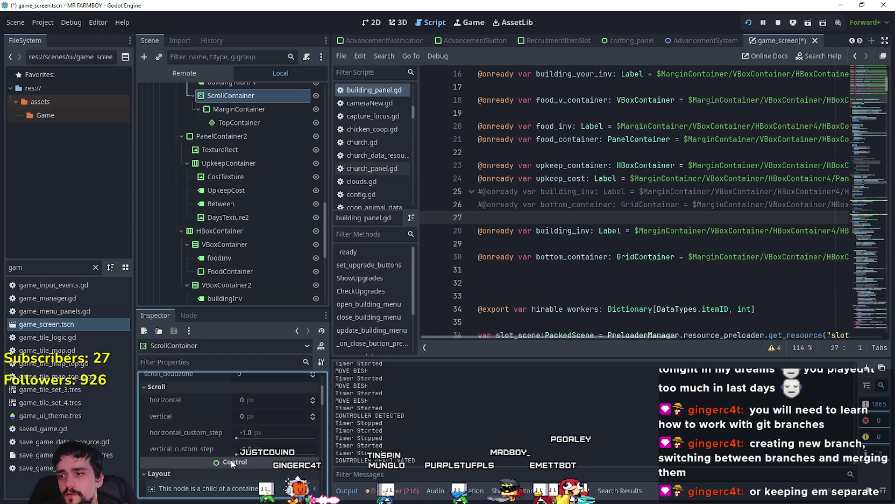
pyautogui.moveTo(236, 455); pyautogui.dragTo(241, 453)
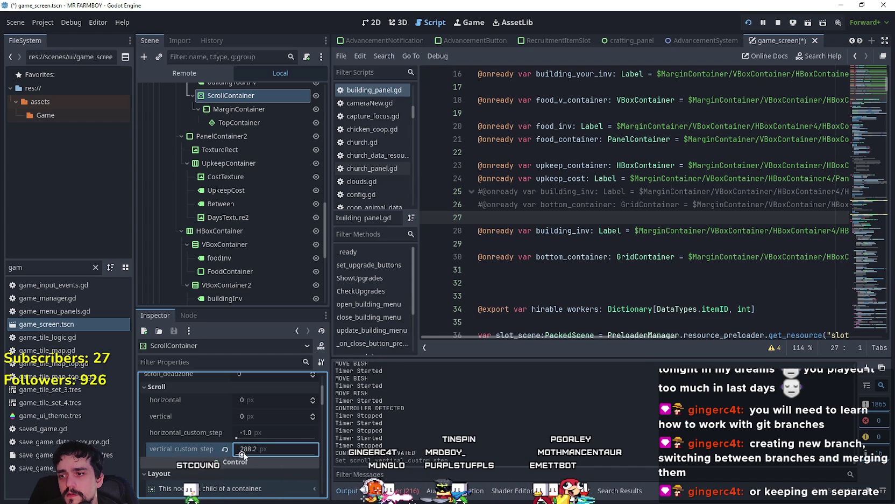
pyautogui.click(276, 450)
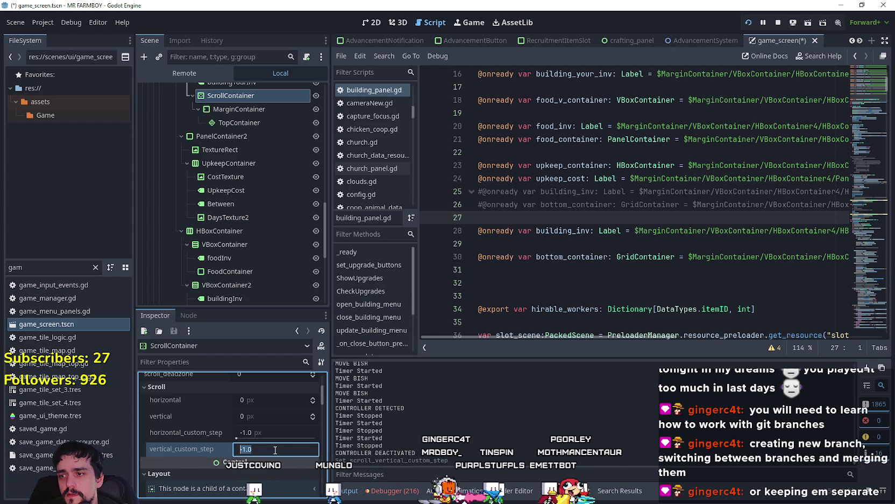
pyautogui.write('20')
pyautogui.press('Return')
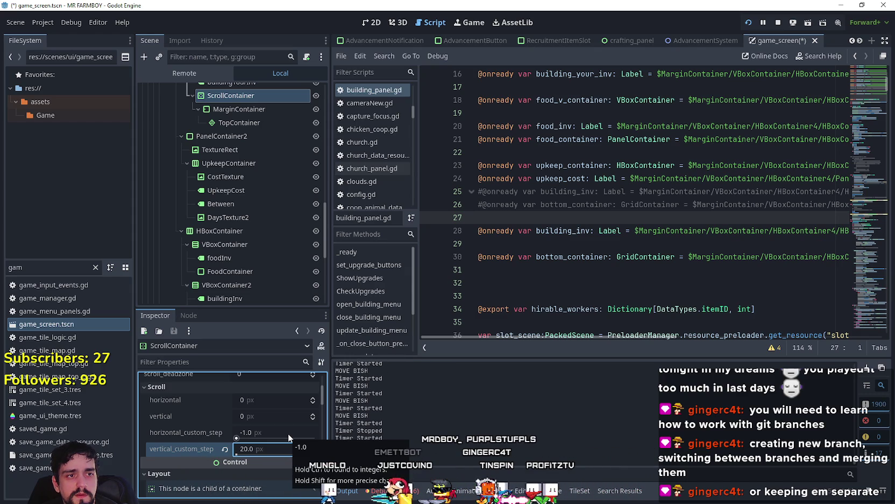
pyautogui.click(225, 449)
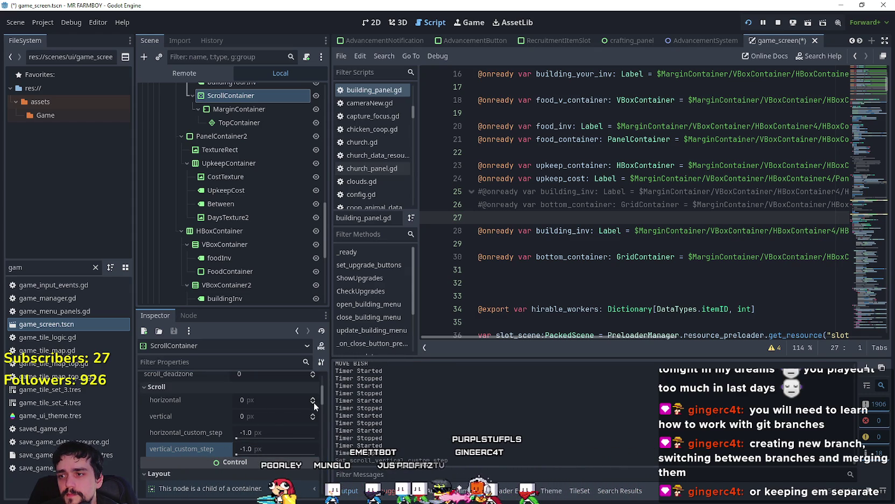
pyautogui.click(313, 417)
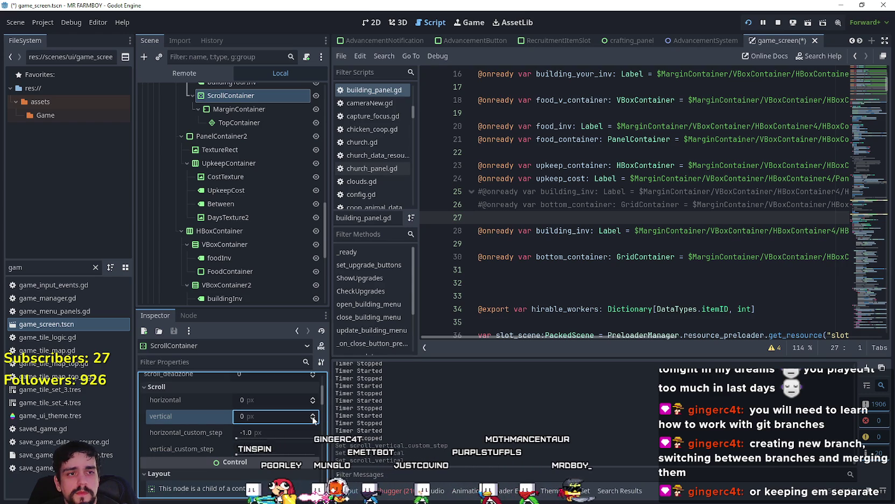
pyautogui.click(313, 421)
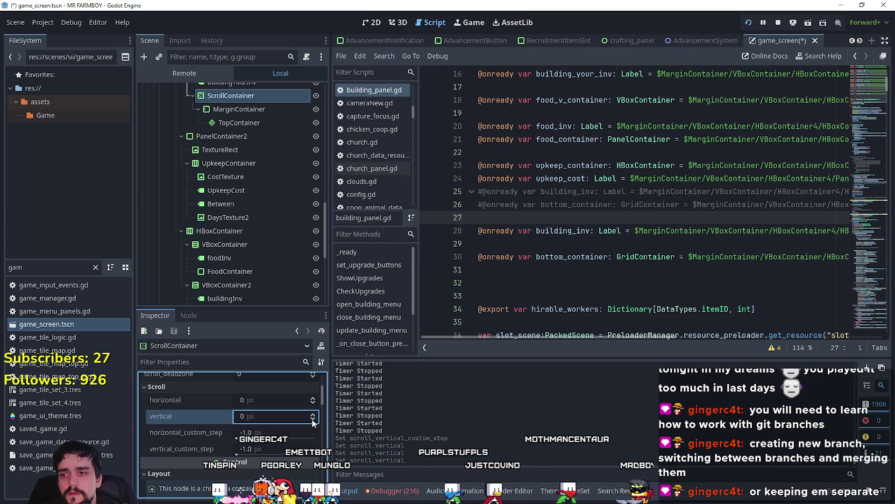
pyautogui.click(312, 418)
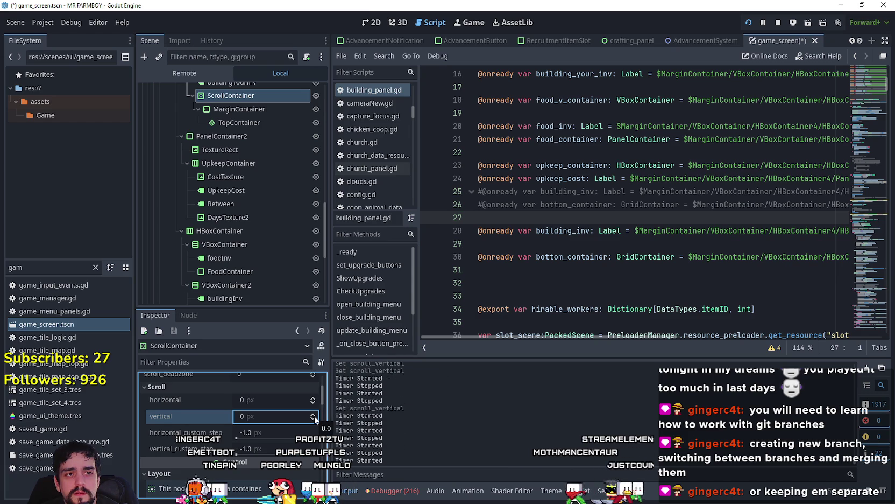
pyautogui.click(315, 418)
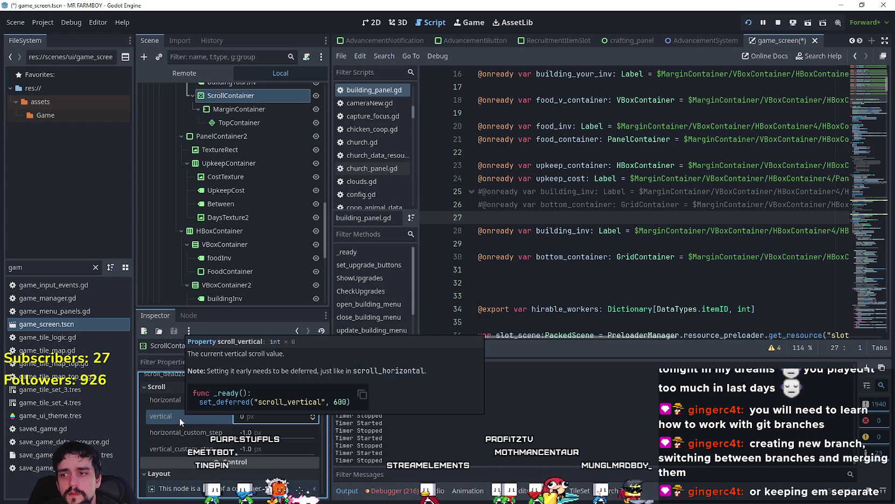
pyautogui.click(313, 418)
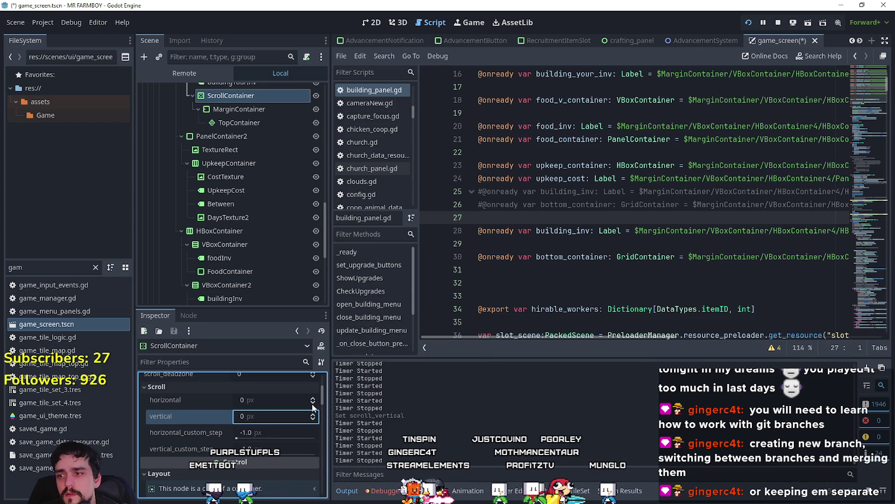
pyautogui.click(313, 403)
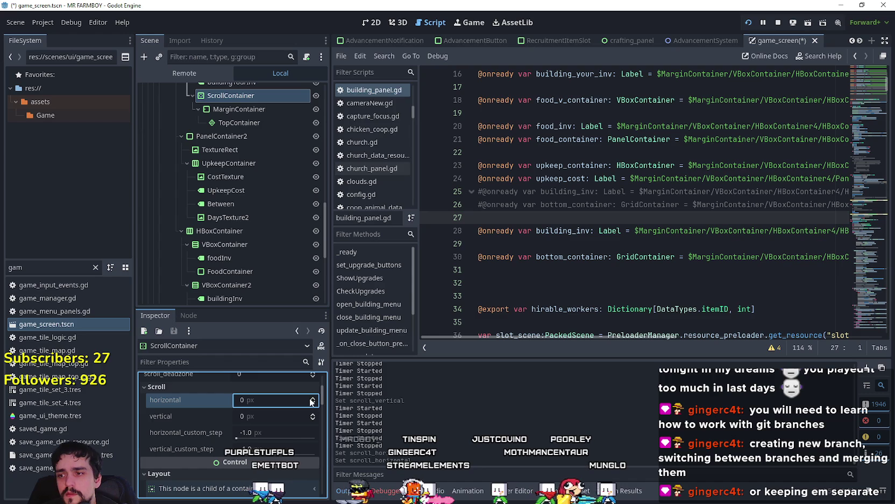
pyautogui.click(280, 417)
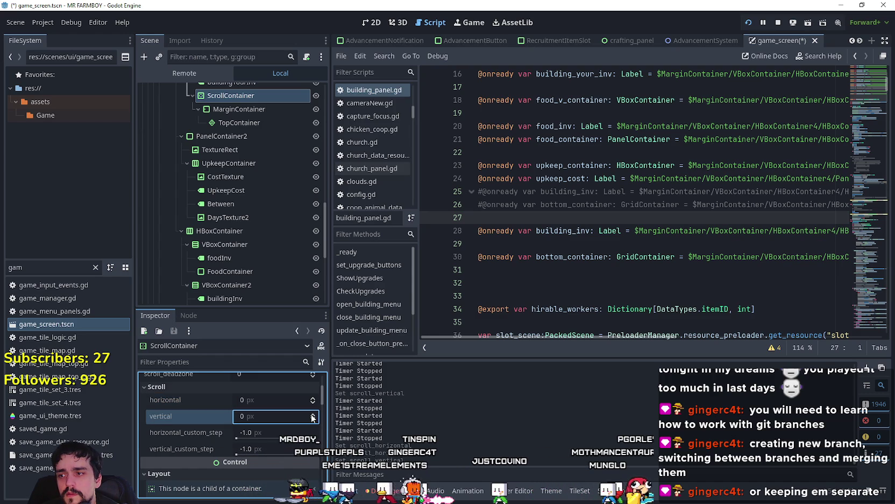
pyautogui.write('80')
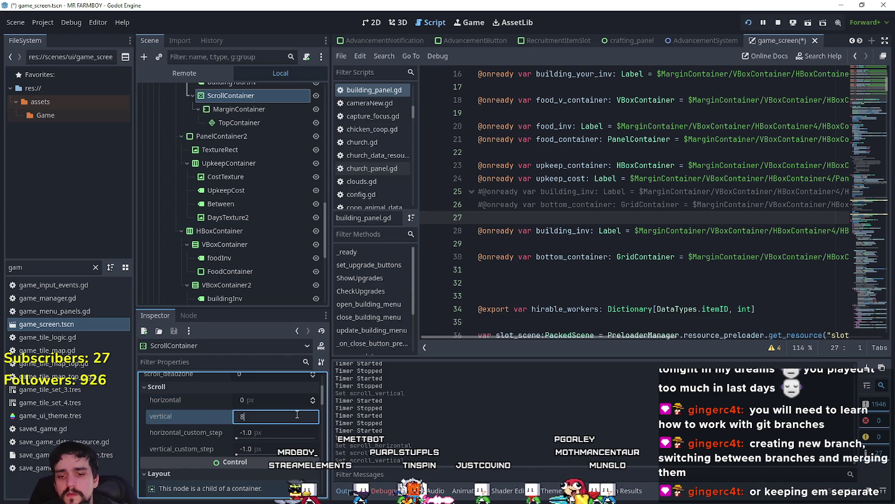
pyautogui.press('Return')
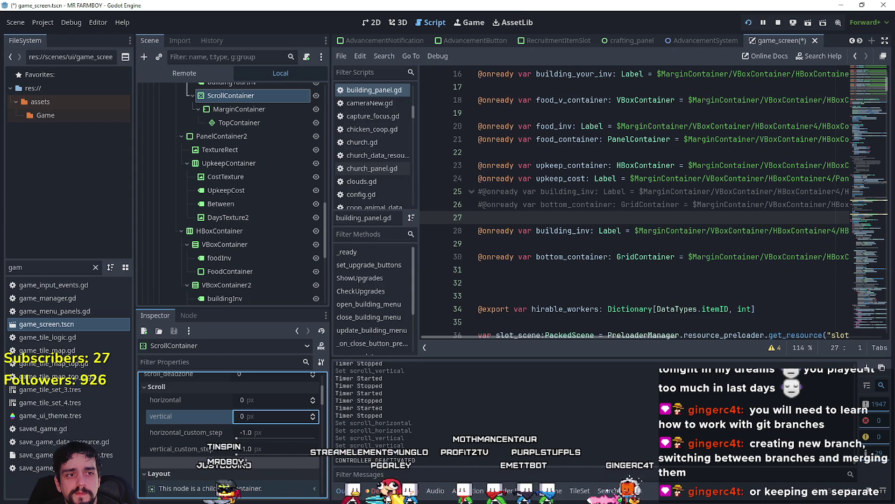
pyautogui.scroll(-5, 185, 432)
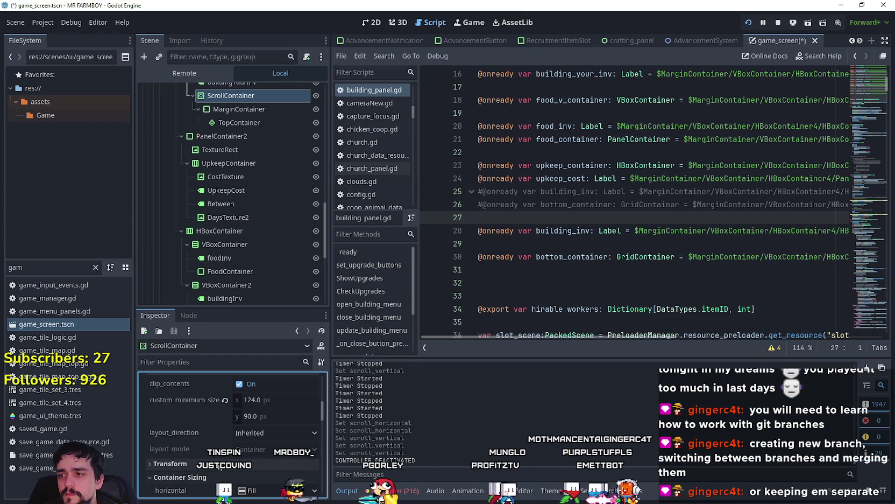
pyautogui.scroll(-3, 216, 460)
pyautogui.scroll(3, 216, 458)
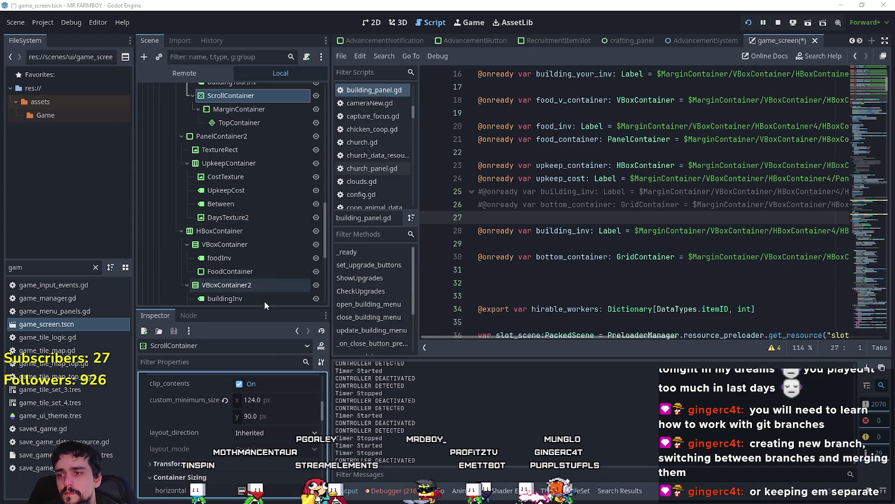
pyautogui.scroll(-4, 283, 269)
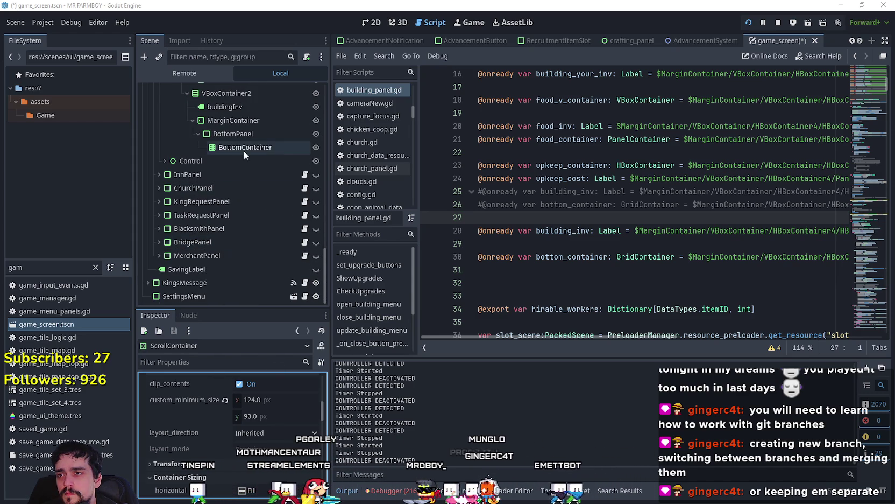
pyautogui.click(246, 147)
# - Raise MarginContainer's margin_left and margin_right overrides from 5 to 7
pyautogui.click(249, 121)
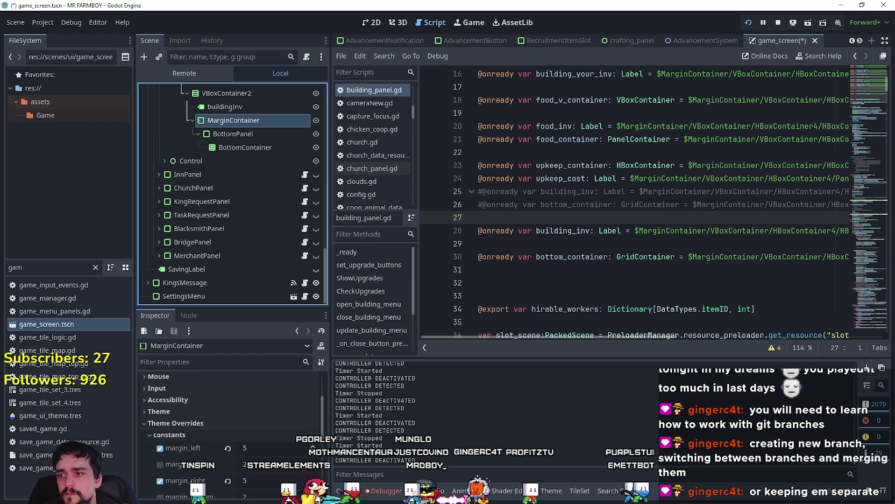
pyautogui.scroll(-2, 225, 480)
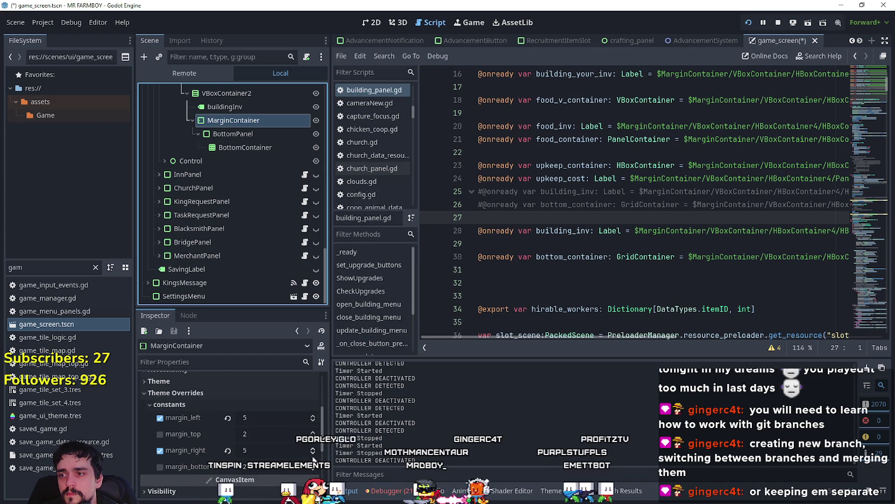
pyautogui.click(313, 416)
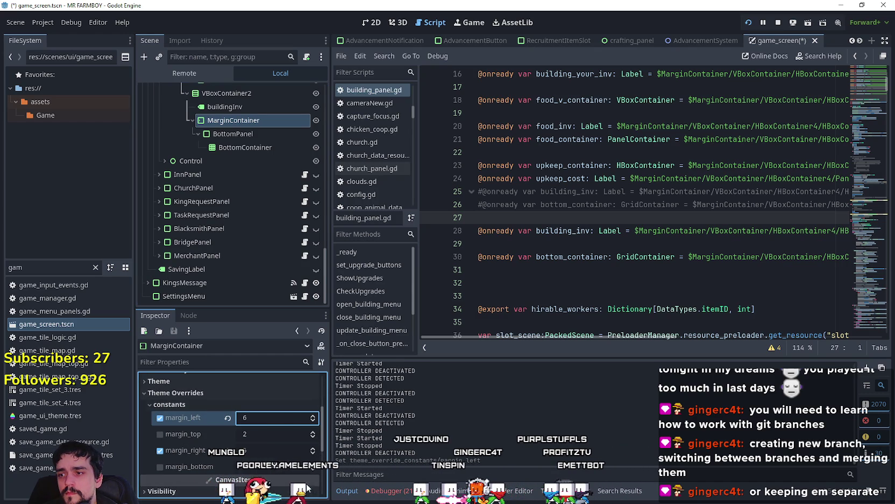
pyautogui.click(315, 451)
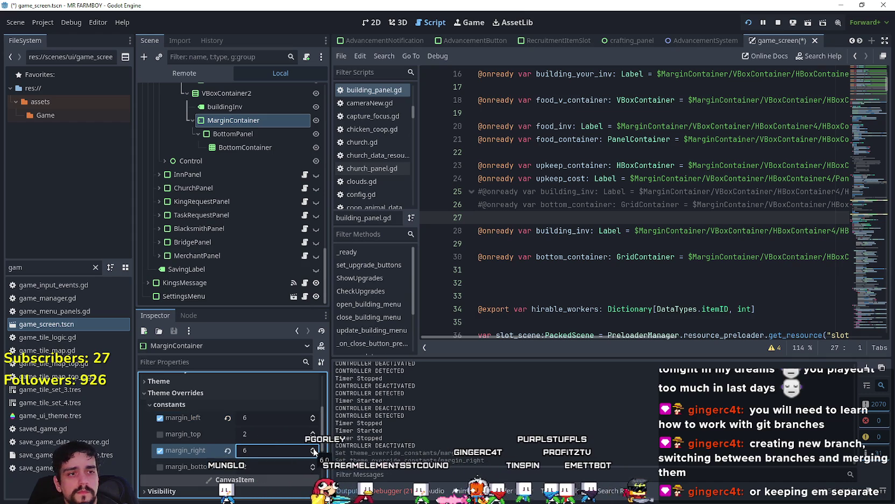
pyautogui.click(313, 448)
pyautogui.click(313, 416)
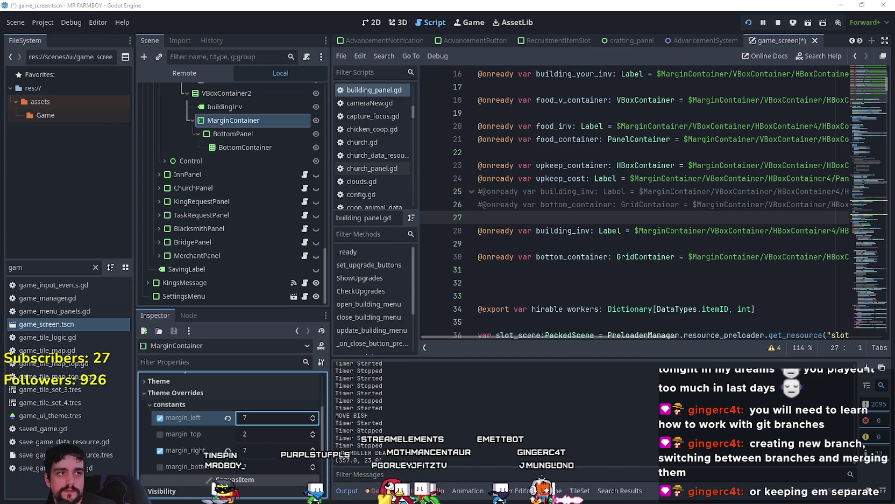
# - Stop the running game with F8 and select the buildingInv label
pyautogui.press('F8')
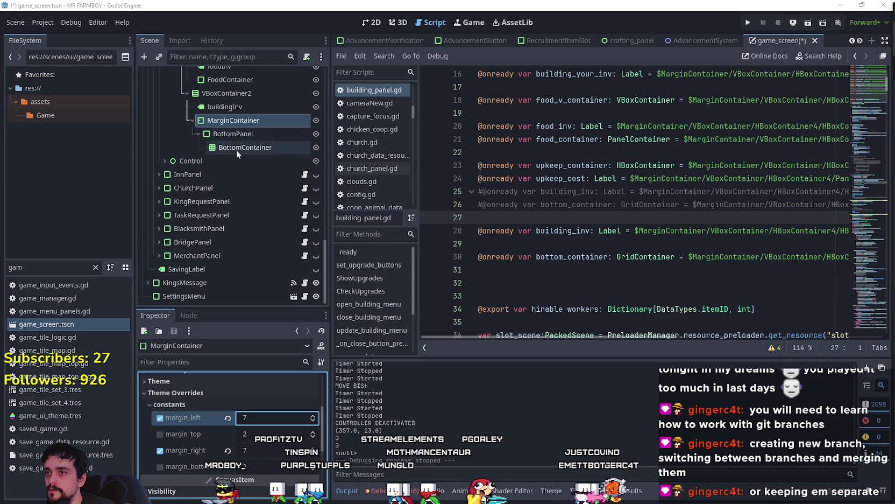
pyautogui.scroll(3, 242, 145)
pyautogui.click(250, 193)
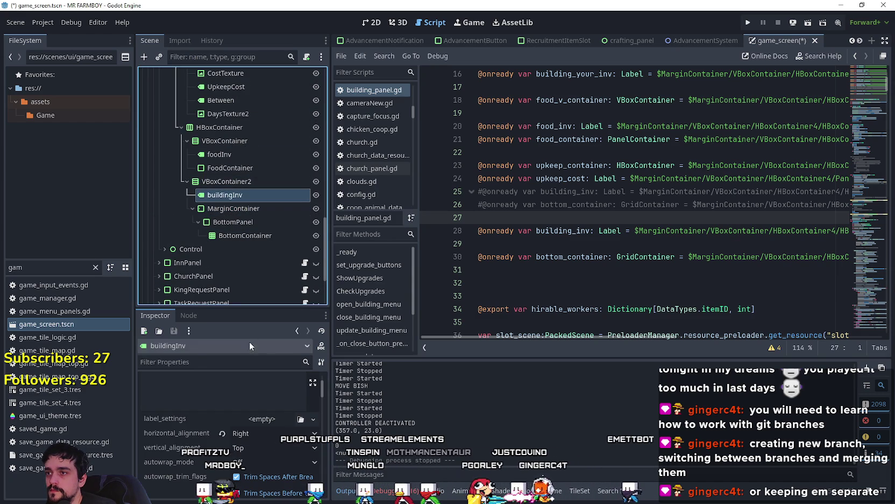
# - Move buildingInv into BottomPanel, above BottomContainer
pyautogui.click(232, 224)
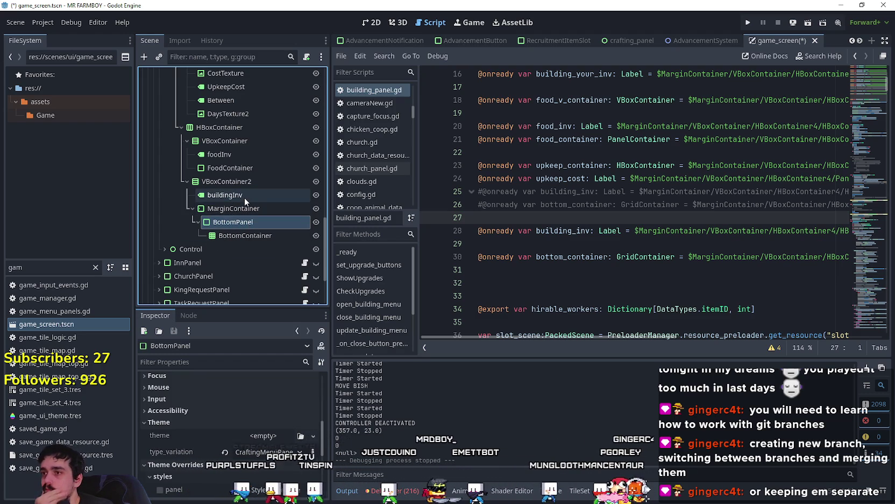
pyautogui.click(226, 209)
pyautogui.click(192, 208)
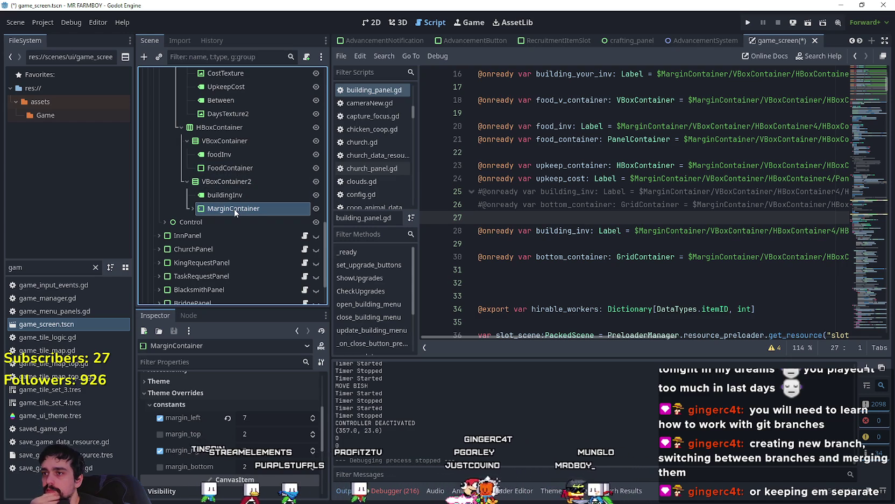
pyautogui.click(191, 208)
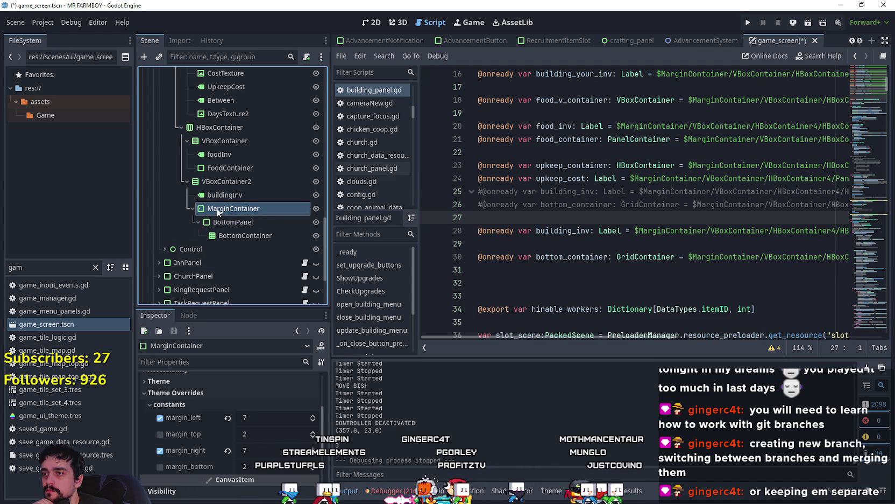
pyautogui.click(231, 196)
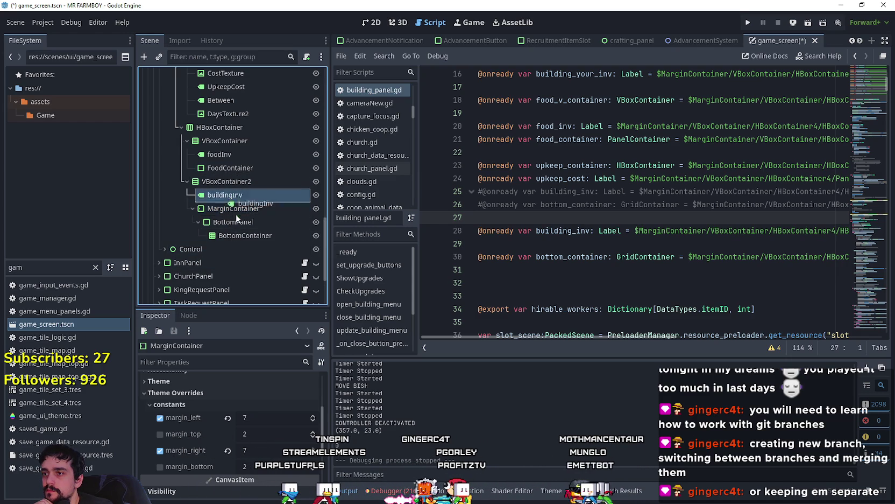
pyautogui.moveTo(244, 232); pyautogui.dragTo(245, 233)
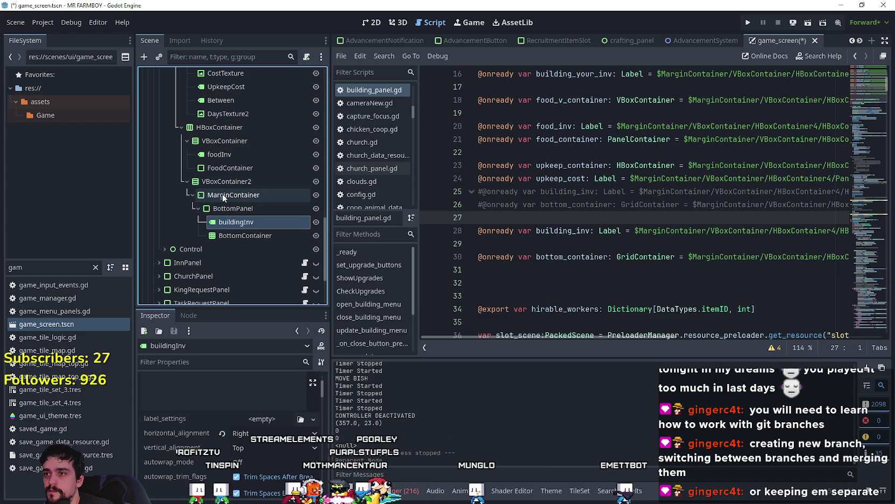
# - Place MarginContainer above VBoxContainer2 and nest VBoxContainer2 inside BottomPanel
pyautogui.moveTo(223, 196)
pyautogui.mouseDown()
pyautogui.moveTo(235, 190)
pyautogui.moveTo(229, 178)
pyautogui.moveTo(218, 186)
pyautogui.moveTo(226, 200)
pyautogui.mouseUp()
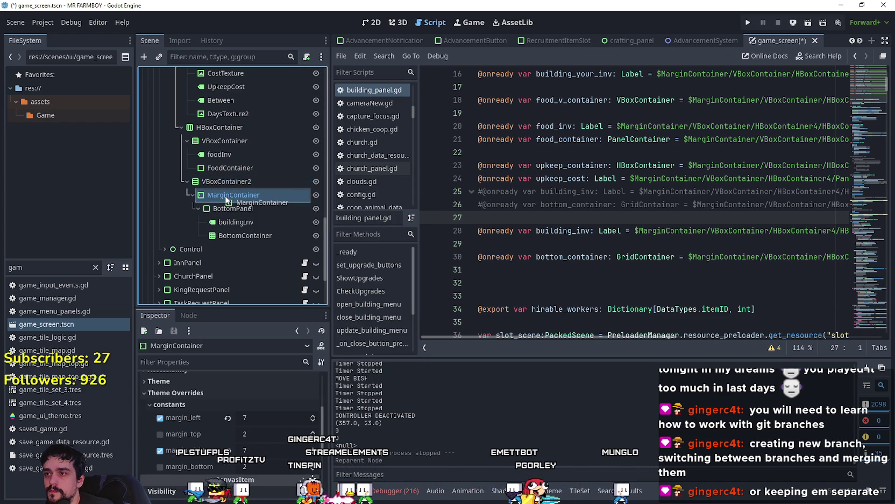
pyautogui.click(186, 141)
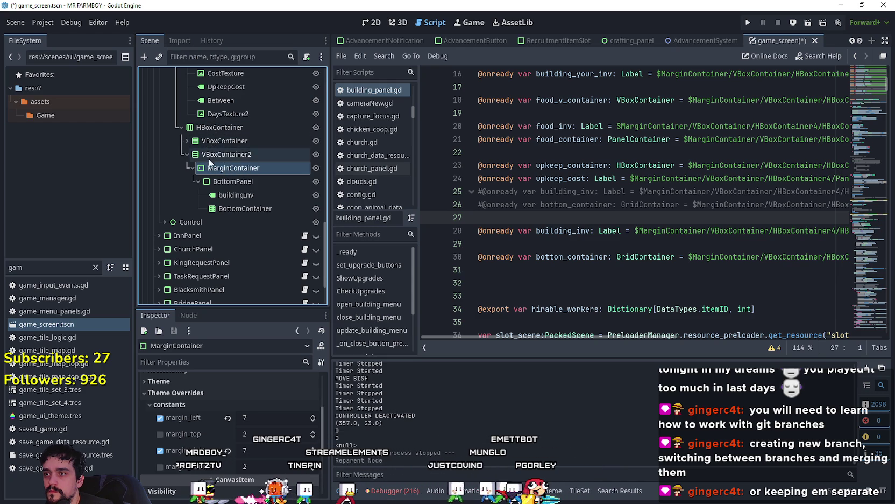
pyautogui.moveTo(213, 149); pyautogui.dragTo(214, 151)
pyautogui.moveTo(207, 213)
pyautogui.mouseDown()
pyautogui.moveTo(249, 192)
pyautogui.moveTo(241, 165)
pyautogui.moveTo(242, 207)
pyautogui.moveTo(250, 183)
pyautogui.mouseUp()
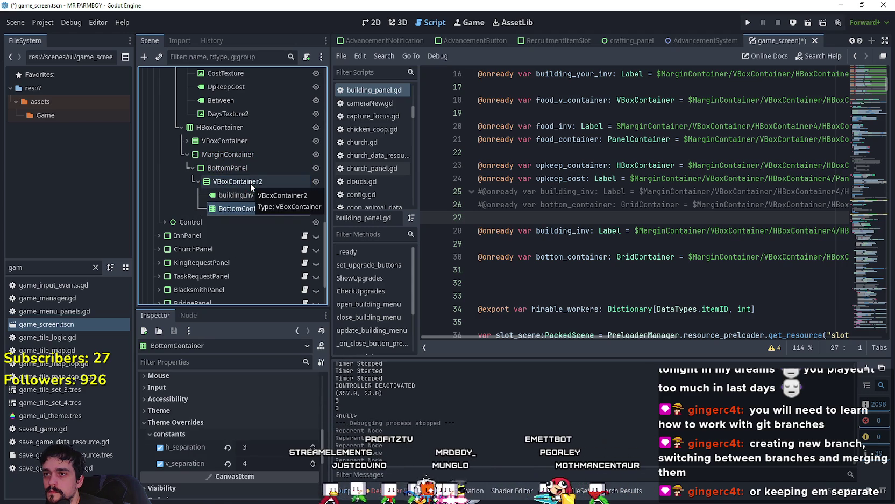
pyautogui.click(185, 154)
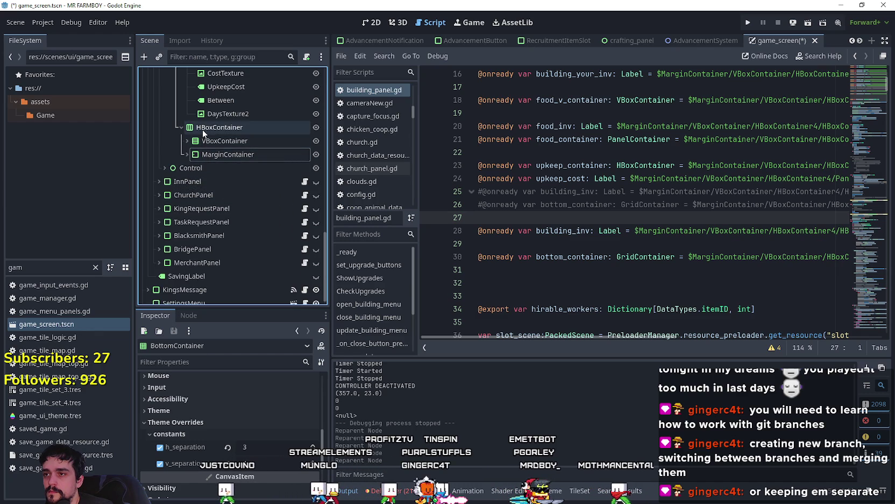
# - Inspect the foodInv, FoodContainer and BottomPanel nodes in the Scene dock
pyautogui.click(186, 140)
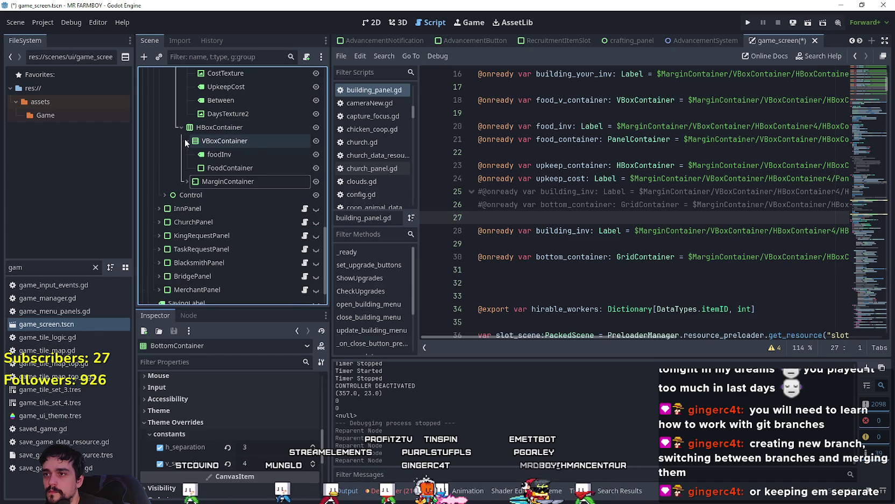
pyautogui.click(253, 153)
pyautogui.click(251, 167)
pyautogui.click(253, 153)
pyautogui.click(250, 167)
pyautogui.click(186, 182)
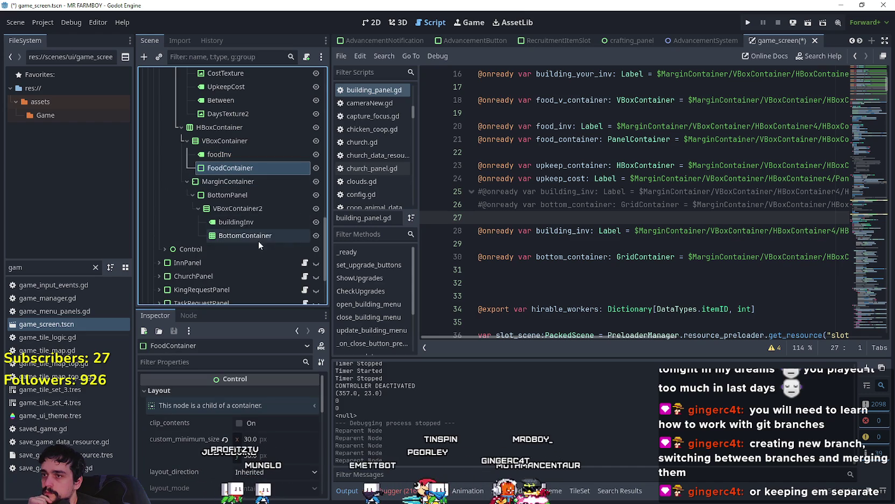
pyautogui.click(247, 195)
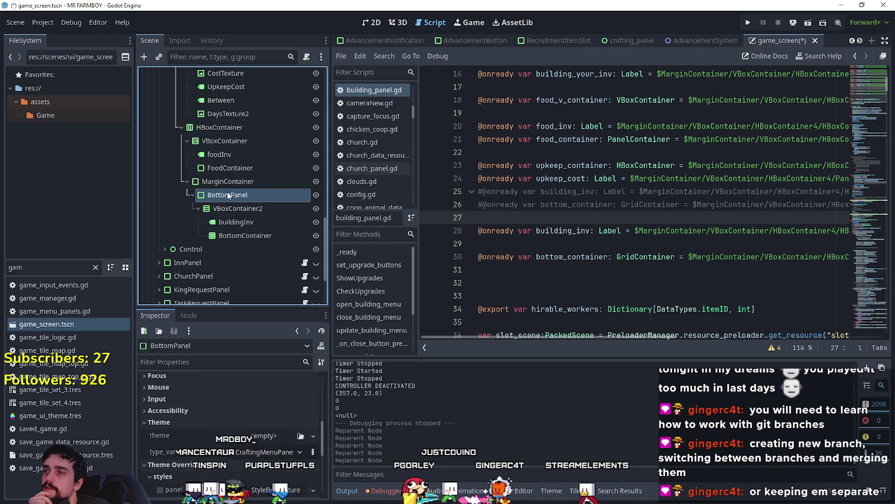
pyautogui.scroll(1, 226, 194)
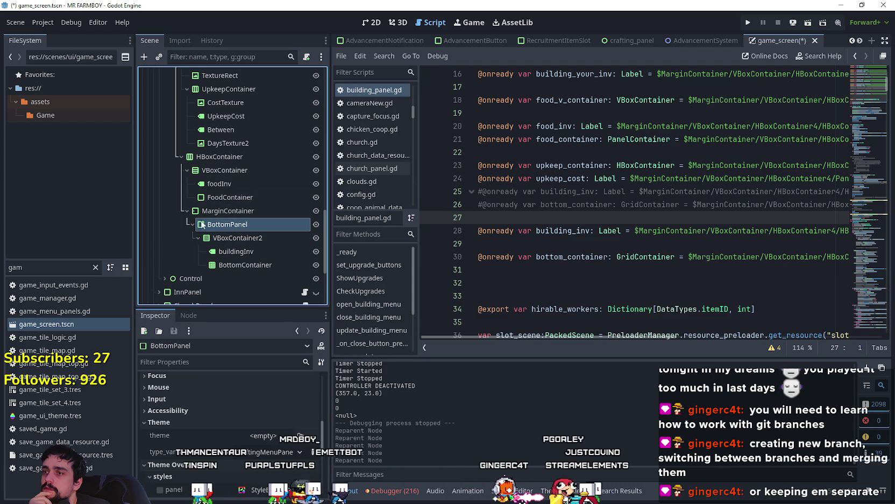
# - Try reparenting MarginContainer onto buildingInv, undo both reparents, then move BottomPanel under HBoxContainer
pyautogui.click(226, 210)
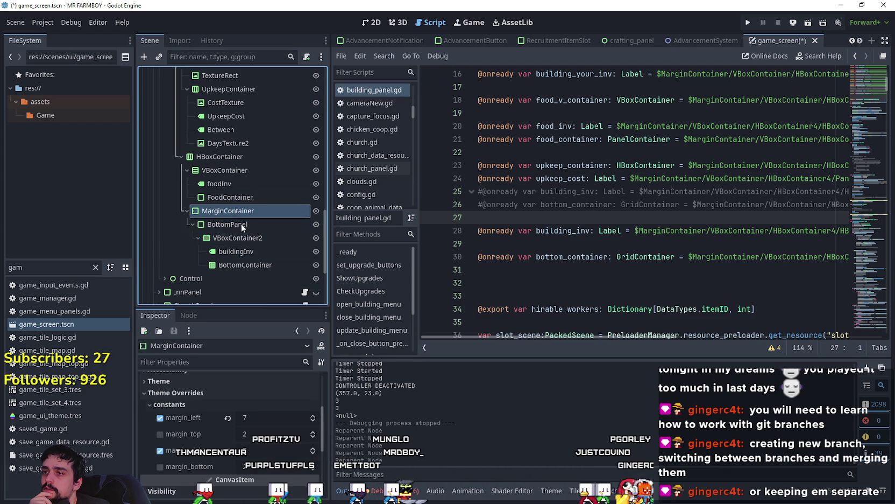
pyautogui.moveTo(247, 249); pyautogui.dragTo(245, 250)
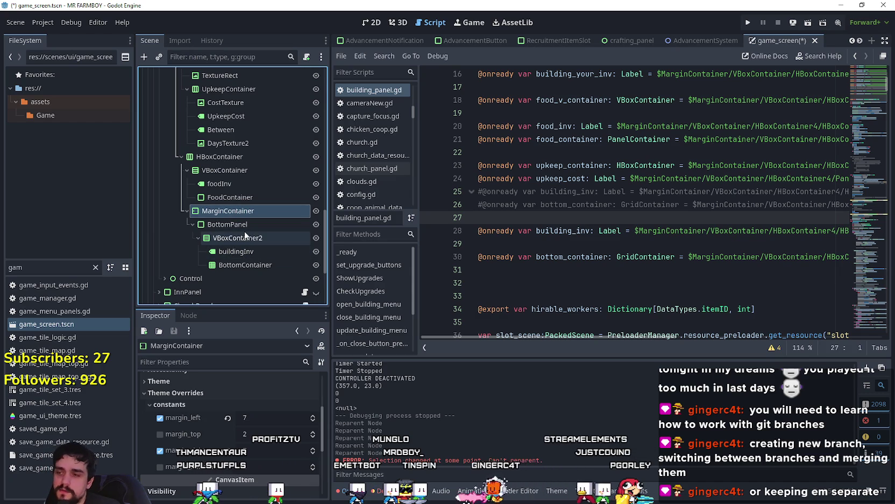
pyautogui.hotkey('ctrl', 'z')
pyautogui.hotkey('ctrl', 'z')
pyautogui.hotkey('ctrl', 'z')
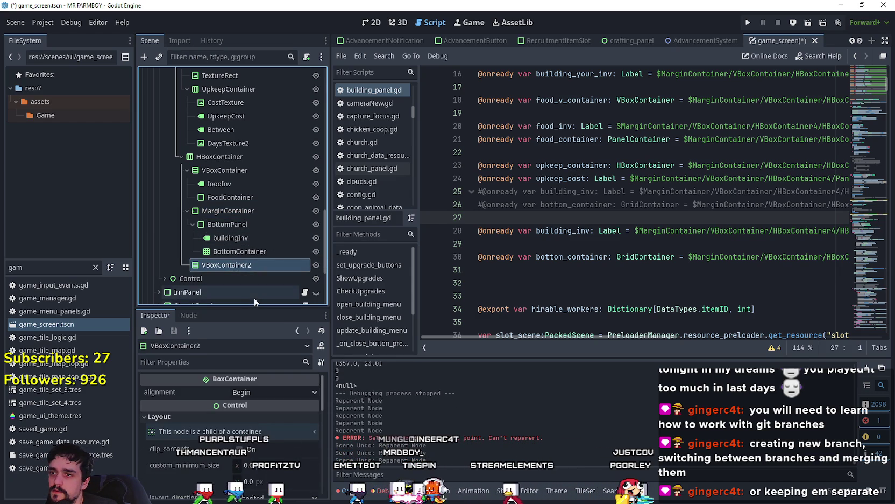
pyautogui.hotkey('ctrl', 'z')
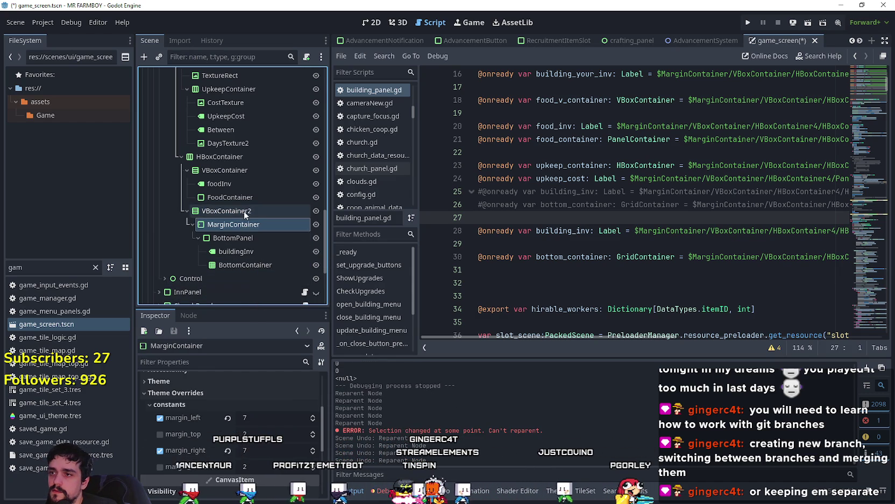
pyautogui.click(251, 225)
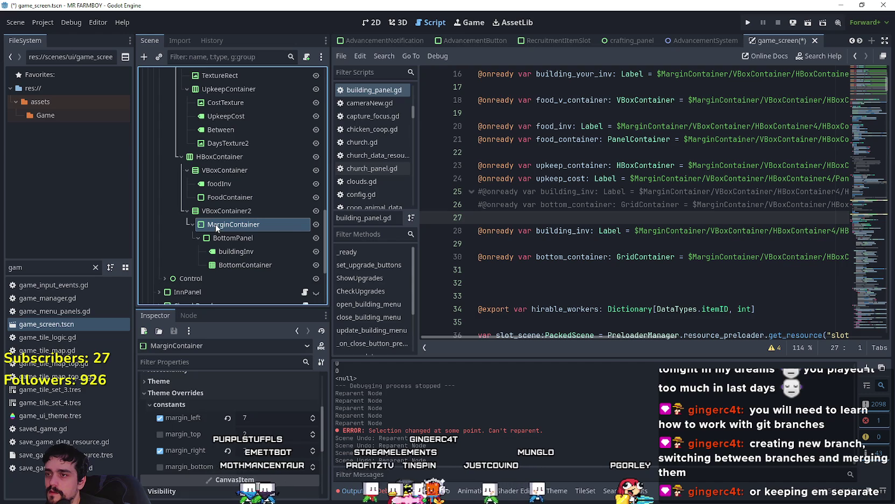
pyautogui.click(245, 238)
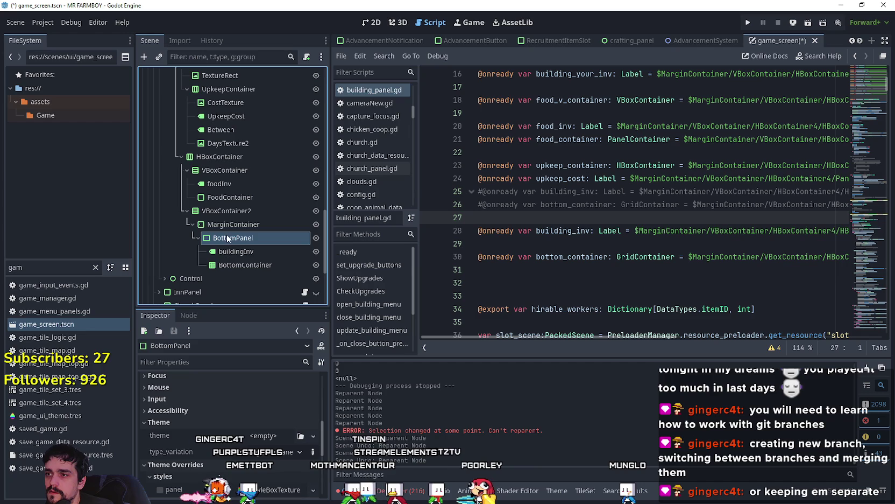
pyautogui.moveTo(230, 238); pyautogui.dragTo(202, 161)
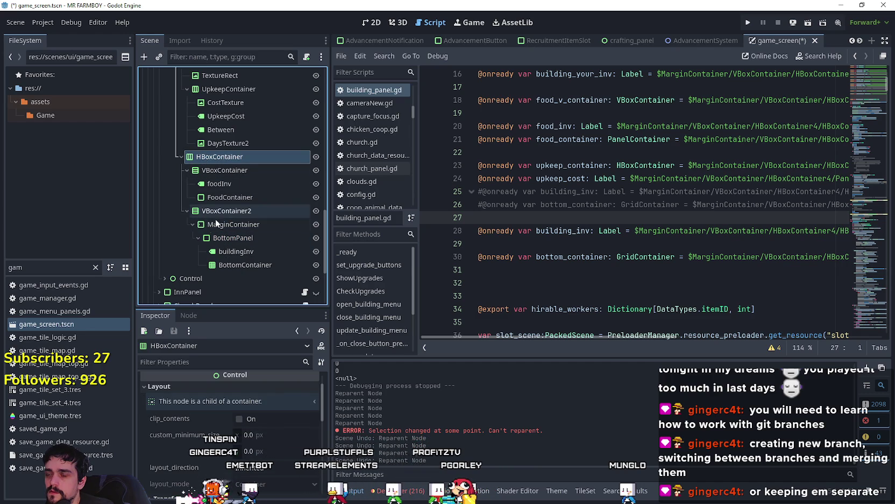
# - Move BottomPanel out of MarginContainer to sit beside VBoxContainer2
pyautogui.click(248, 252)
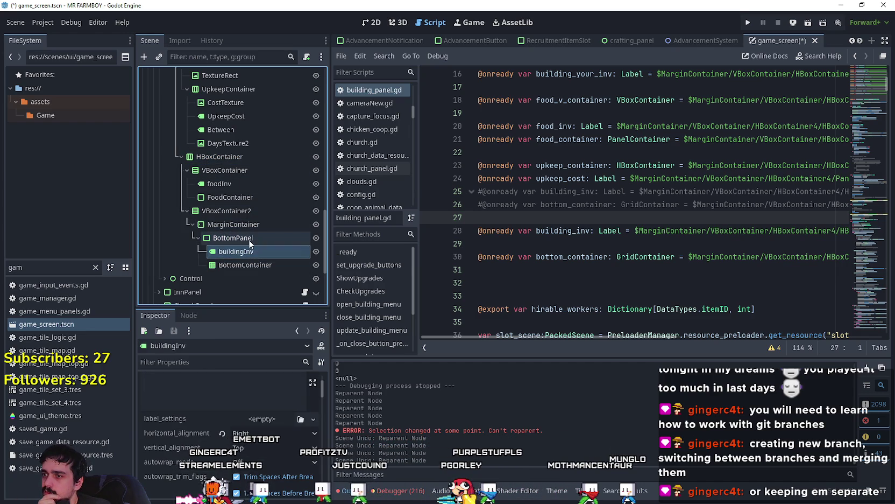
pyautogui.click(249, 239)
pyautogui.click(254, 224)
pyautogui.click(252, 241)
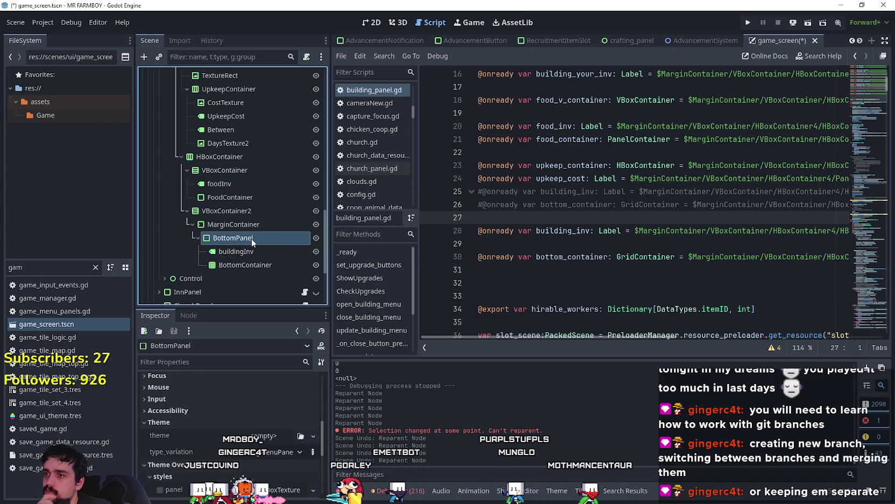
pyautogui.moveTo(251, 238)
pyautogui.mouseDown()
pyautogui.moveTo(243, 222)
pyautogui.moveTo(251, 243)
pyautogui.moveTo(243, 267)
pyautogui.moveTo(267, 251)
pyautogui.moveTo(257, 243)
pyautogui.mouseUp()
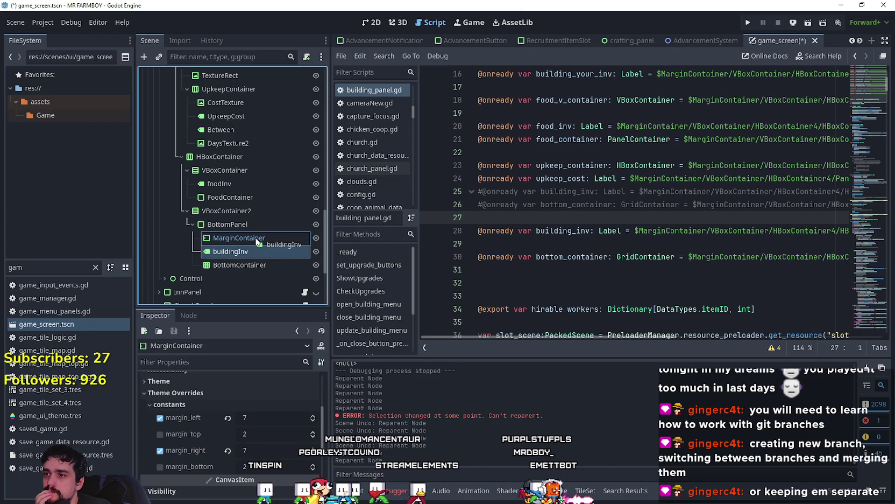
pyautogui.moveTo(251, 254)
pyautogui.mouseDown()
pyautogui.moveTo(254, 234)
pyautogui.moveTo(267, 249)
pyautogui.moveTo(227, 251)
pyautogui.mouseUp()
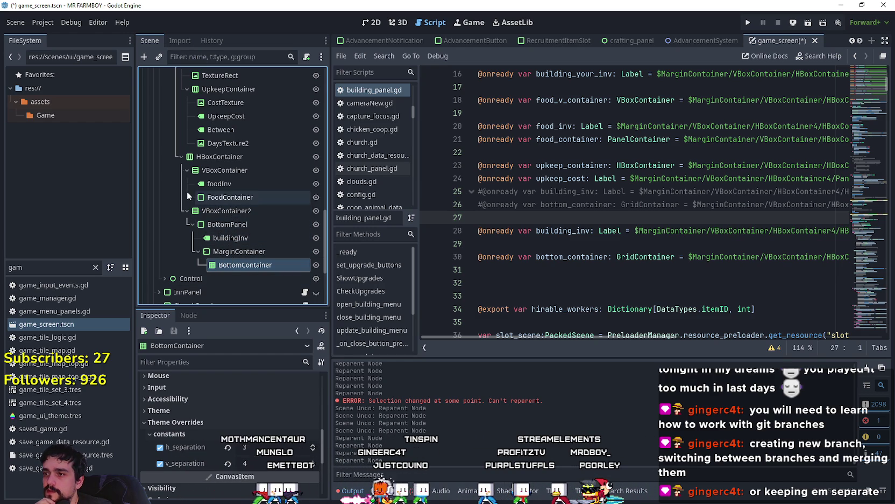
pyautogui.moveTo(214, 225)
pyautogui.mouseDown()
pyautogui.moveTo(244, 227)
pyautogui.moveTo(225, 207)
pyautogui.moveTo(221, 228)
pyautogui.moveTo(199, 210)
pyautogui.mouseUp()
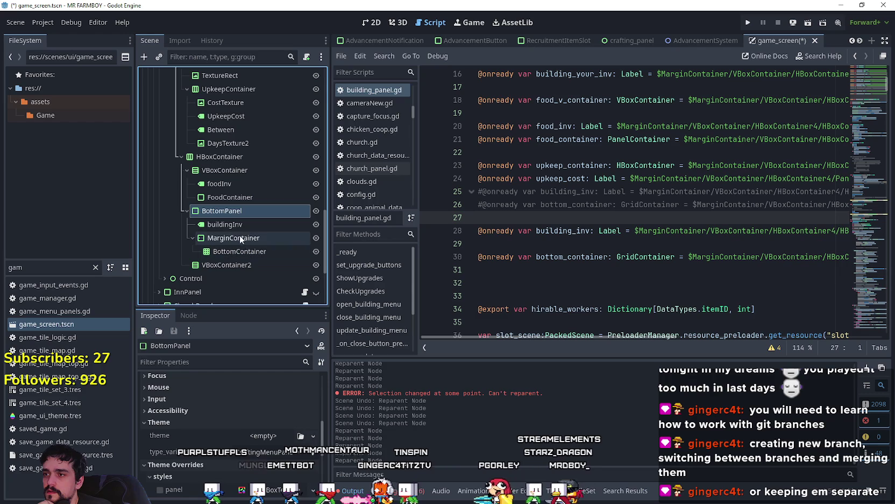
# - Put buildingInv and MarginContainer into VBoxContainer2, then nest VBoxContainer2 inside BottomPanel
pyautogui.click(229, 225)
pyautogui.moveTo(229, 225); pyautogui.dragTo(231, 265)
pyautogui.click(225, 225)
pyautogui.moveTo(224, 247); pyautogui.dragTo(288, 276)
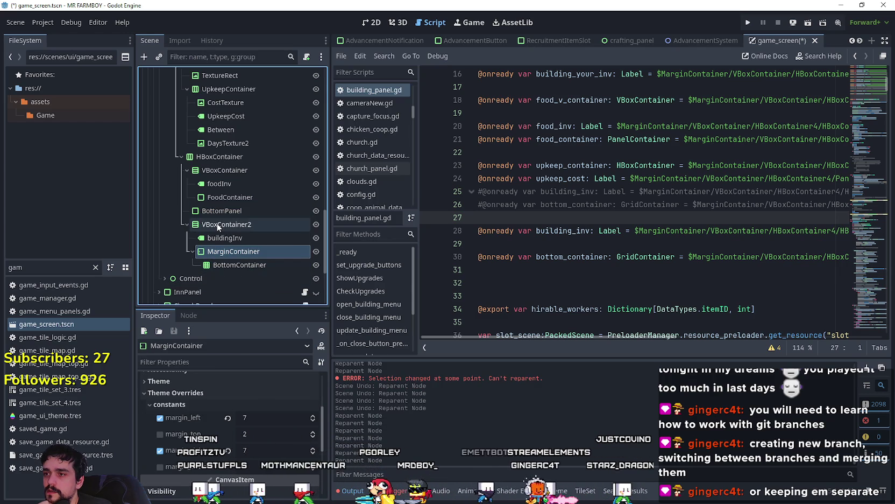
pyautogui.moveTo(218, 224)
pyautogui.mouseDown()
pyautogui.moveTo(217, 233)
pyautogui.moveTo(224, 214)
pyautogui.mouseUp()
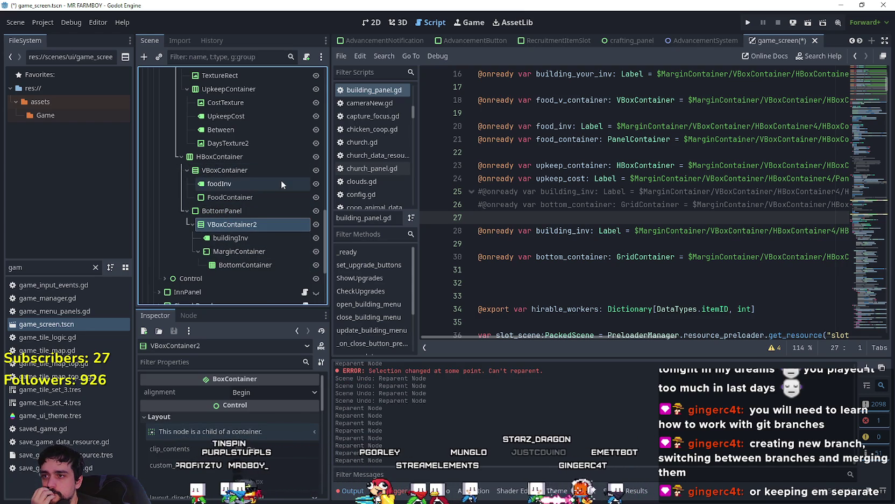
# - Select the VBoxContainer, then try dragging HBoxContainer into BottomPanel, which is refused
pyautogui.click(230, 172)
pyautogui.click(186, 170)
pyautogui.click(186, 170)
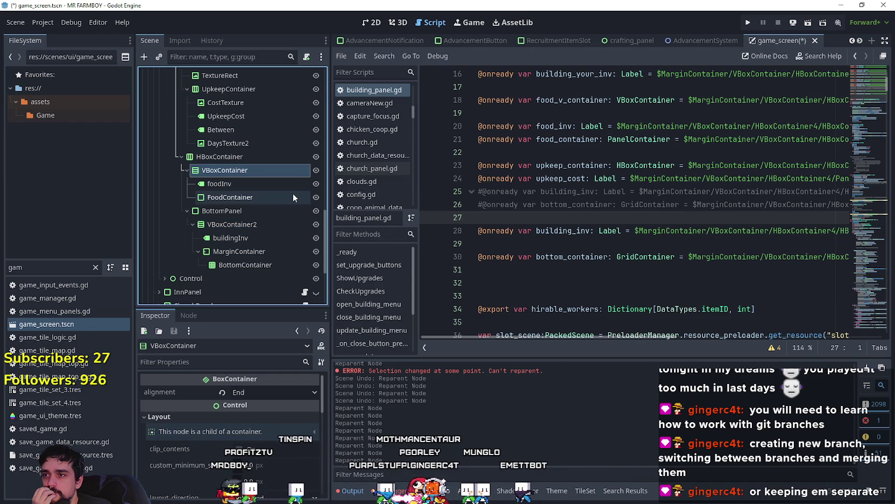
pyautogui.click(211, 212)
pyautogui.click(225, 158)
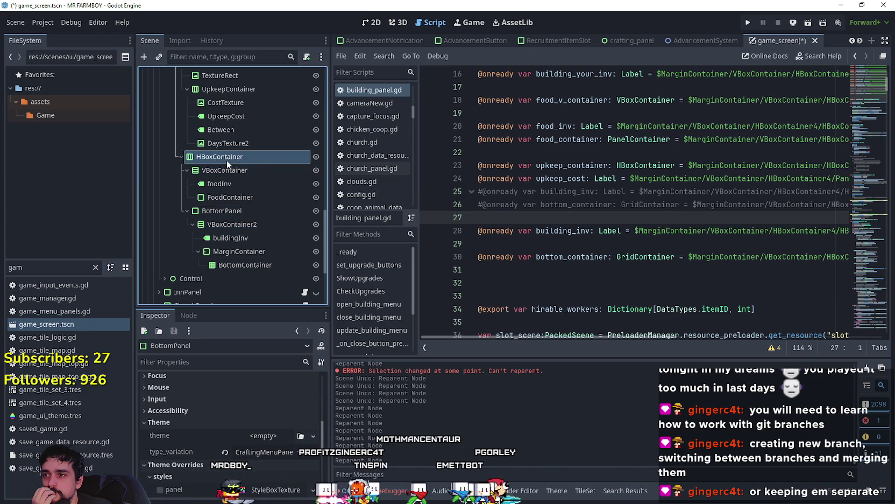
pyautogui.moveTo(210, 158)
pyautogui.mouseDown()
pyautogui.moveTo(248, 220)
pyautogui.moveTo(241, 212)
pyautogui.mouseUp()
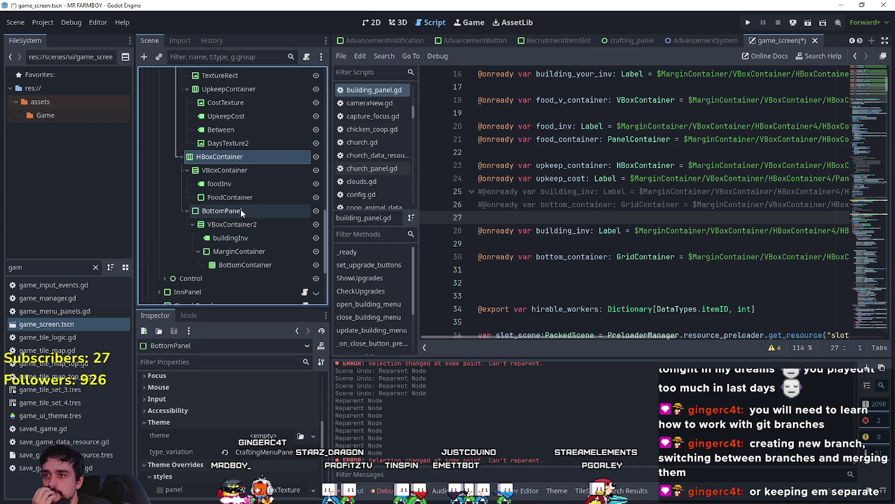
# - Move the food VBoxContainer into BottomPanel, placing it above VBoxContainer2
pyautogui.click(219, 172)
pyautogui.moveTo(231, 215); pyautogui.dragTo(242, 212)
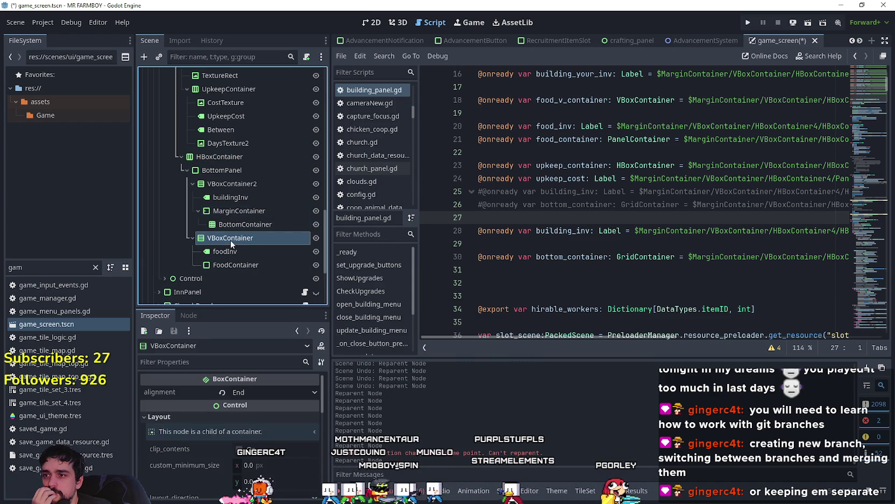
pyautogui.moveTo(243, 178); pyautogui.dragTo(242, 169)
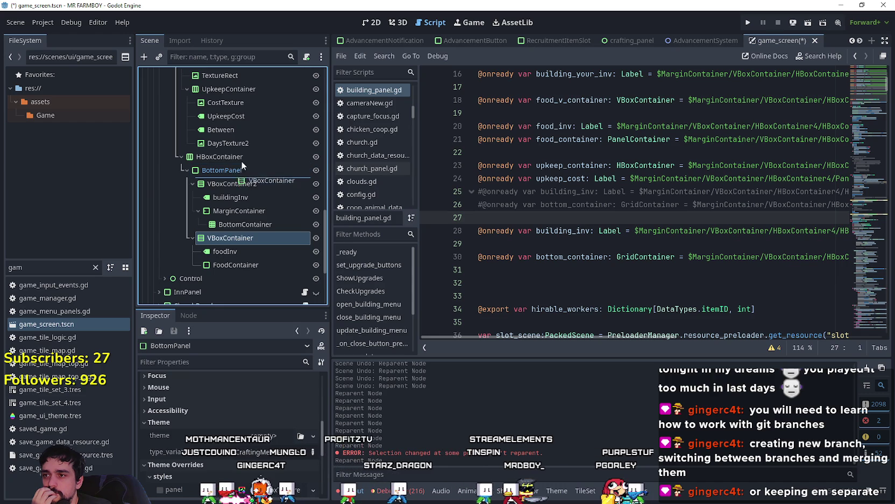
pyautogui.moveTo(242, 163); pyautogui.dragTo(249, 180)
# - Retry placing HBoxContainer inside BottomPanel, then bring up BottomPanel's node options
pyautogui.click(219, 171)
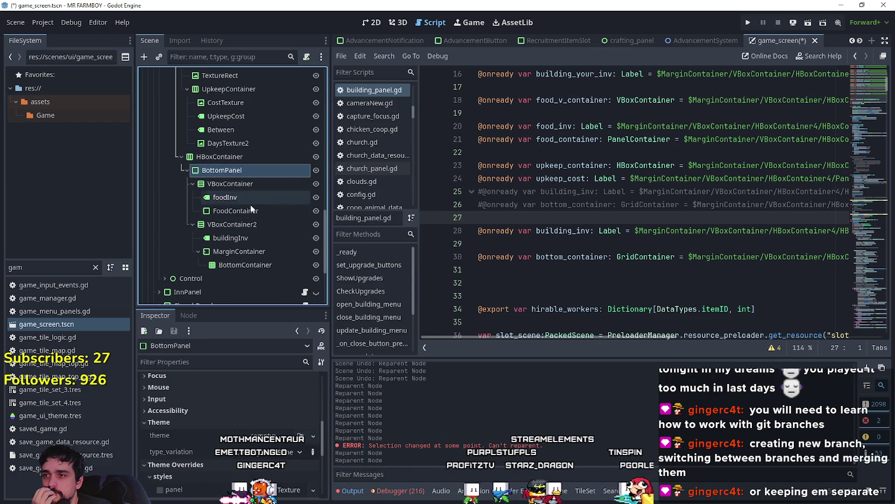
pyautogui.click(212, 158)
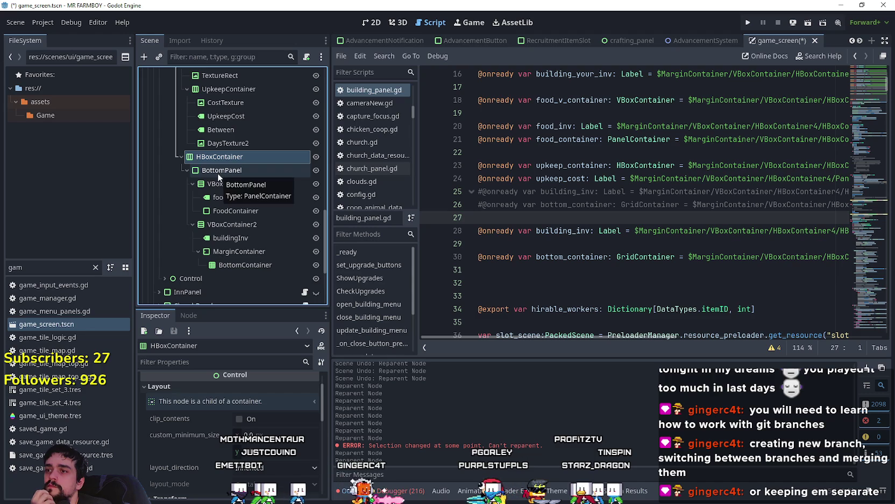
pyautogui.moveTo(260, 177); pyautogui.dragTo(259, 177)
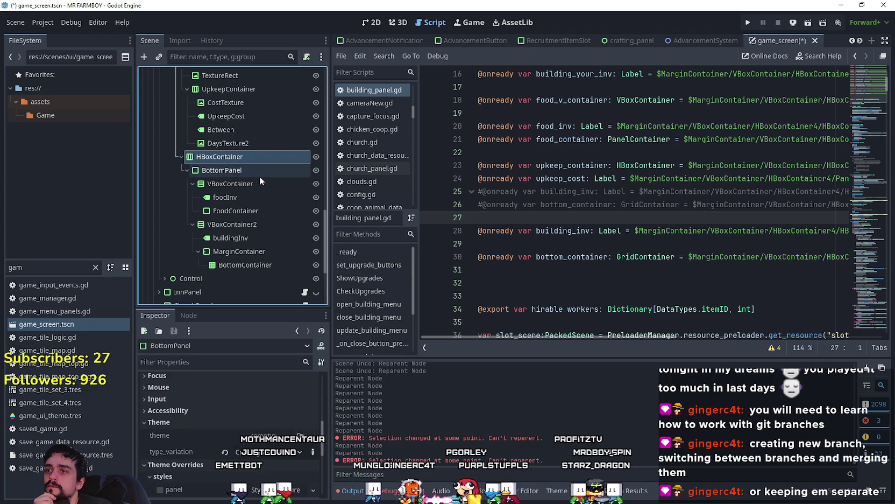
pyautogui.rightClick(231, 170)
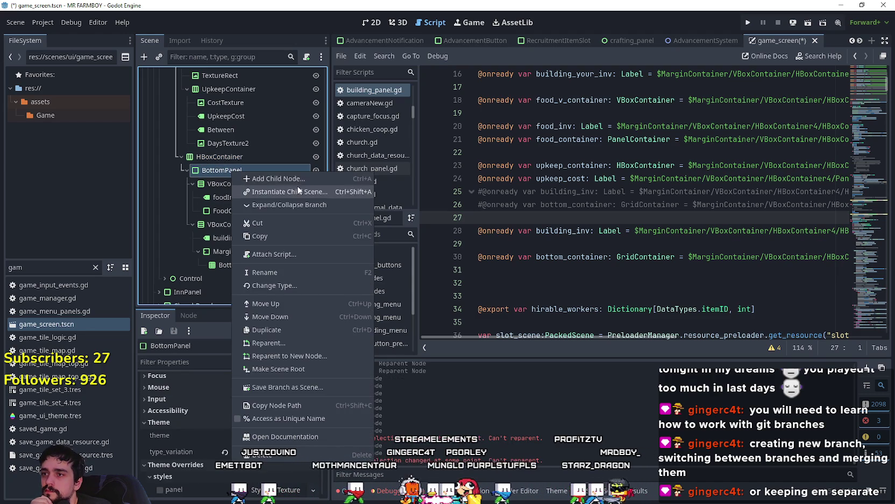
# - Add a new HBoxContainer child to BottomPanel and move VBoxContainer and VBoxContainer2 into it
pyautogui.click(296, 182)
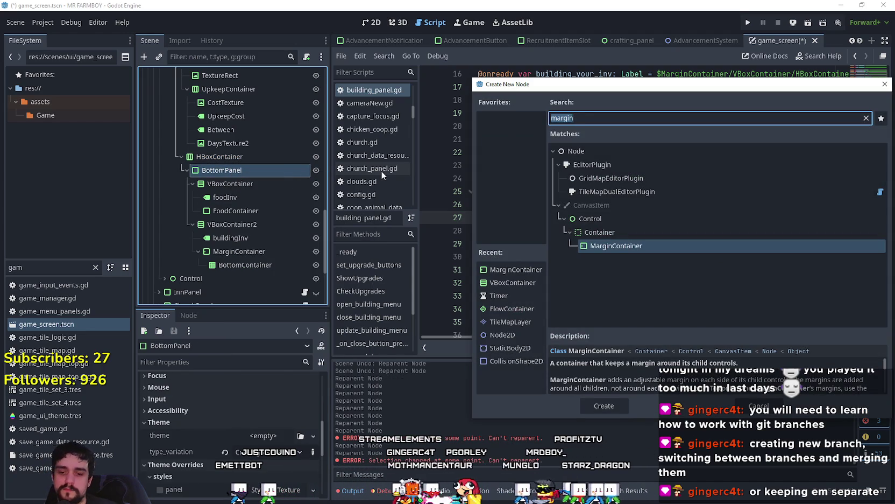
pyautogui.write('hb')
pyautogui.press('Return')
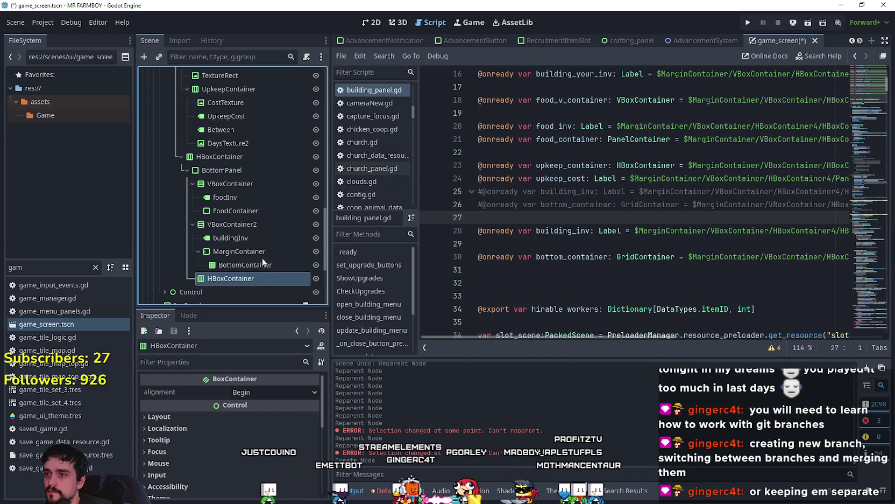
pyautogui.moveTo(245, 160); pyautogui.dragTo(263, 181)
pyautogui.moveTo(212, 198); pyautogui.dragTo(236, 184)
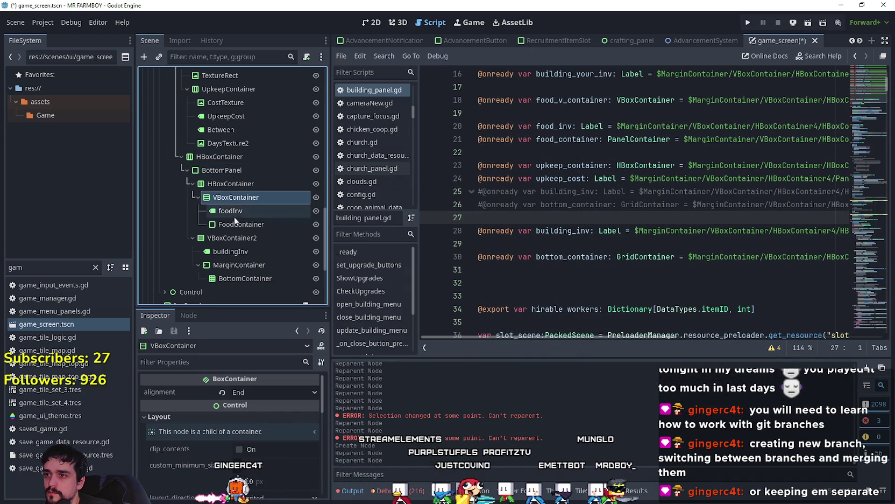
pyautogui.moveTo(229, 241)
pyautogui.mouseDown()
pyautogui.moveTo(237, 189)
pyautogui.moveTo(248, 183)
pyautogui.mouseUp()
# - Lift BottomPanel out of the original HBoxContainer and delete that emptied HBoxContainer
pyautogui.click(226, 170)
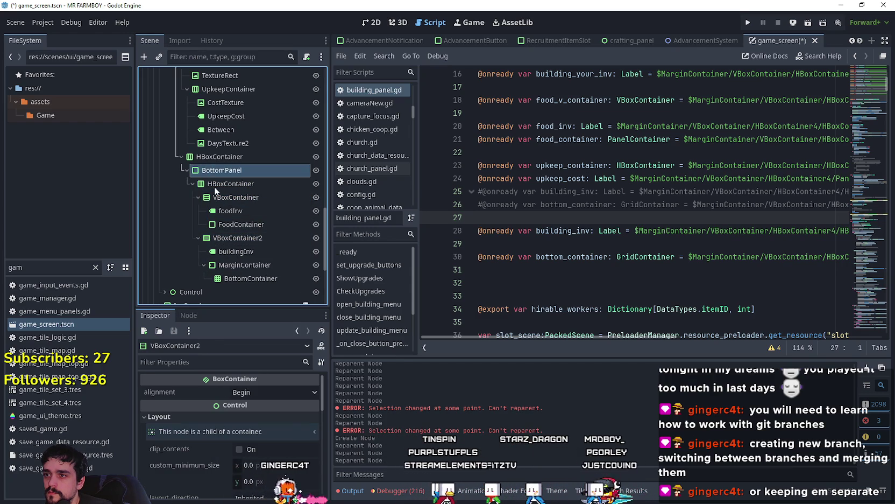
pyautogui.moveTo(213, 157); pyautogui.dragTo(215, 154)
pyautogui.rightClick(221, 279)
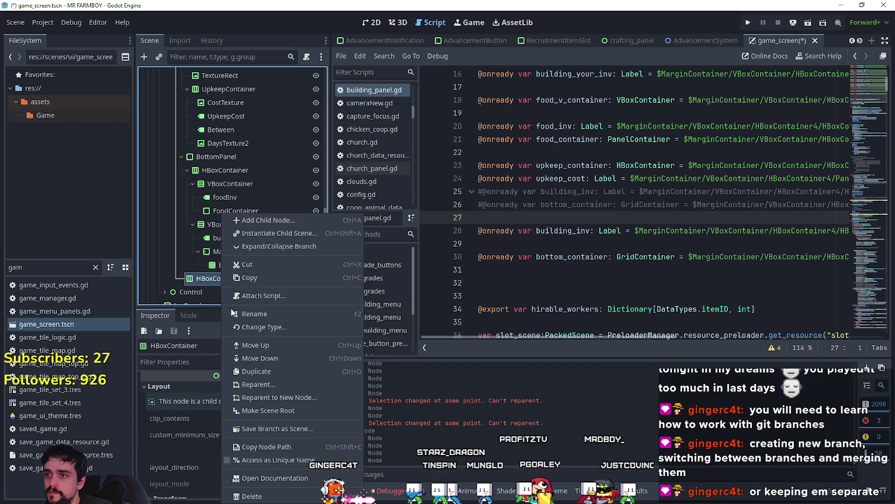
pyautogui.click(303, 496)
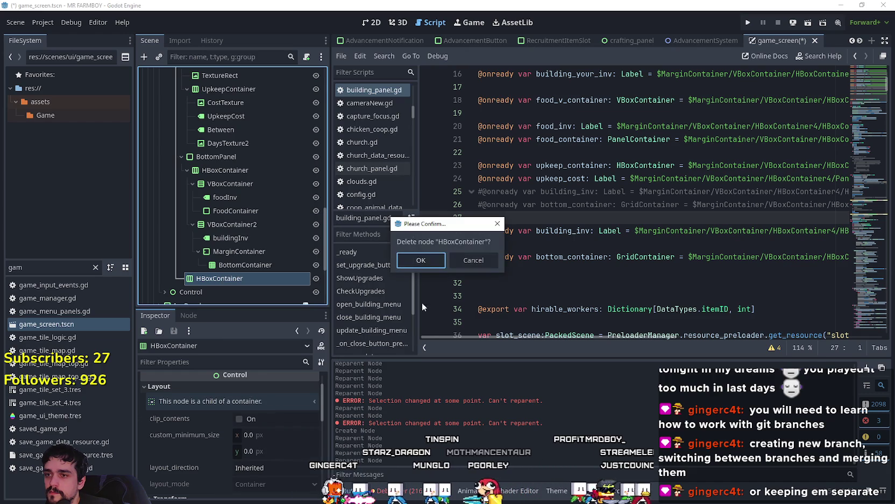
pyautogui.click(418, 261)
pyautogui.click(226, 156)
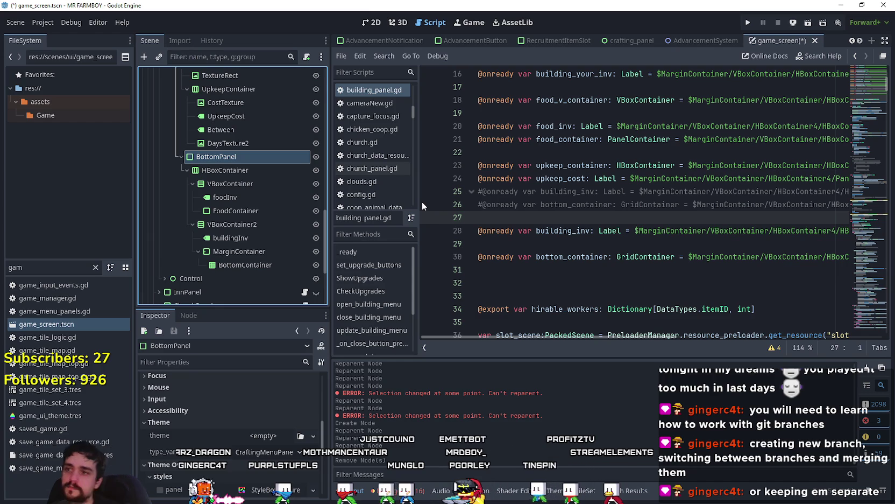
# - Add onready references to buildingInv and BottomContainer at line 31 of building_panel.gd
pyautogui.click(522, 256)
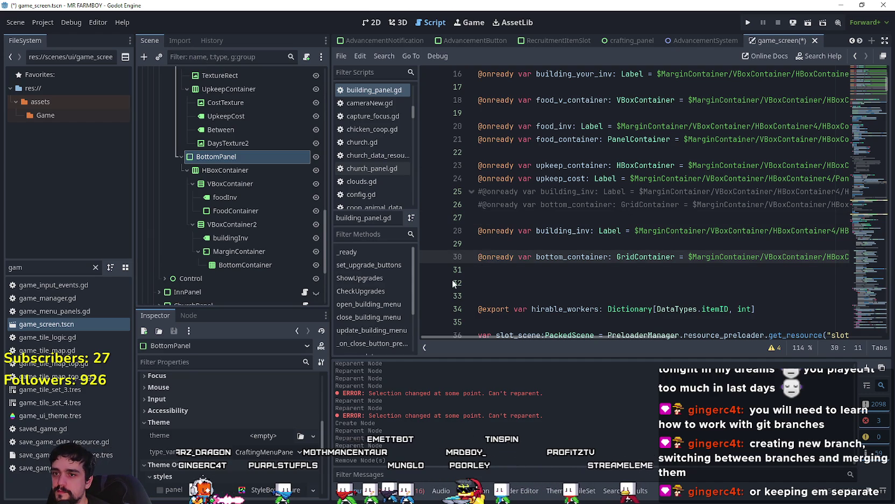
pyautogui.click(495, 275)
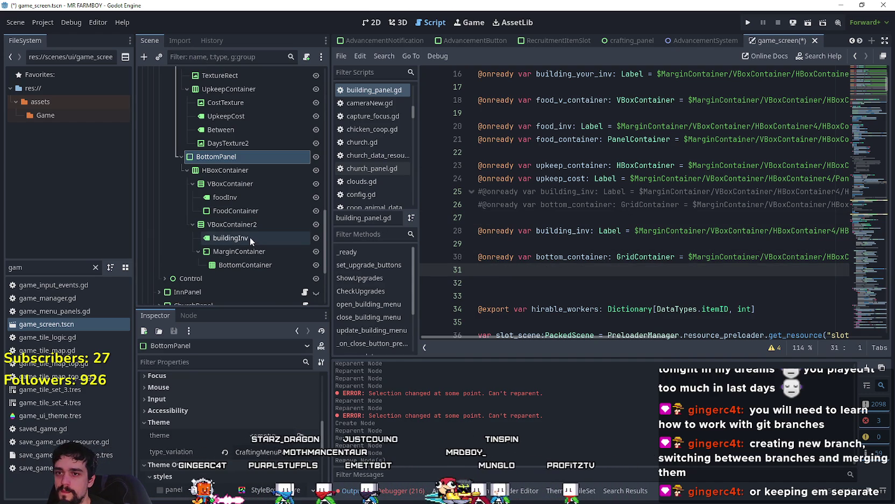
pyautogui.moveTo(247, 236); pyautogui.dragTo(511, 283)
pyautogui.moveTo(251, 264); pyautogui.dragTo(539, 296)
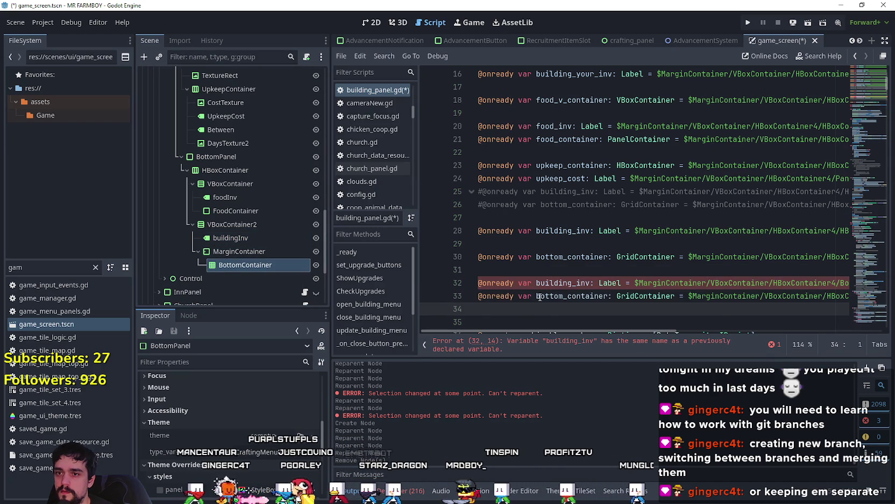
# - Comment out the outdated bottom_container and building_inv lines with Ctrl+K
pyautogui.click(479, 256)
pyautogui.hotkey('ctrl', 'k')
pyautogui.click(479, 230)
pyautogui.hotkey('ctrl', 'k')
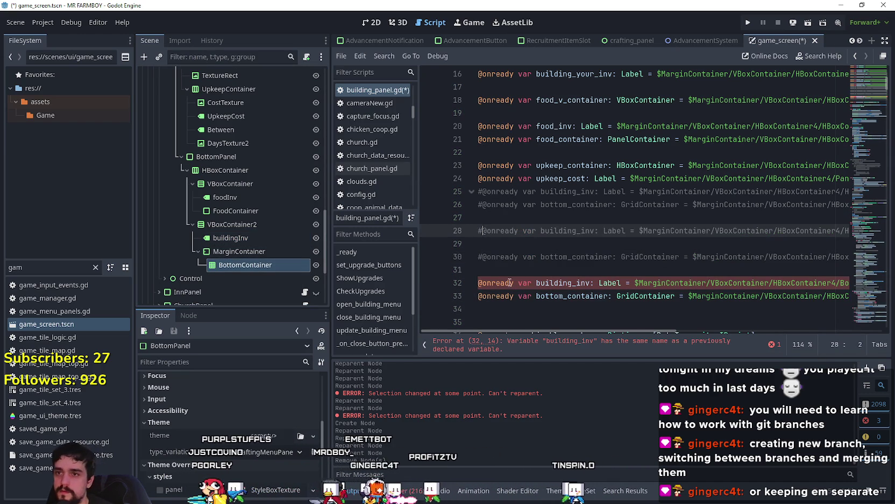
# - Insert blank lines and add onready references to FoodContainer, foodInv and VBoxContainer
pyautogui.click(512, 273)
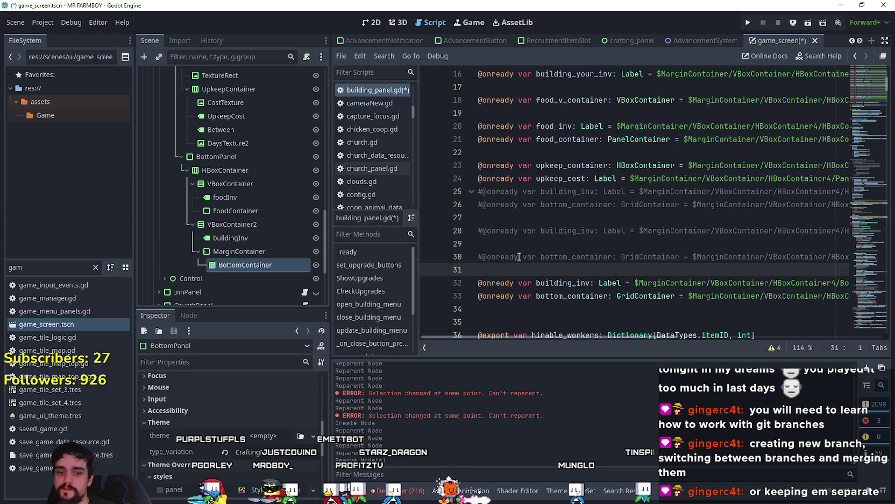
pyautogui.press('Return')
pyautogui.press('Return')
pyautogui.press('Return')
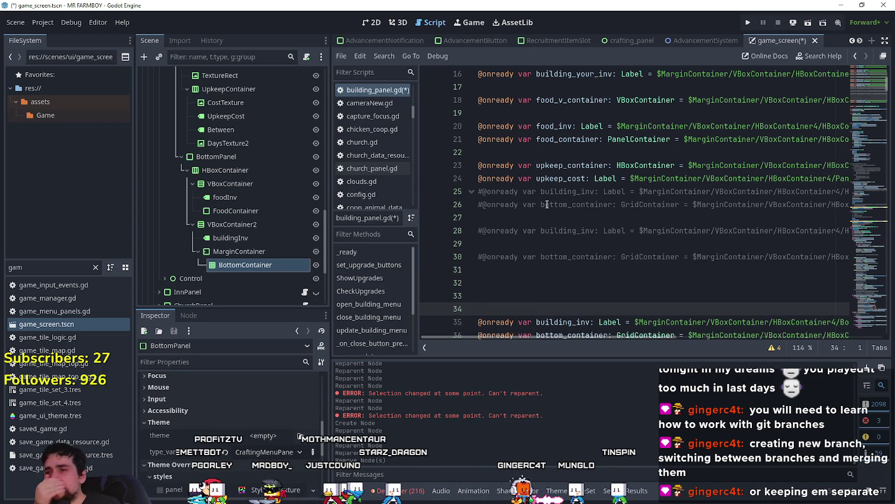
pyautogui.moveTo(240, 206)
pyautogui.mouseDown()
pyautogui.moveTo(503, 281)
pyautogui.moveTo(509, 293)
pyautogui.mouseUp()
pyautogui.moveTo(225, 197)
pyautogui.mouseDown()
pyautogui.moveTo(420, 260)
pyautogui.moveTo(514, 311)
pyautogui.mouseUp()
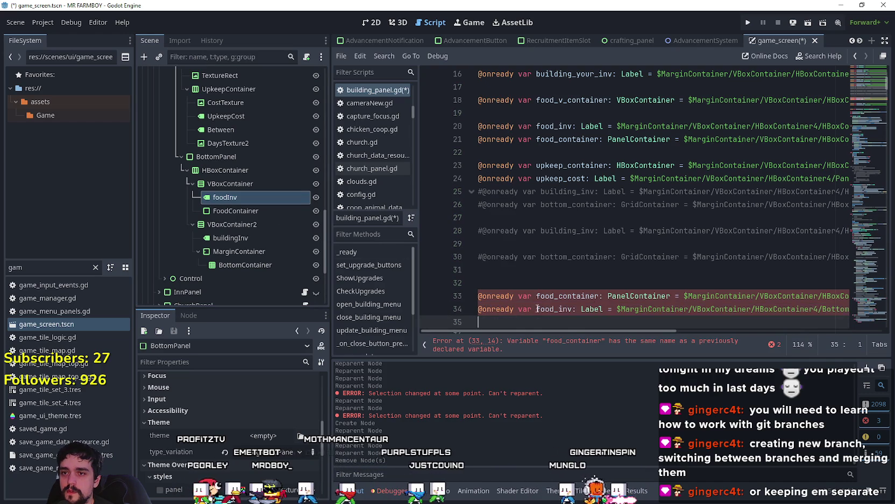
pyautogui.click(241, 184)
pyautogui.moveTo(259, 185); pyautogui.dragTo(546, 291)
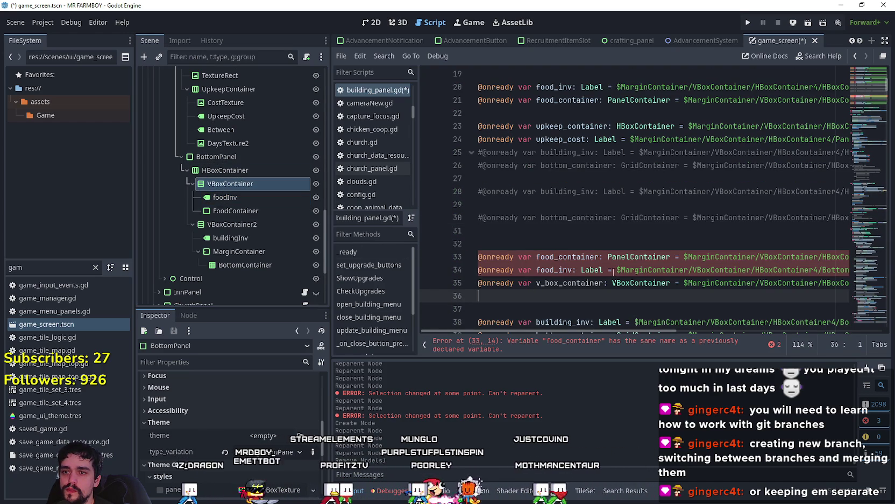
# - Compare with the old declaration on line 18 and rename v_box_container to food_v_container
pyautogui.scroll(1, 553, 106)
pyautogui.click(553, 102)
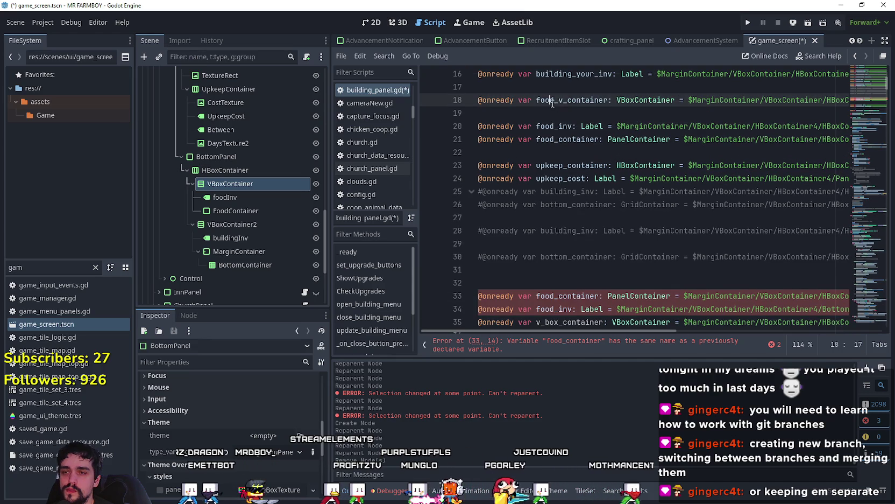
pyautogui.scroll(-2, 554, 240)
pyautogui.doubleClick(553, 237)
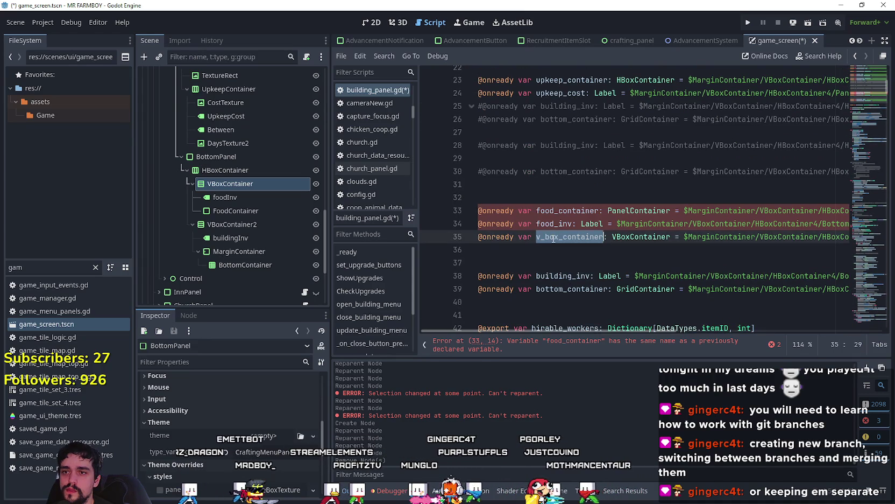
pyautogui.scroll(3, 555, 226)
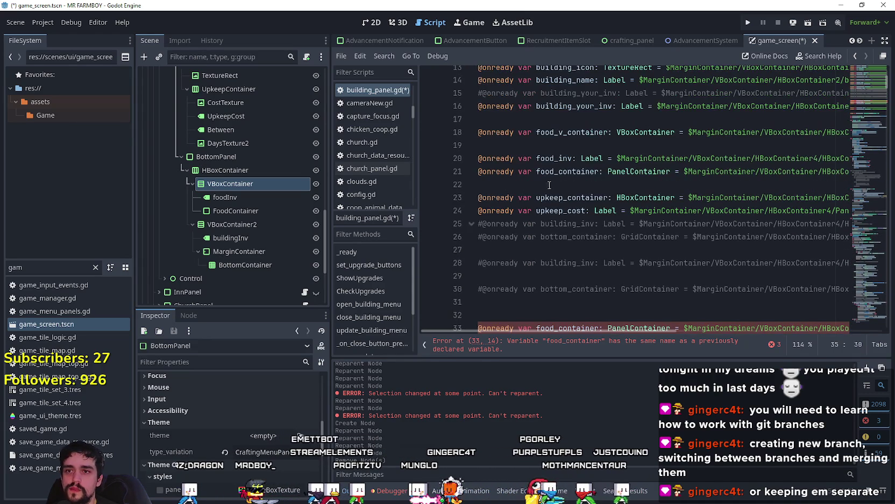
# - Comment out the old food_v_container, food_inv and food_container lines 18 and 20–21
pyautogui.click(481, 132)
pyautogui.write('#')
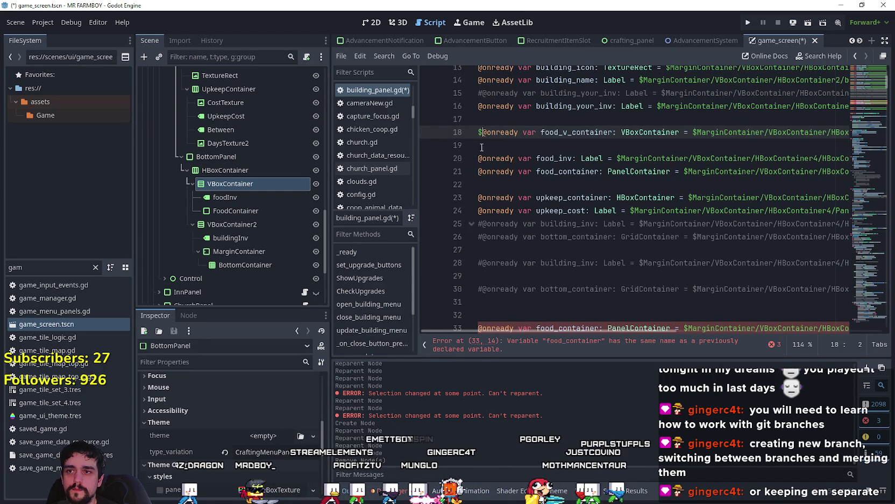
pyautogui.click(478, 156)
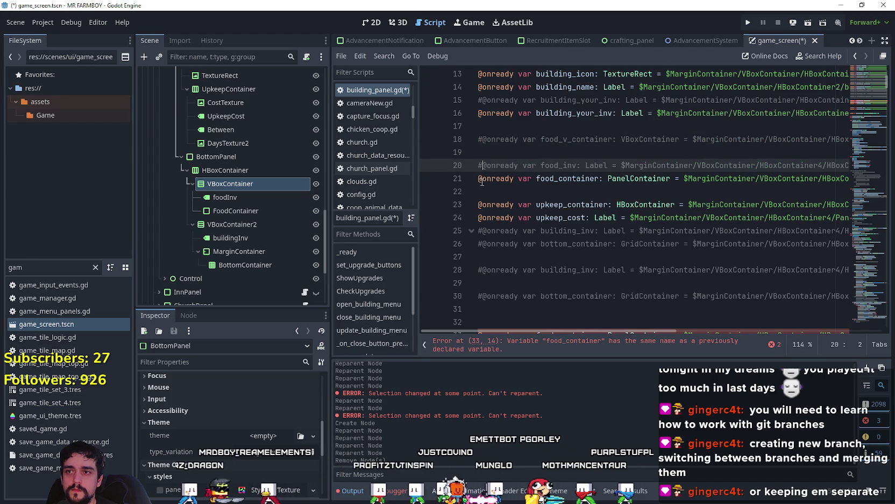
pyautogui.moveTo(477, 165); pyautogui.dragTo(511, 178)
pyautogui.hotkey('ctrl', 'k')
pyautogui.click(513, 192)
# - Review the new food declarations, then save and run the project
pyautogui.scroll(-7, 513, 193)
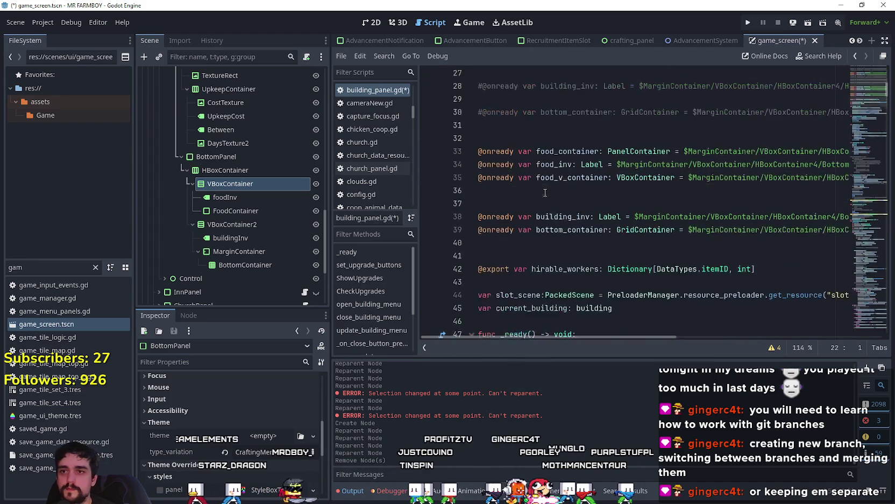
pyautogui.click(551, 177)
pyautogui.scroll(2, 543, 183)
pyautogui.click(538, 191)
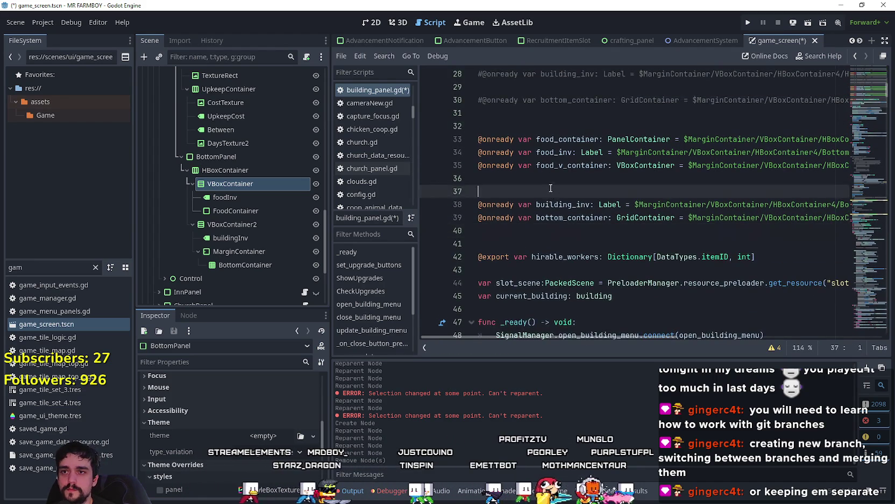
pyautogui.scroll(2, 538, 191)
pyautogui.click(749, 22)
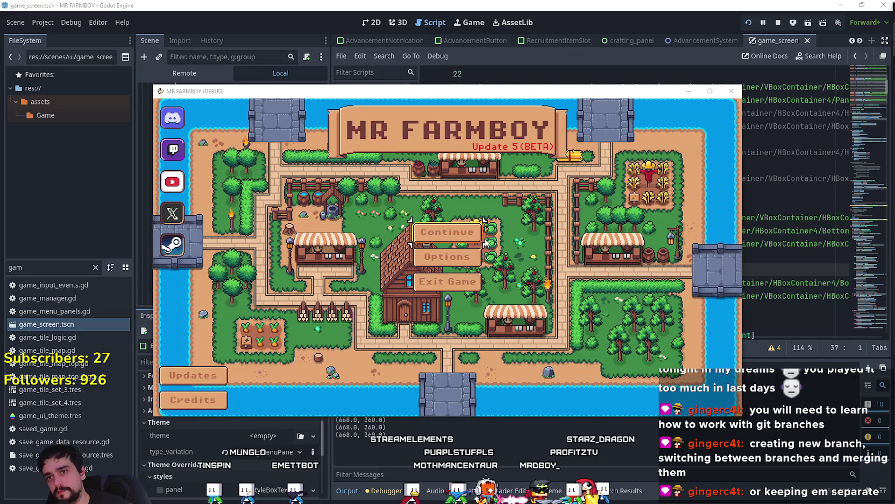
# - Maximize the game window, choose Continue from the title menu and load Save 6
pyautogui.click(710, 93)
pyautogui.press('Return')
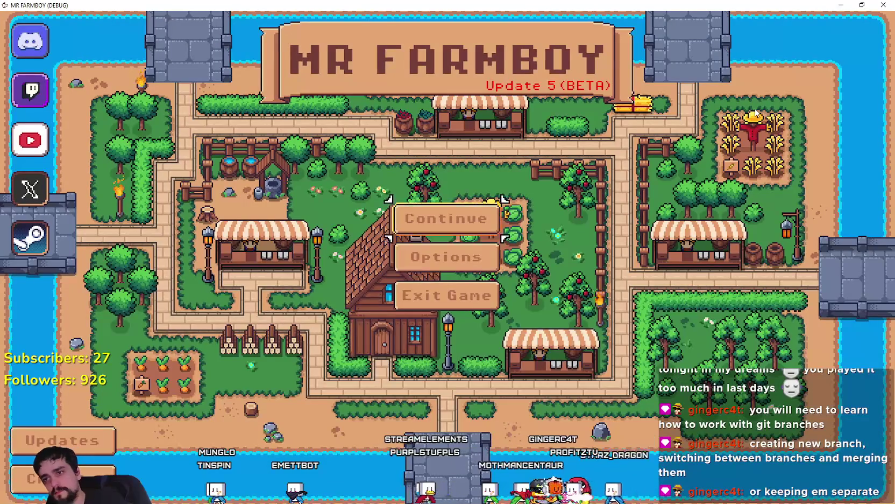
pyautogui.press('Down')
pyautogui.press('Down')
pyautogui.press('Down')
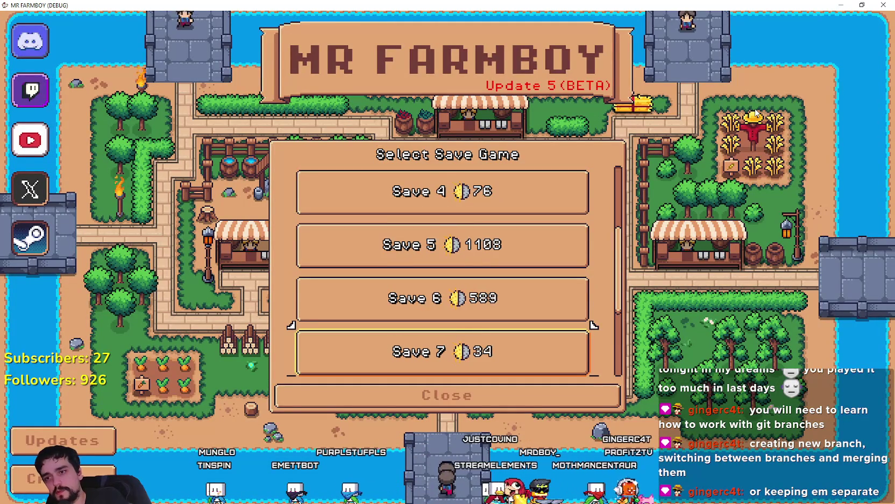
pyautogui.press('Up')
pyautogui.press('Up')
pyautogui.press('Return')
pyautogui.press('Return')
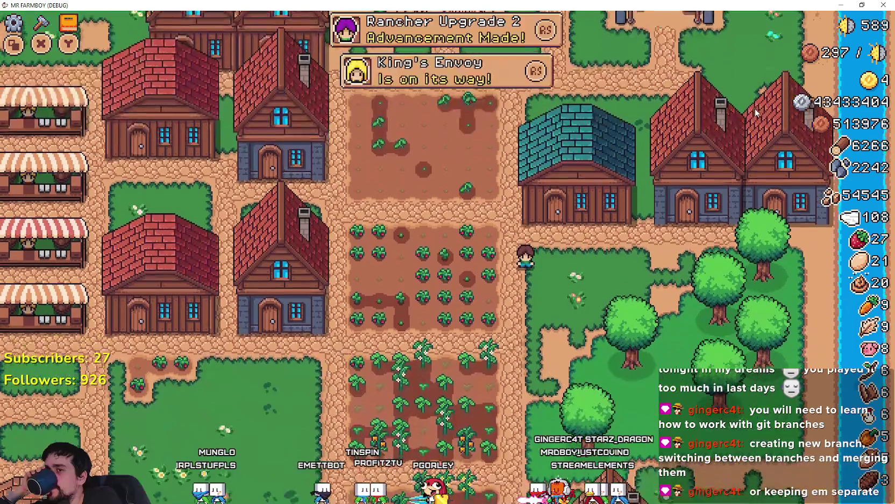
# - Walk the farmer to the warehouse door, open the Warehouse panel and look along the Stock row
pyautogui.press('w')
pyautogui.press('d')
pyautogui.press('e')
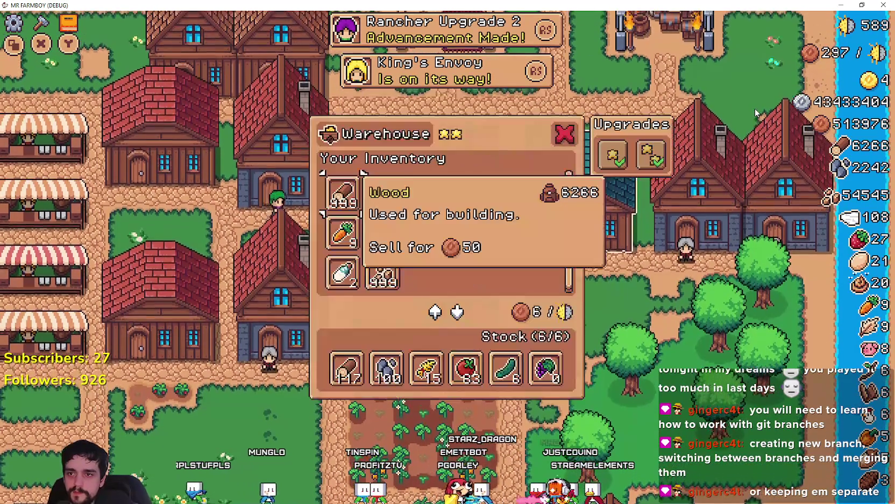
pyautogui.press('d')
pyautogui.press('d')
pyautogui.press('d')
pyautogui.press('d')
pyautogui.press('d')
pyautogui.press('s')
pyautogui.press('s')
pyautogui.press('s')
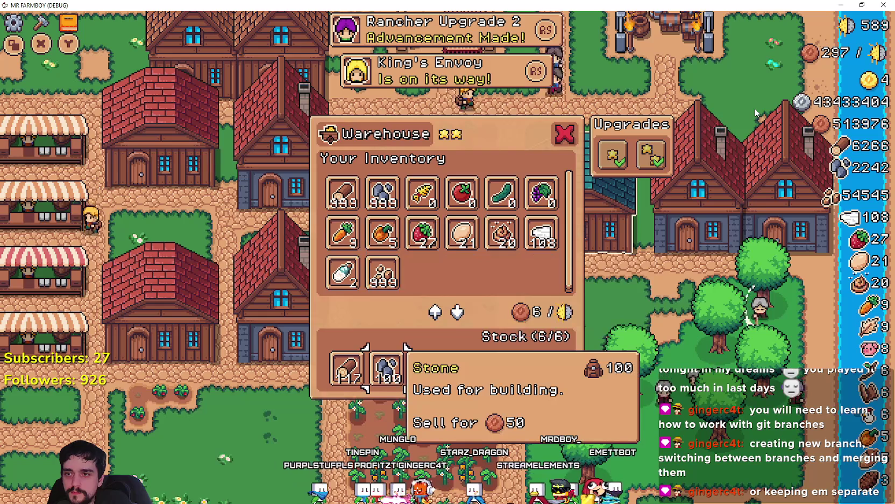
pyautogui.press('d')
pyautogui.press('a')
pyautogui.press('d')
pyautogui.press('d')
pyautogui.press('d')
pyautogui.press('d')
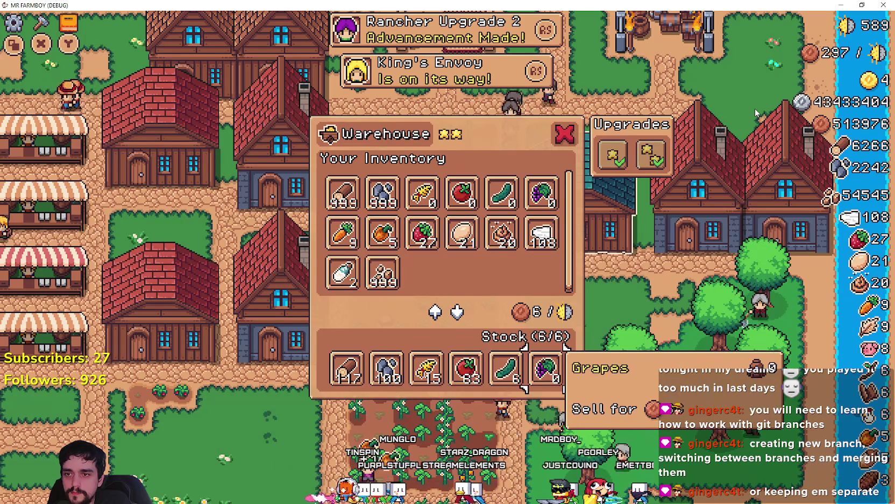
# - Move between inventory and Stock, checking Wool, copper, Milk, Carrot, Stone and Wheat
pyautogui.press('w')
pyautogui.press('s')
pyautogui.press('s')
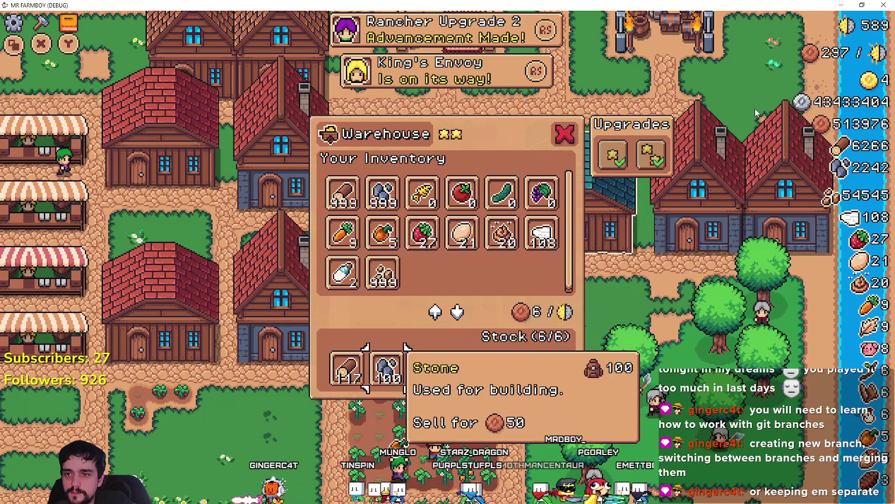
pyautogui.press('d')
pyautogui.press('d')
pyautogui.press('d')
pyautogui.press('d')
pyautogui.press('w')
pyautogui.press('s')
pyautogui.press('s')
pyautogui.press('w')
pyautogui.press('a')
pyautogui.press('w')
pyautogui.press('s')
pyautogui.press('s')
pyautogui.press('d')
pyautogui.press('d')
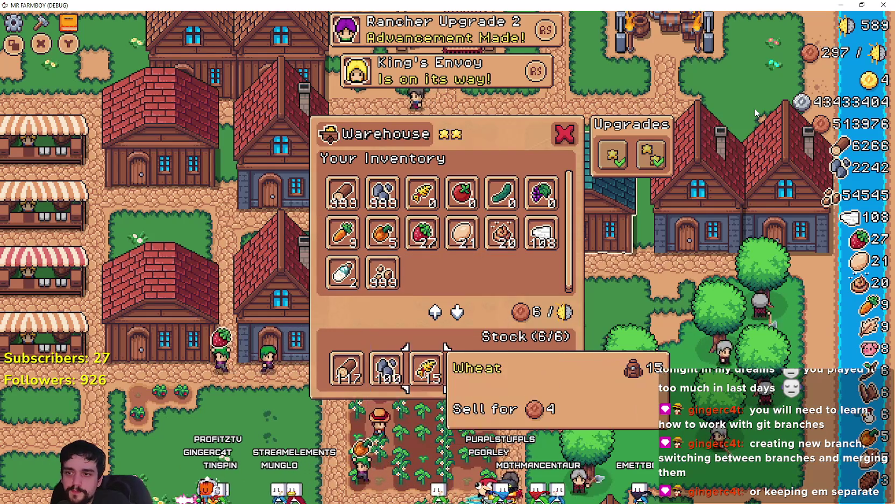
pyautogui.press('d')
pyautogui.press('d')
pyautogui.press('d')
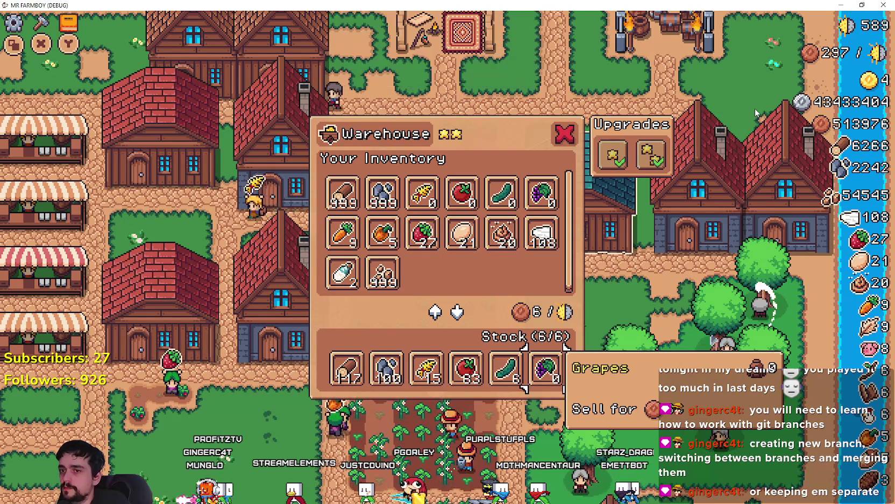
pyautogui.press('w')
# - Step through the inventory items Grapes, Wood, Wheat, Tomato and Copper Nugget
pyautogui.press('w')
pyautogui.press('s')
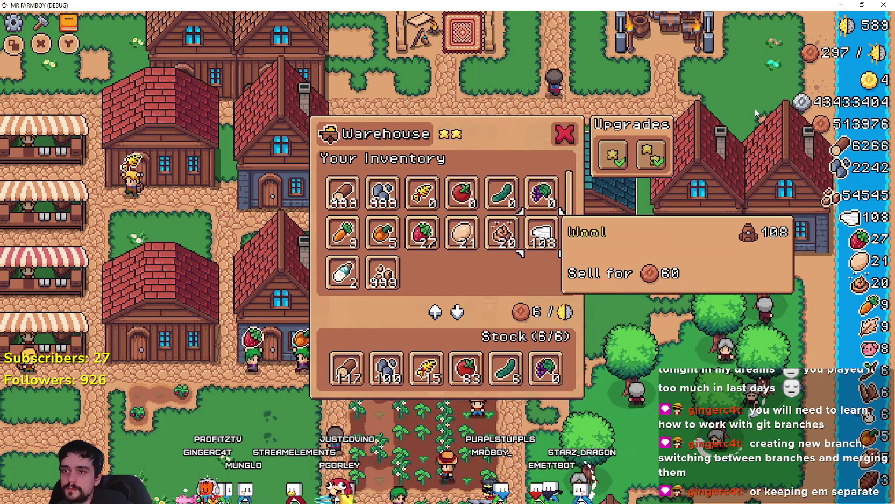
pyautogui.press('w')
pyautogui.press('a')
pyautogui.press('a')
pyautogui.press('a')
pyautogui.press('a')
pyautogui.press('a')
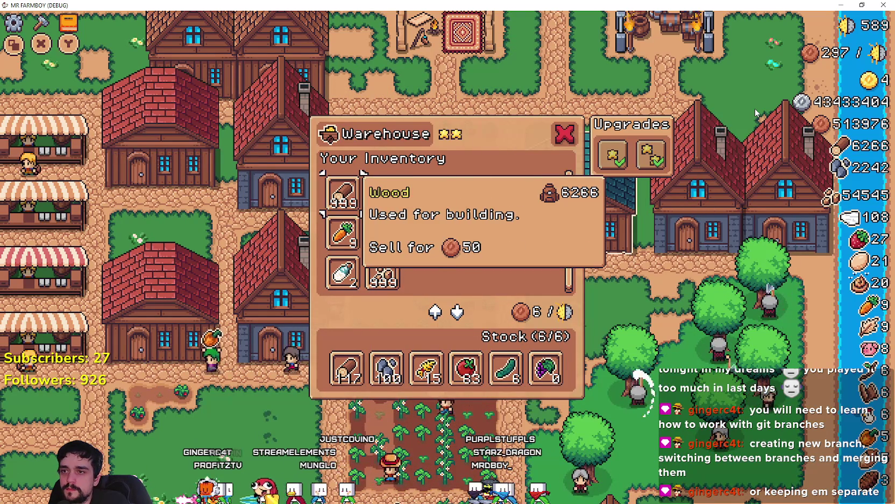
pyautogui.press('s')
pyautogui.press('s')
pyautogui.press('d')
pyautogui.press('w')
pyautogui.press('d')
pyautogui.press('w')
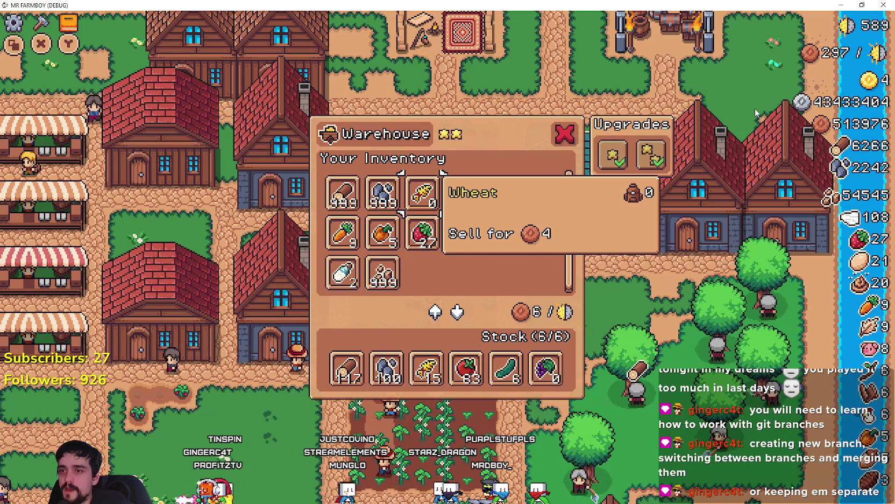
pyautogui.press('d')
pyautogui.press('d')
pyautogui.press('d')
pyautogui.press('s')
pyautogui.press('s')
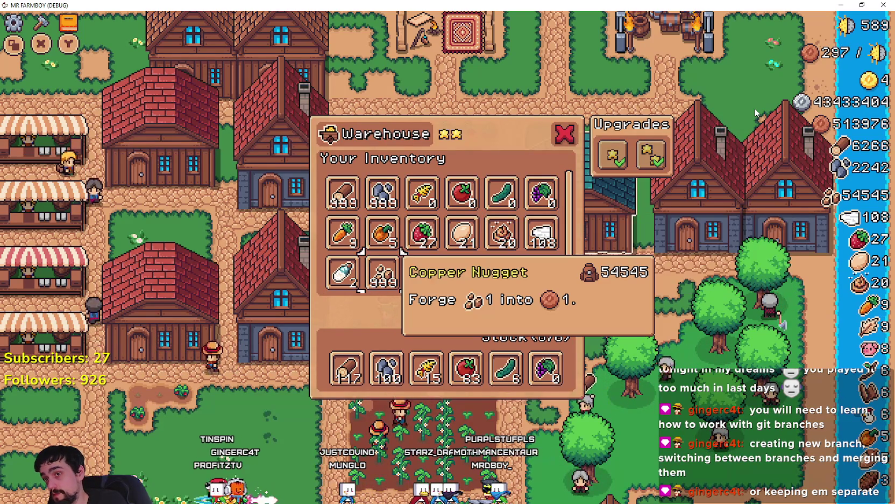
# - Move down through the Stock row and view the Upgrade 1 and Upgrade 2 requirements
pyautogui.press('s')
pyautogui.press('a')
pyautogui.press('w')
pyautogui.press('s')
pyautogui.press('d')
pyautogui.press('d')
pyautogui.press('d')
pyautogui.press('d')
pyautogui.press('d')
pyautogui.press('d')
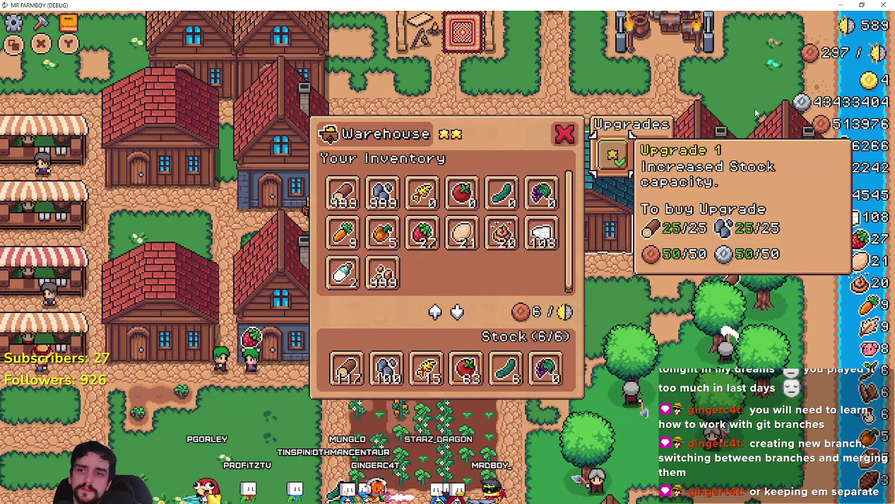
pyautogui.press('d')
pyautogui.press('a')
pyautogui.press('a')
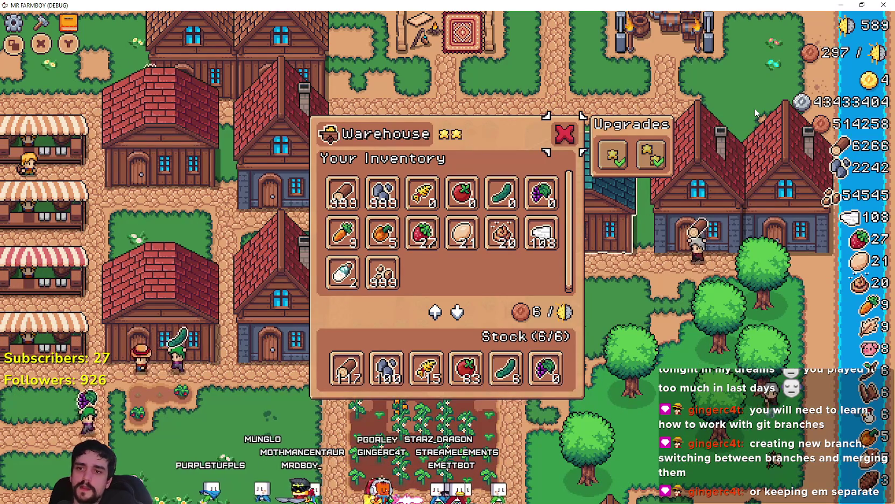
pyautogui.press('d')
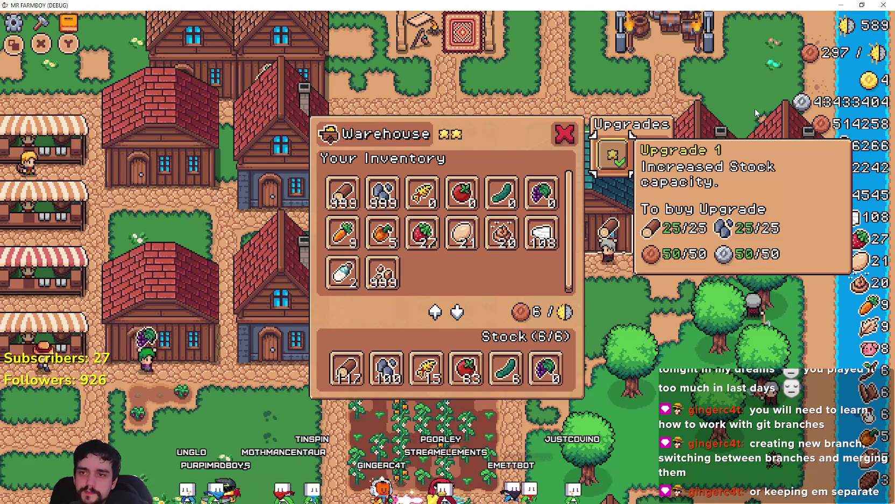
# - Move the Grapes from Stock into the inventory, then close and reopen the Warehouse
pyautogui.press('a')
pyautogui.press('s')
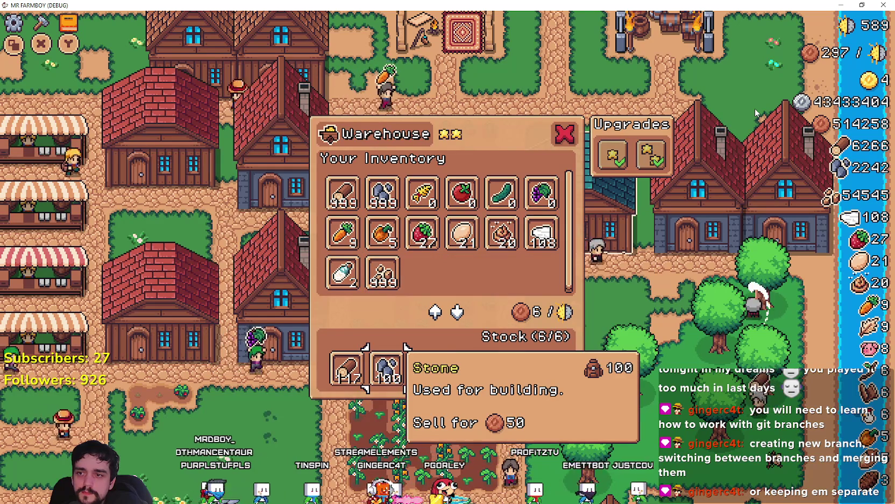
pyautogui.press('d')
pyautogui.press('d')
pyautogui.press('d')
pyautogui.press('s')
pyautogui.press('s')
pyautogui.press('s')
pyautogui.press('d')
pyautogui.press('d')
pyautogui.press('d')
pyautogui.press('d')
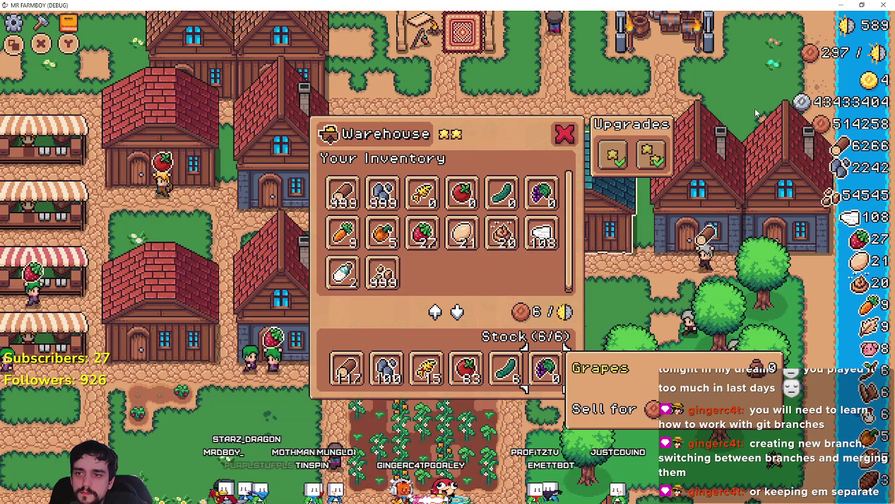
pyautogui.press('space')
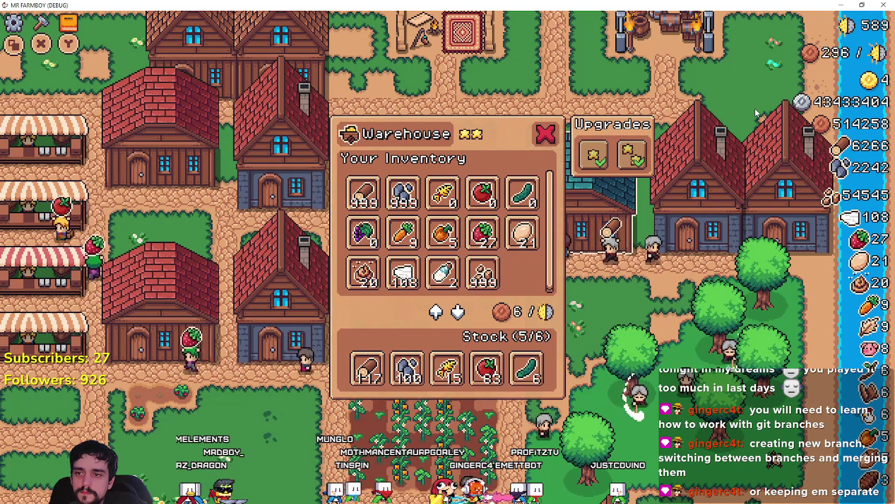
pyautogui.press('Escape')
pyautogui.press('space')
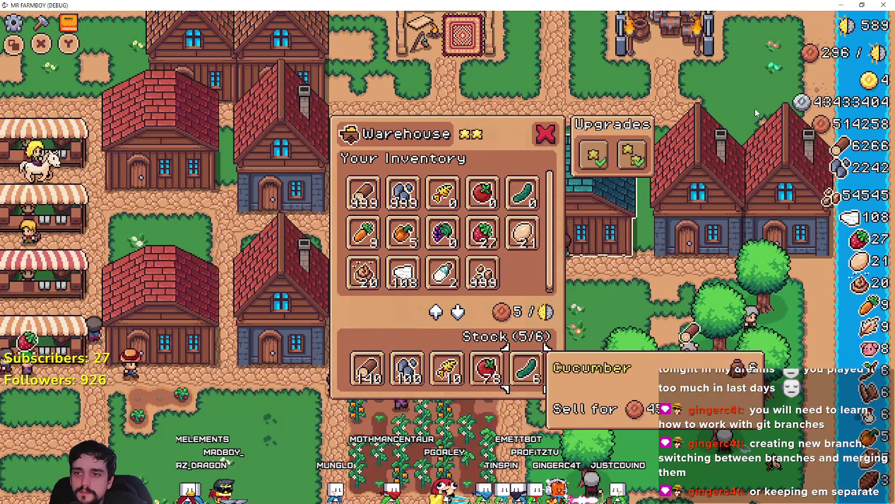
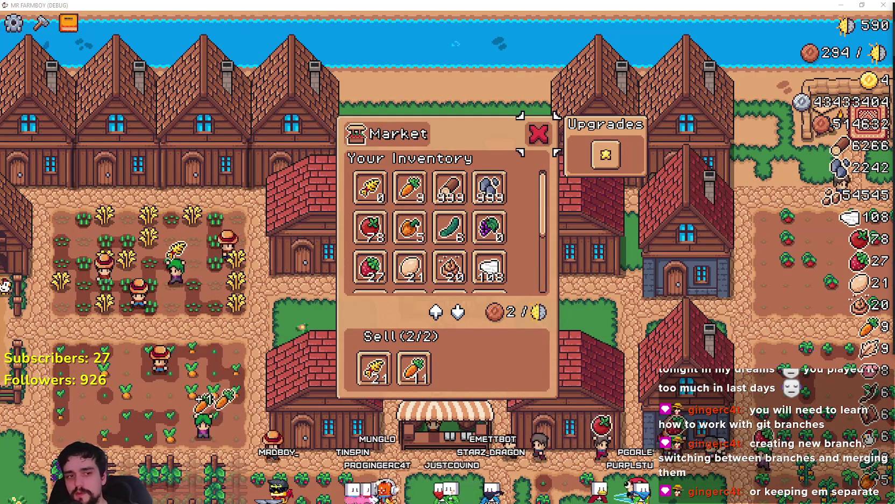
# - Try Shrink End horizontal sizing on the buildingInv label and check it in the running game
pyautogui.hotkey('alt', 'Tab')
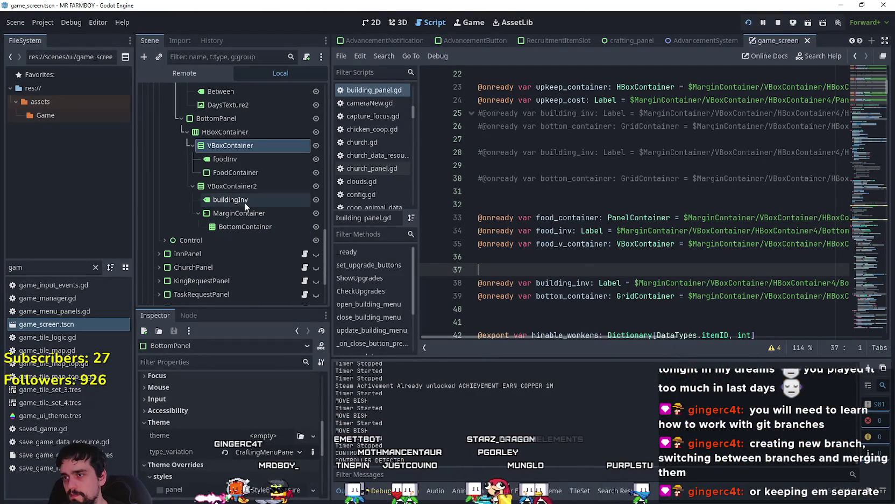
pyautogui.click(245, 200)
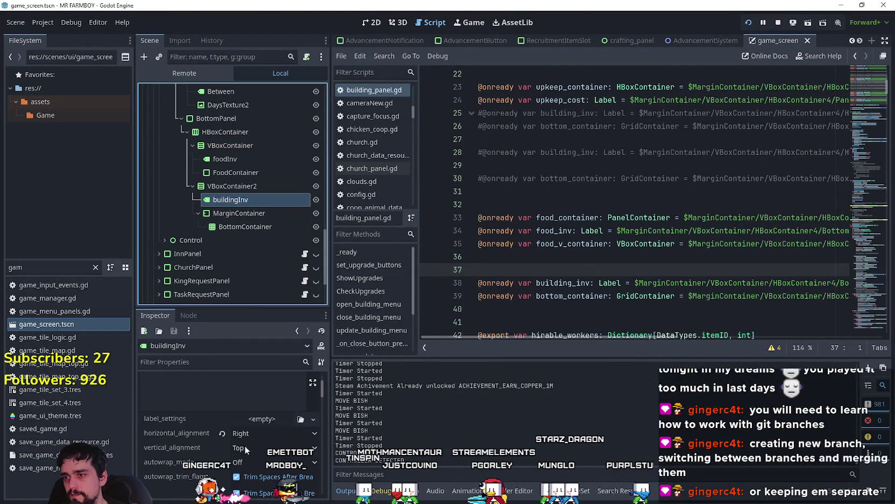
pyautogui.click(371, 22)
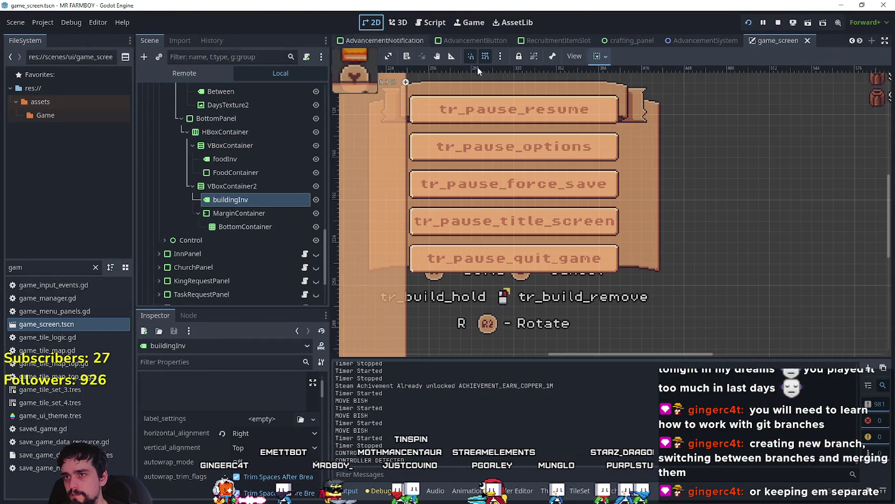
pyautogui.click(605, 57)
pyautogui.click(637, 91)
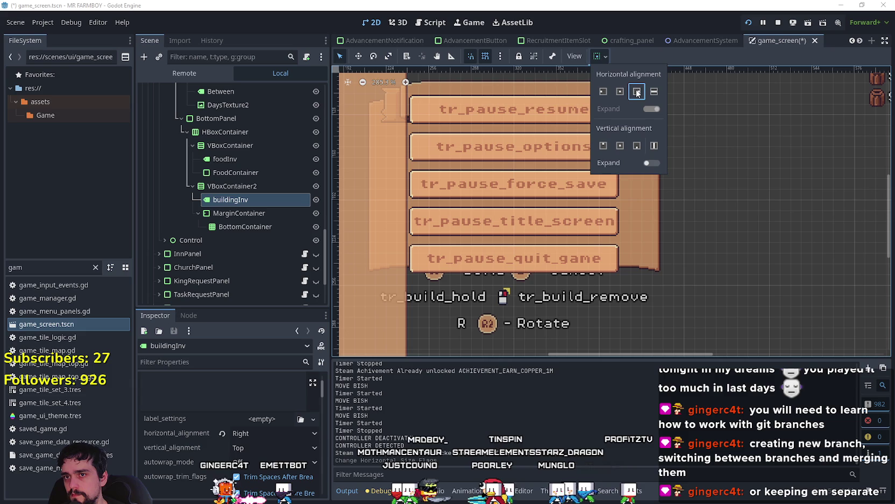
pyautogui.click(884, 228)
pyautogui.hotkey('alt', 'Tab')
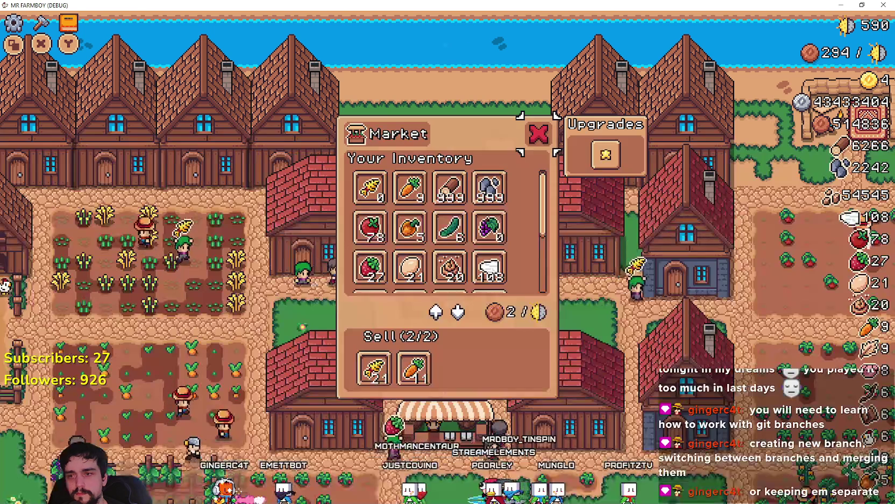
# - Switch buildingInv to Fill horizontally and check the Market panel in-game
pyautogui.hotkey('alt', 'Tab')
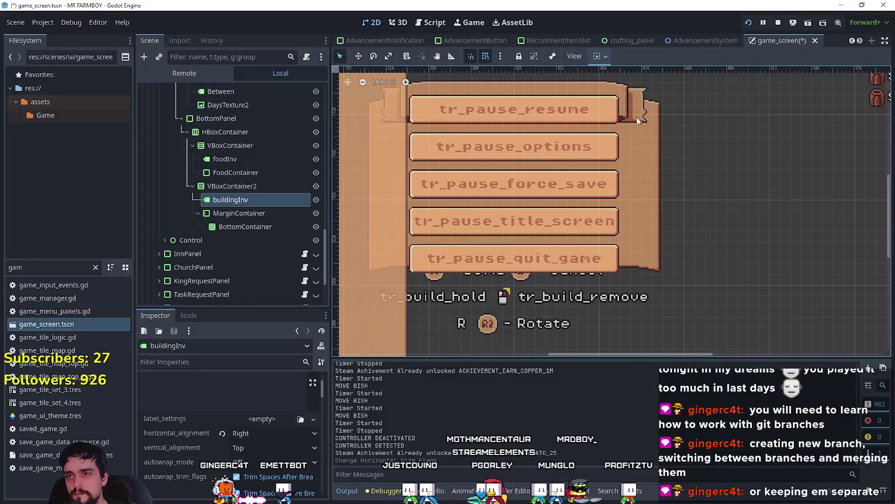
pyautogui.click(599, 57)
pyautogui.click(652, 91)
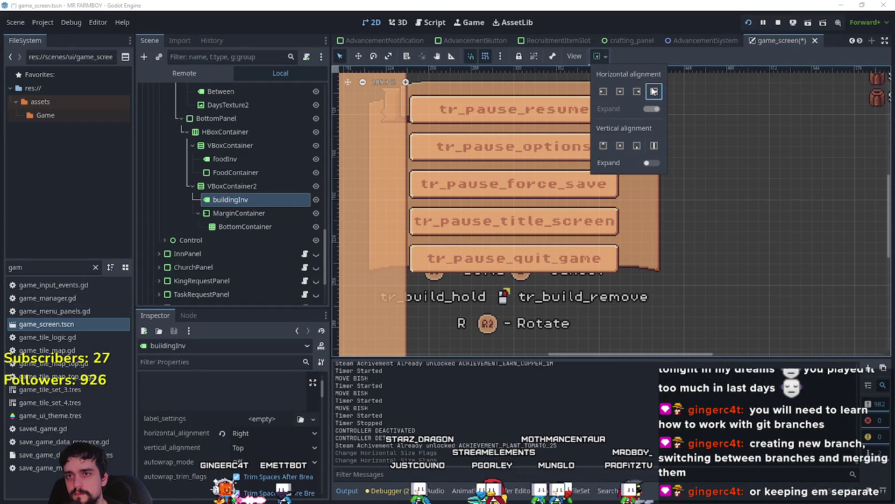
pyautogui.hotkey('alt', 'Tab')
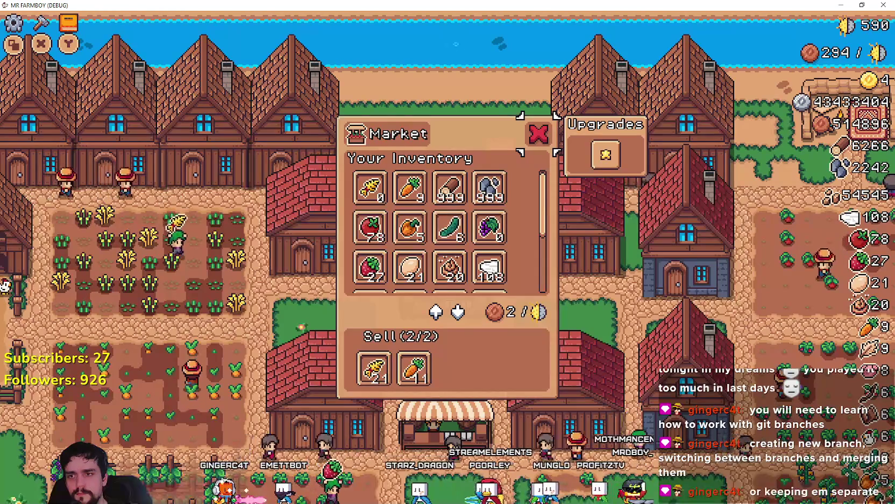
pyautogui.hotkey('alt', 'Tab')
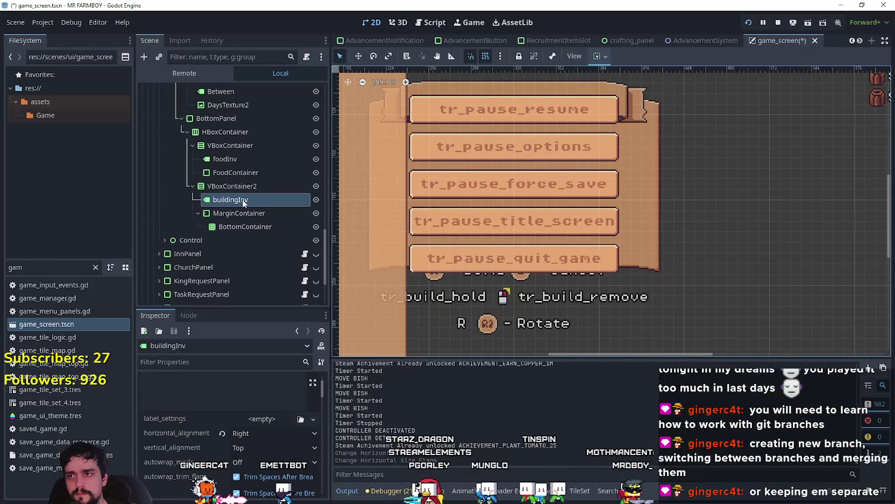
pyautogui.click(227, 188)
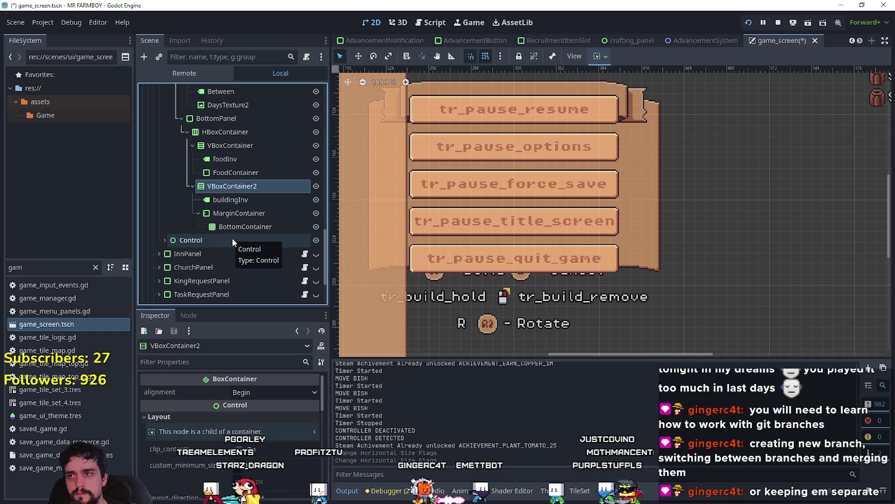
pyautogui.click(247, 133)
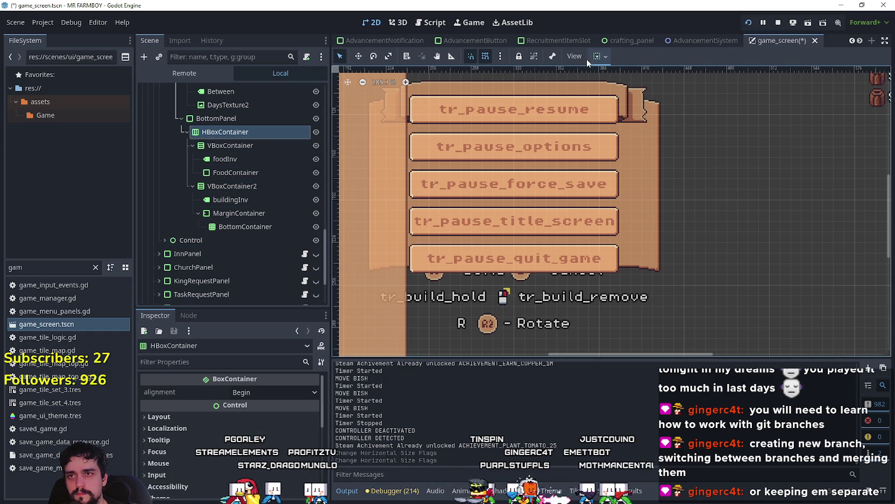
pyautogui.click(600, 56)
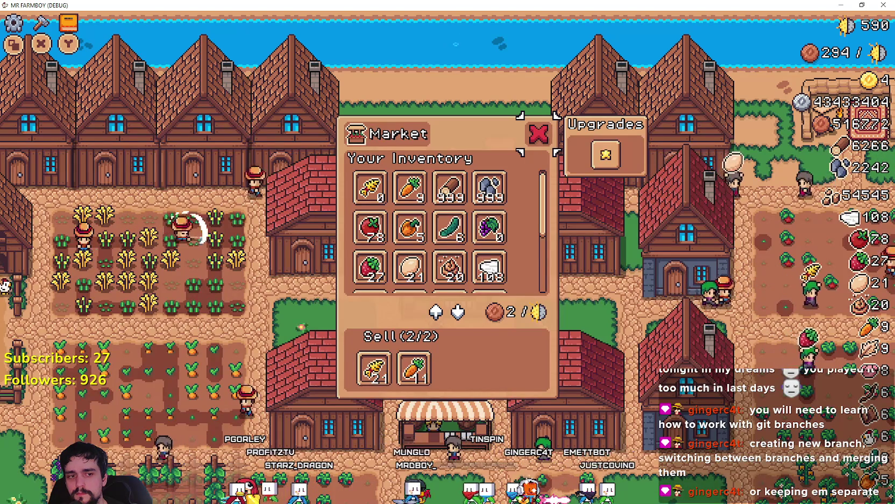
pyautogui.hotkey('alt', 'Tab')
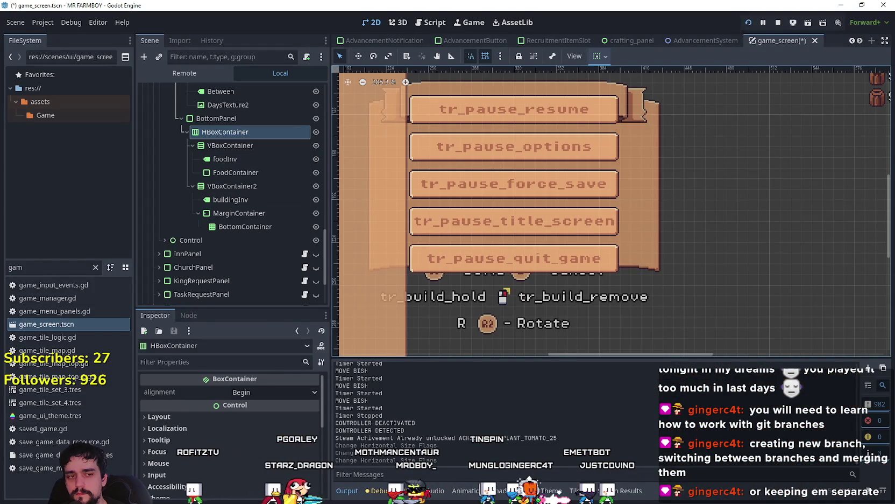
pyautogui.hotkey('alt', 'Tab')
pyautogui.press('Escape')
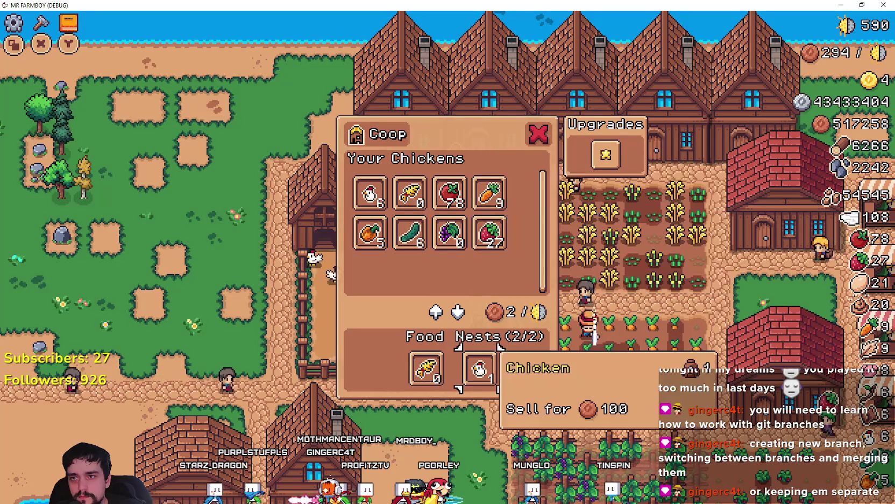
pyautogui.press('Up')
pyautogui.press('Left')
pyautogui.press('Left')
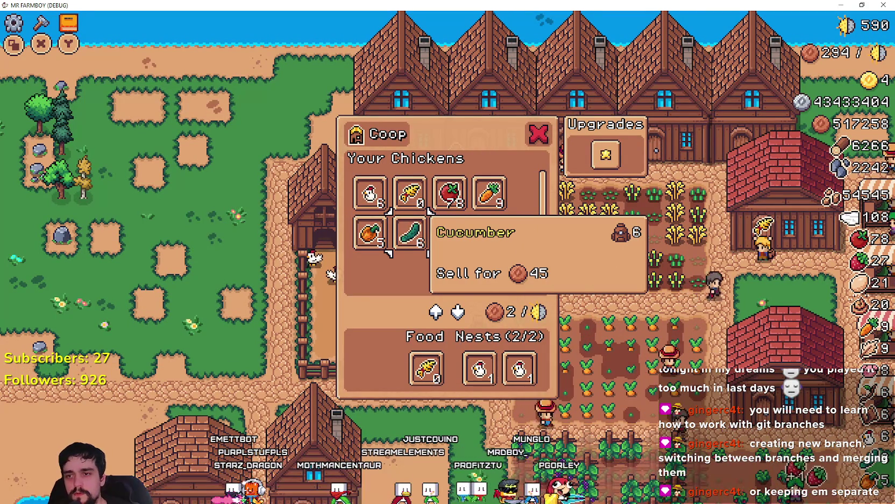
pyautogui.doubleClick(597, 6)
pyautogui.hotkey('alt', 'Tab')
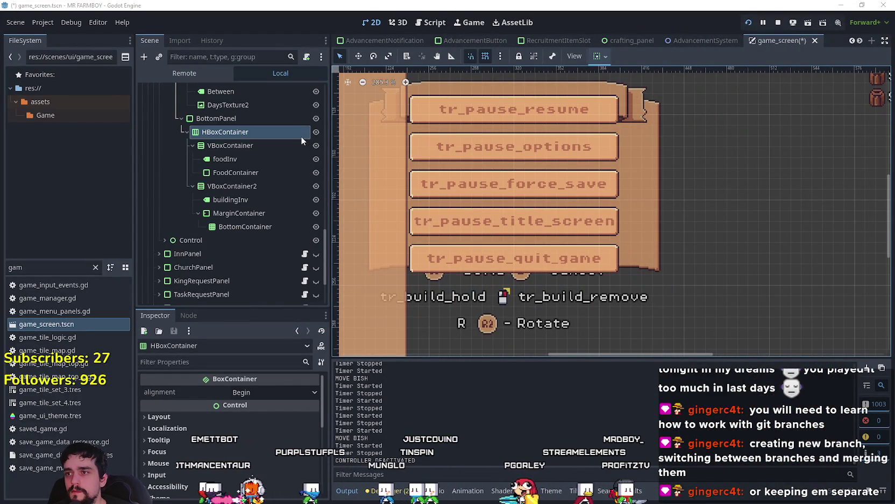
# - Set the food VBoxContainer's alignment to Begin in the Inspector
pyautogui.click(238, 160)
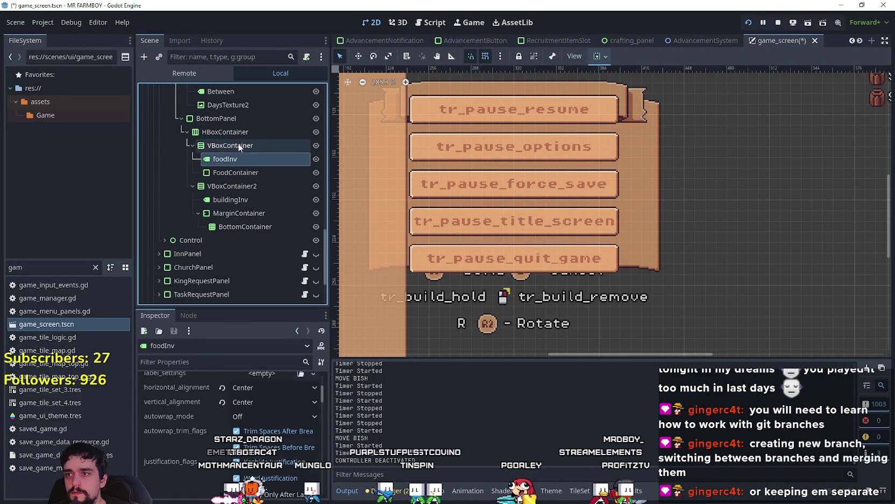
pyautogui.click(239, 145)
pyautogui.click(247, 394)
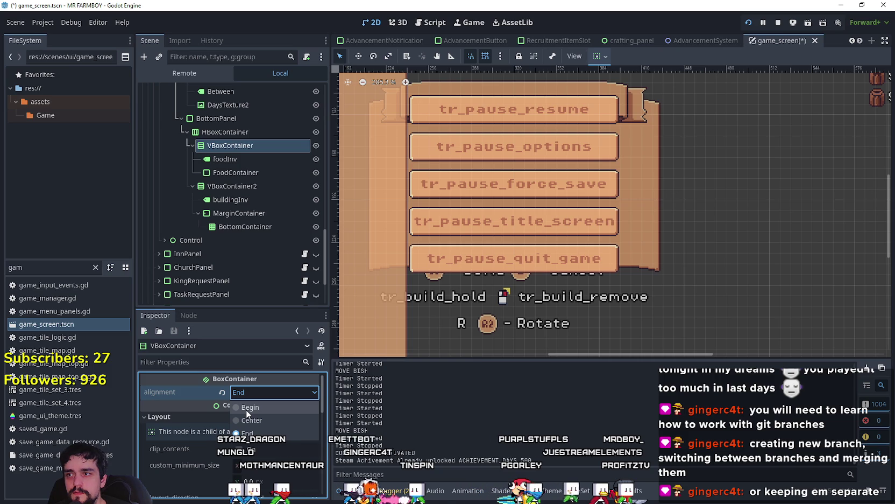
pyautogui.click(247, 409)
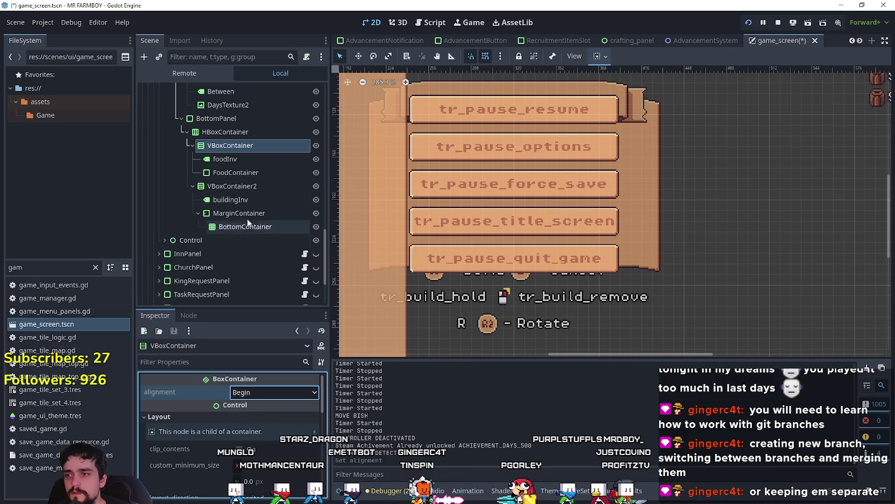
# - Make the HBoxContainer fill horizontally via Container Sizing
pyautogui.click(226, 158)
pyautogui.click(232, 133)
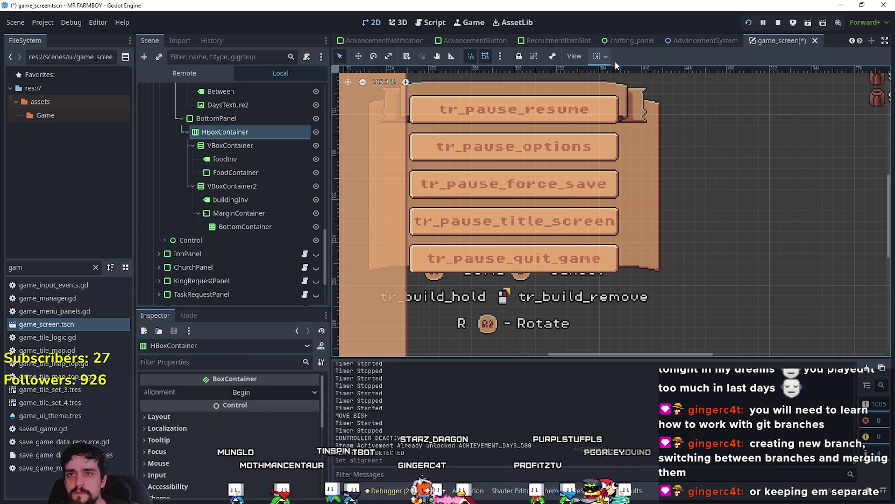
pyautogui.click(600, 56)
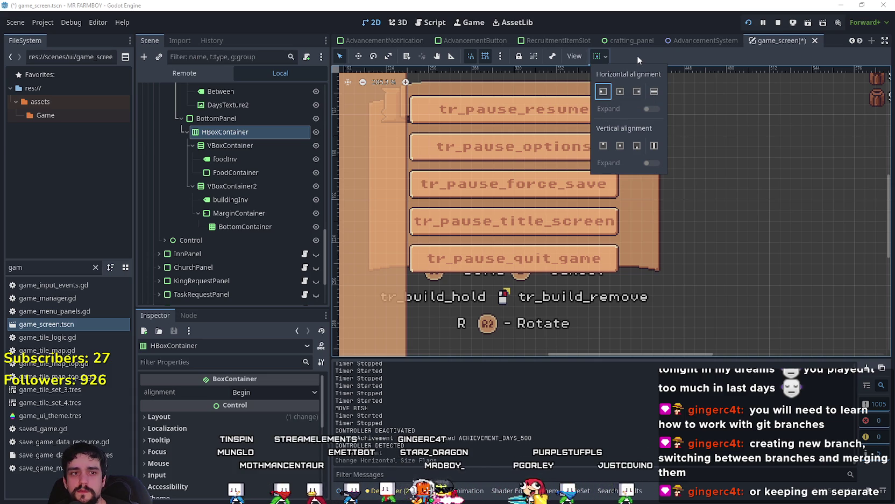
pyautogui.click(654, 92)
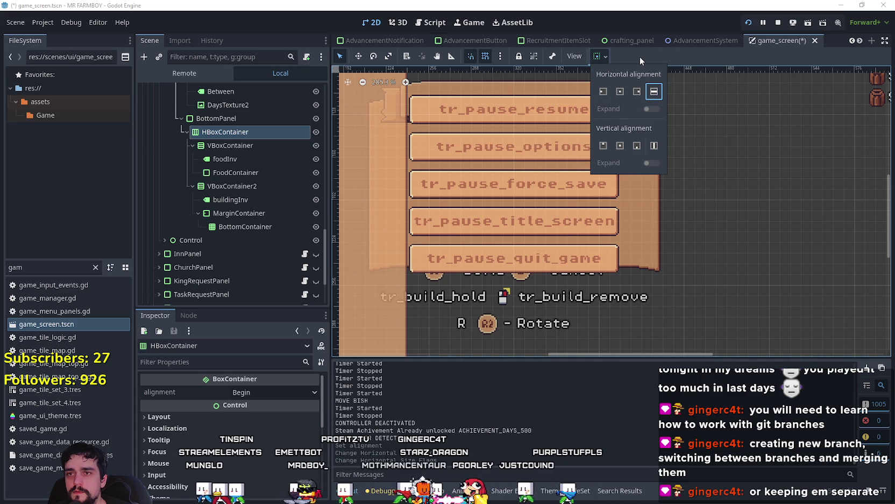
# - Set the food VBoxContainer to horizontal Fill with Expand turned off
pyautogui.click(253, 146)
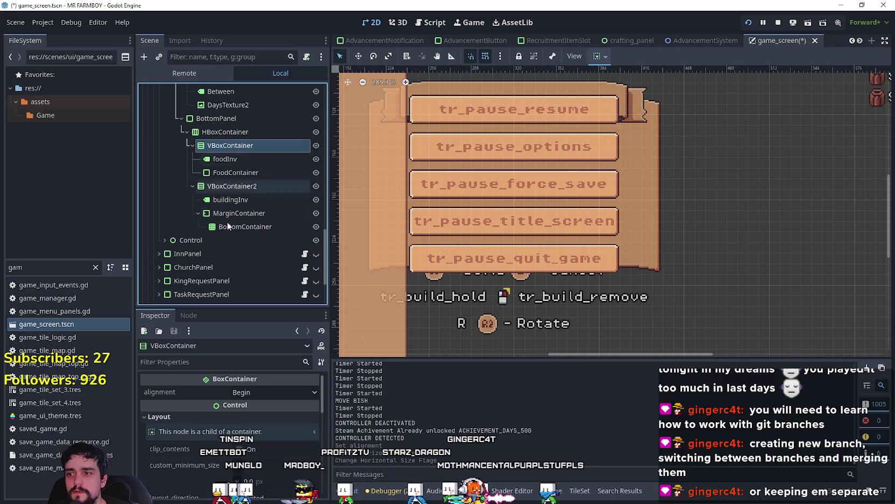
pyautogui.click(601, 56)
pyautogui.click(649, 110)
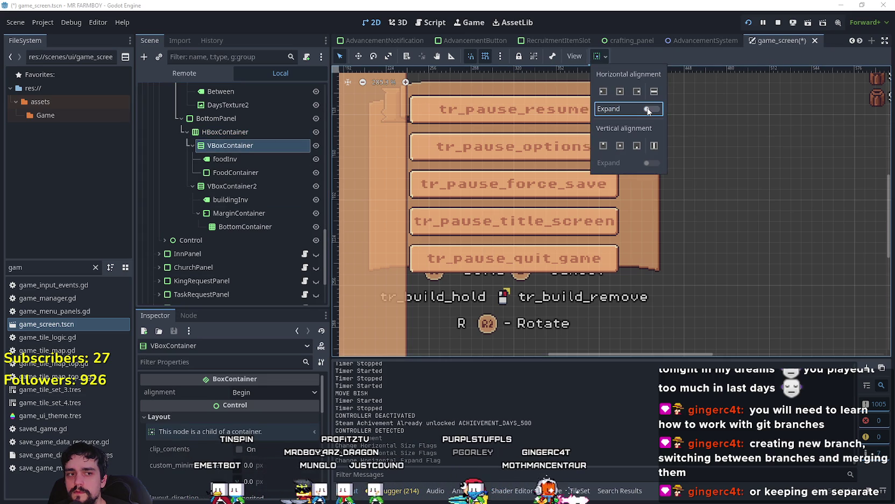
pyautogui.click(604, 91)
pyautogui.click(649, 109)
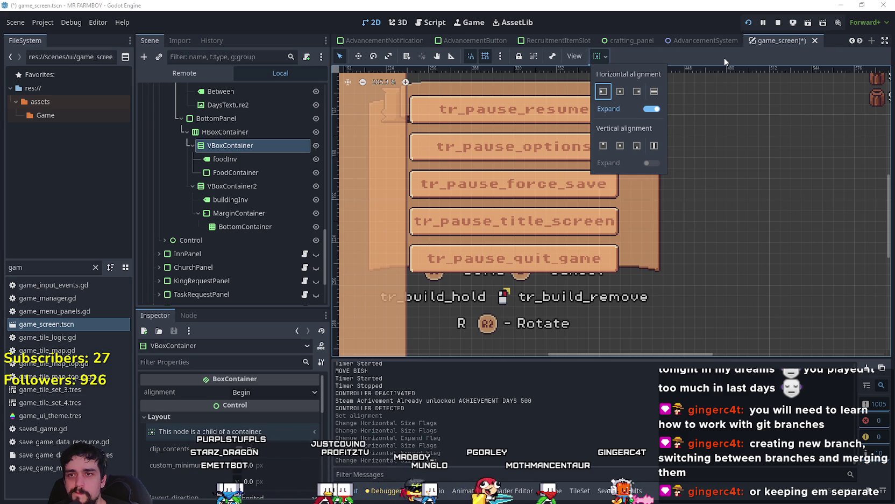
pyautogui.click(654, 110)
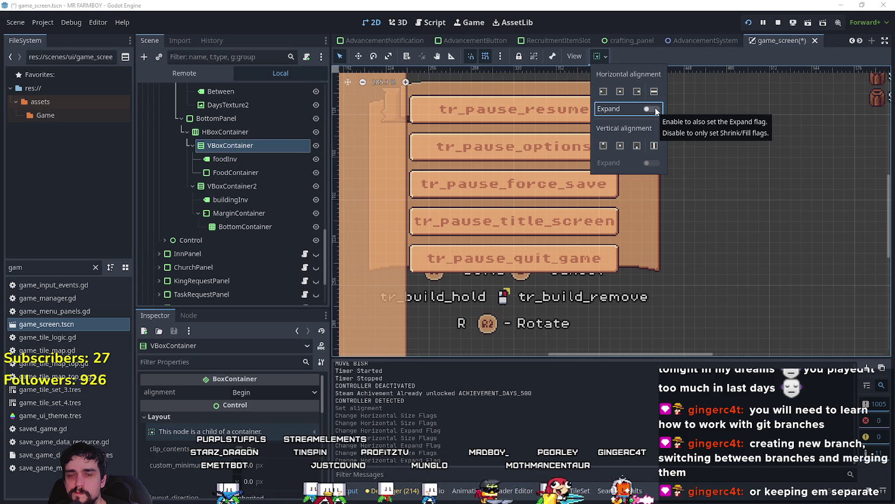
pyautogui.click(653, 92)
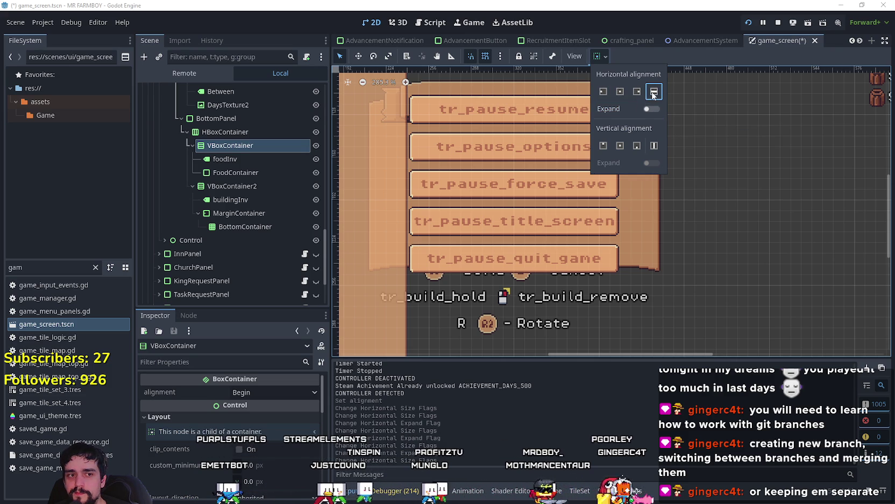
pyautogui.click(679, 57)
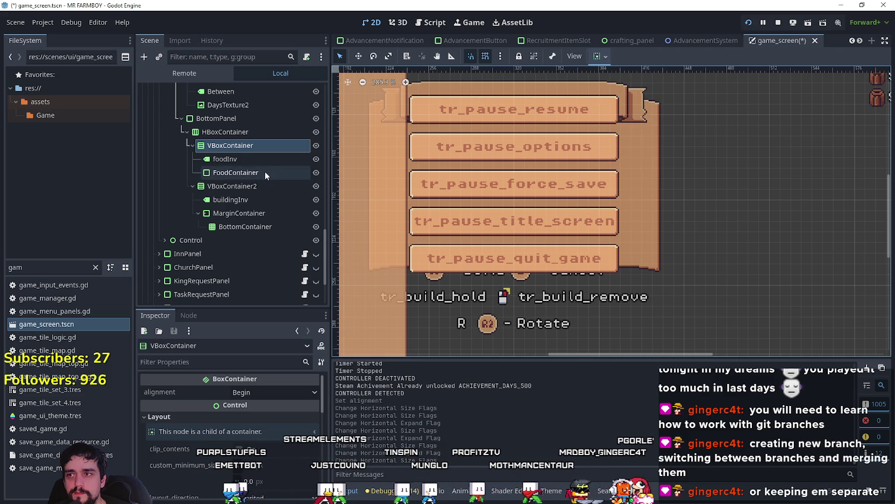
# - Give VBoxContainer2 horizontal Fill sizing with Expand enabled
pyautogui.click(229, 172)
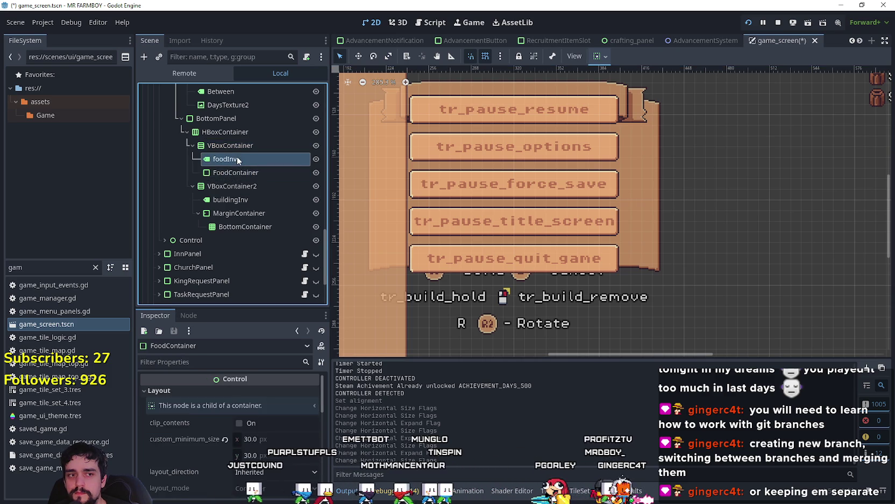
pyautogui.click(238, 189)
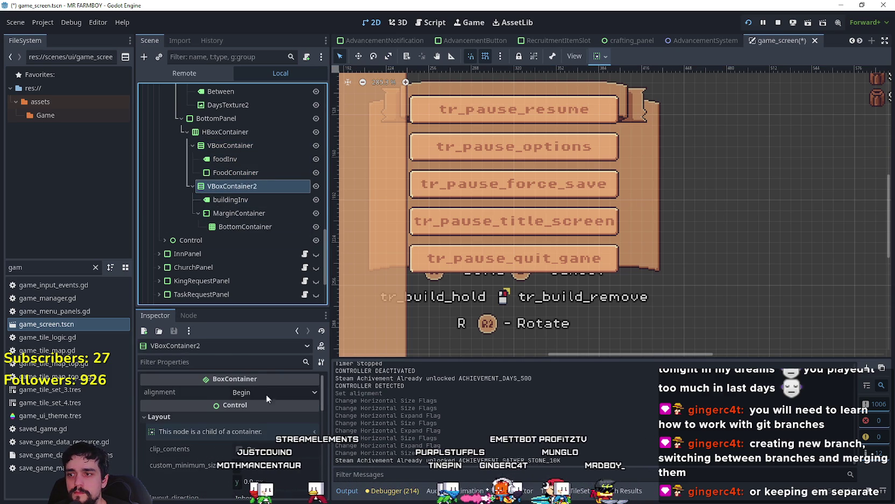
pyautogui.click(606, 56)
pyautogui.click(653, 93)
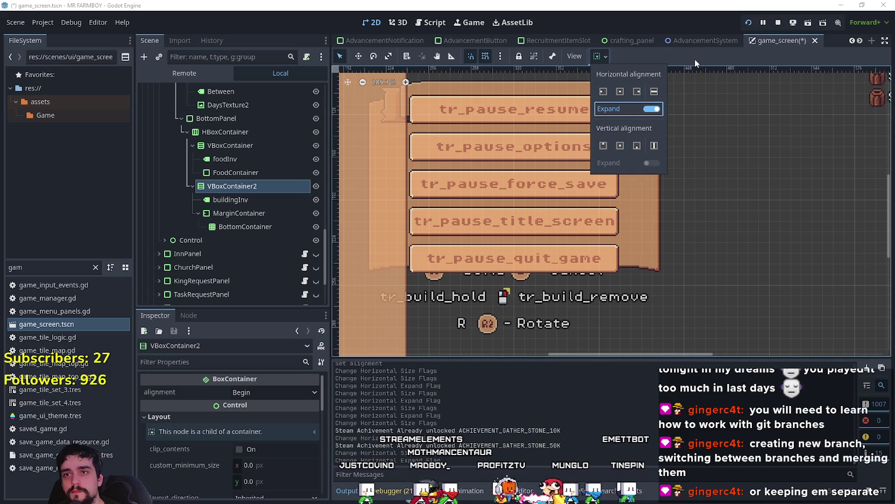
pyautogui.click(653, 92)
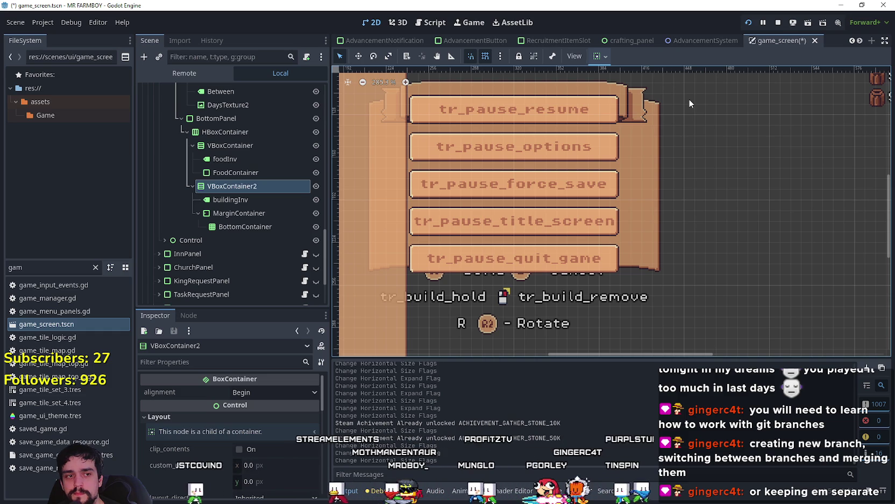
pyautogui.click(261, 227)
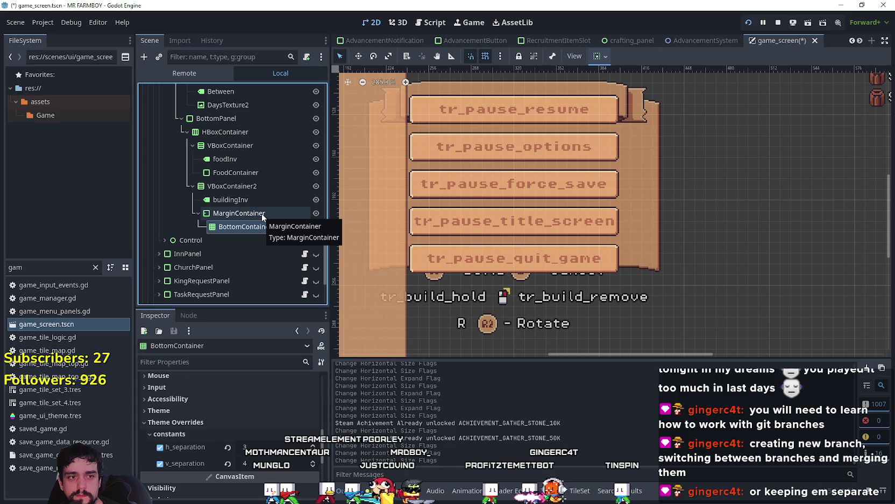
# - Drag BottomPanel's custom minimum width in the Inspector, then view the running game maximized
pyautogui.click(597, 56)
pyautogui.click(598, 56)
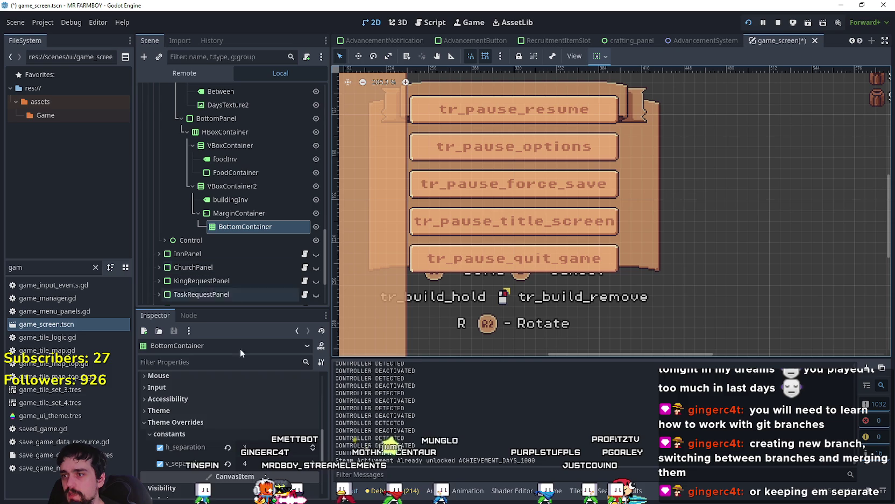
pyautogui.scroll(3, 235, 421)
pyautogui.scroll(3, 249, 416)
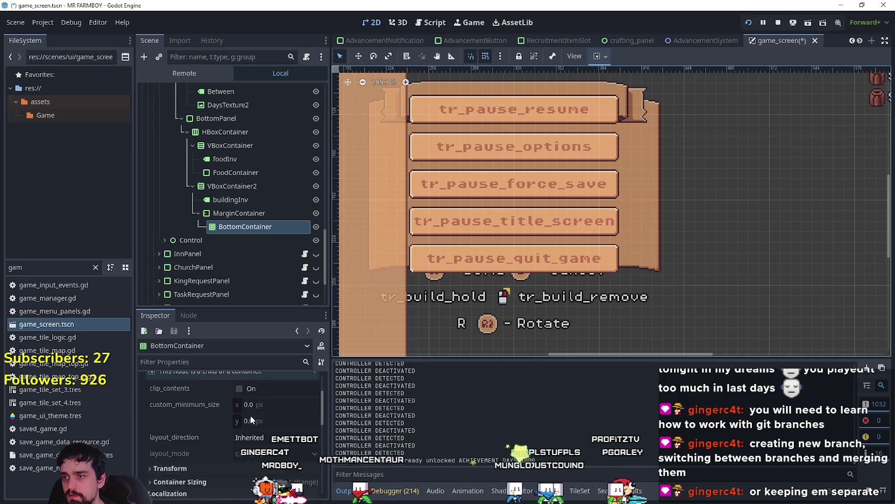
pyautogui.click(242, 213)
pyautogui.click(232, 186)
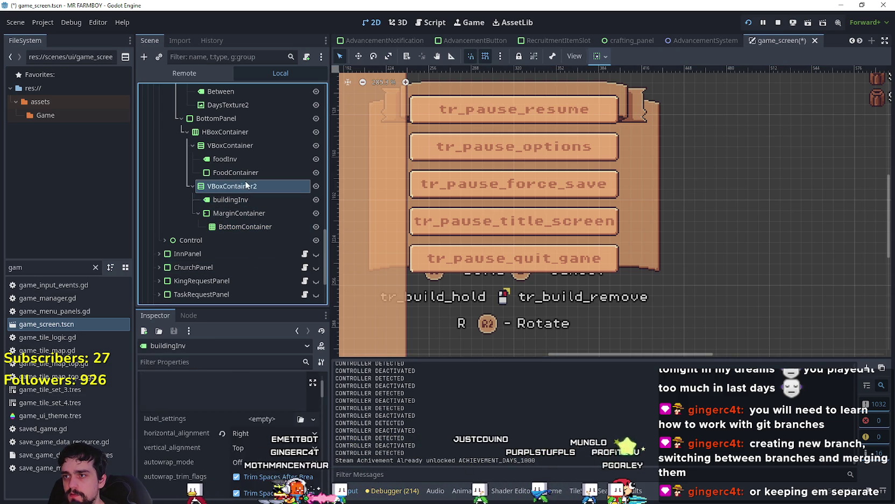
pyautogui.click(223, 119)
pyautogui.scroll(5, 246, 463)
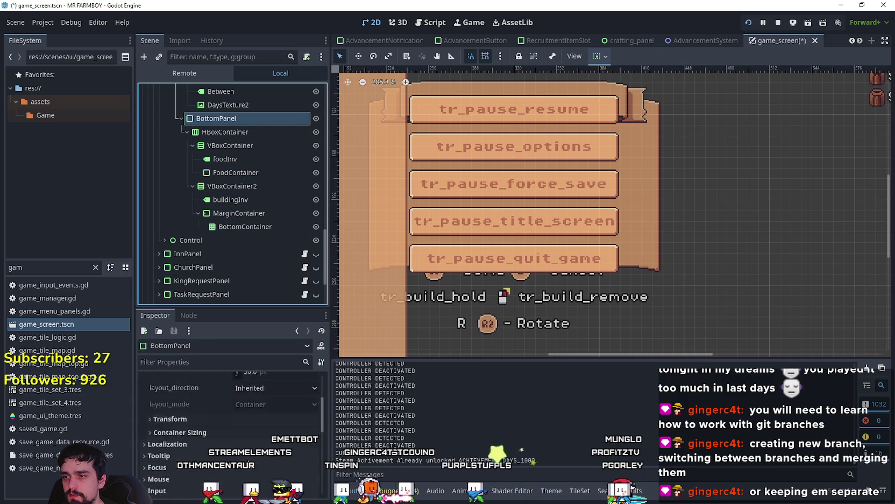
pyautogui.moveTo(264, 441); pyautogui.dragTo(259, 440)
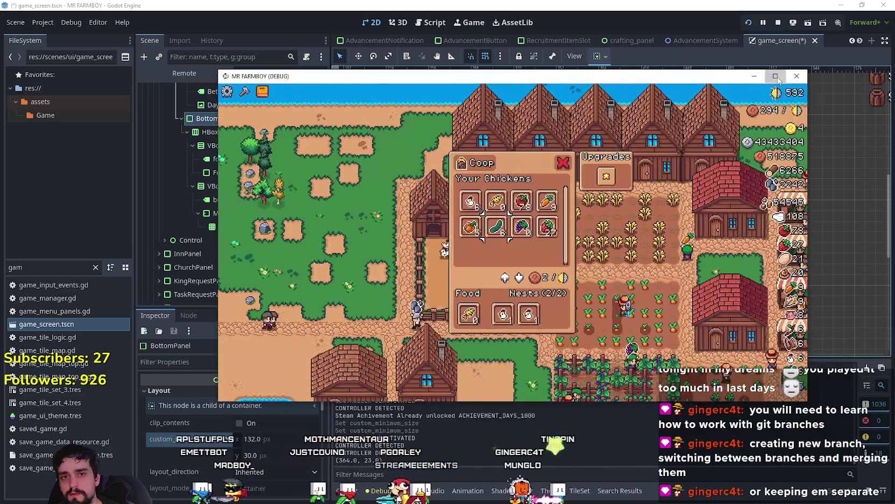
pyautogui.click(775, 76)
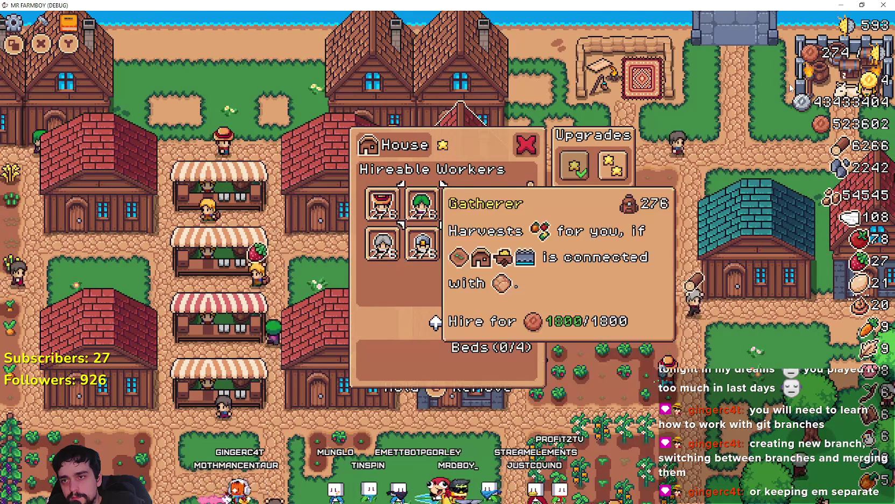
# - Close the House panel, open the Warehouse inventory and browse toward Tomato
pyautogui.press('Escape')
pyautogui.press('Right')
pyautogui.press('Right')
pyautogui.press('Right')
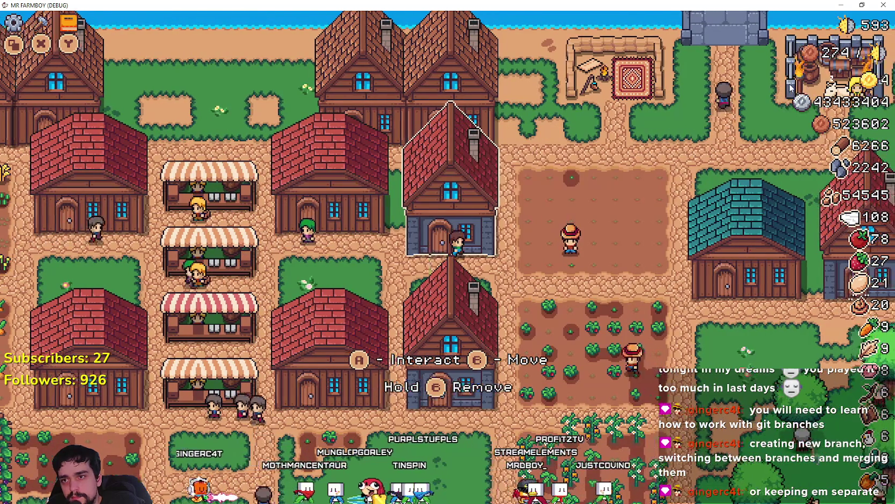
pyautogui.press('Down')
pyautogui.press('Down')
pyautogui.press('Down')
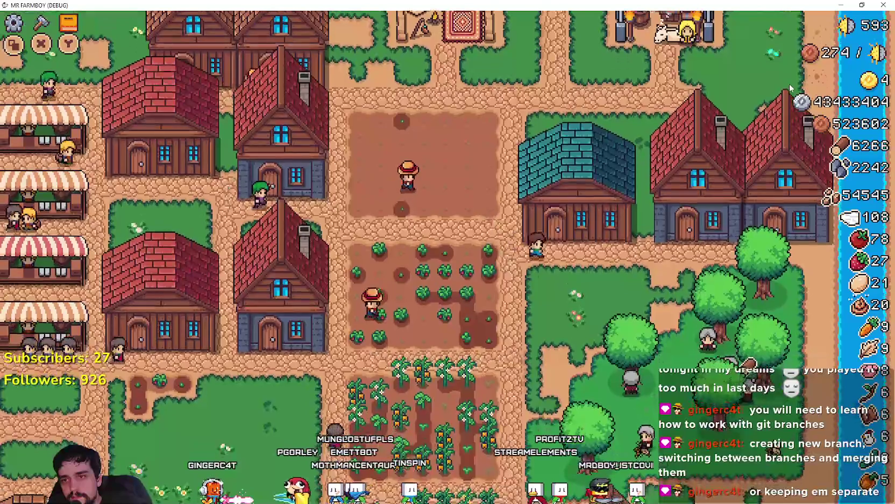
pyautogui.press('i')
pyautogui.press('Down')
pyautogui.press('Down')
pyautogui.press('Down')
pyautogui.press('Right')
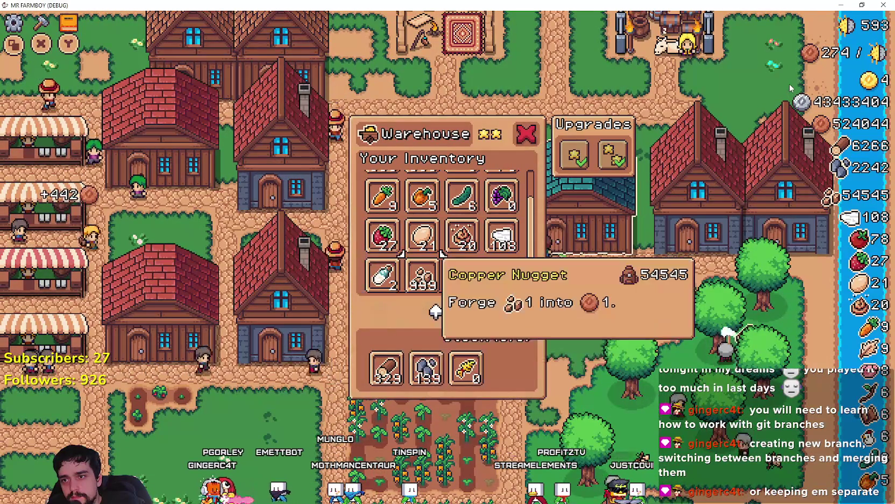
pyautogui.press('Up')
pyautogui.press('Right')
pyautogui.press('Right')
pyautogui.press('Up')
pyautogui.press('Up')
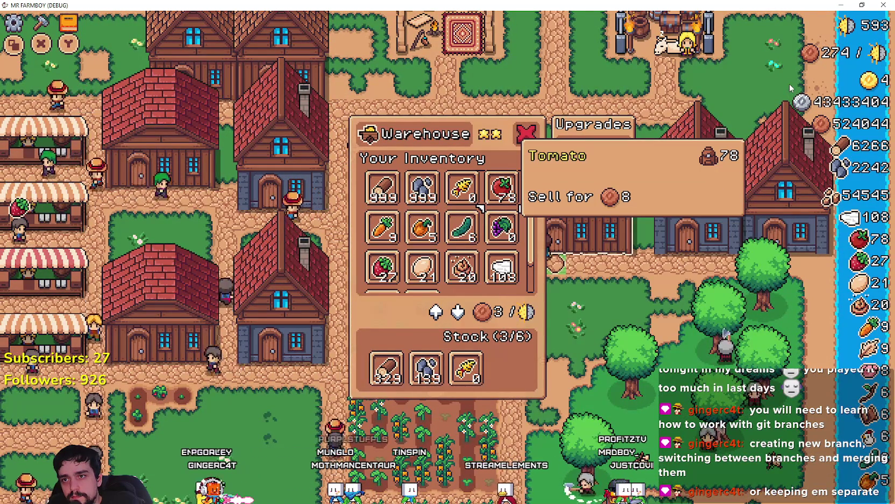
# - Browse the warehouse items, Upgrade 1 tooltip and stock slots up to Wheat
pyautogui.press('Down')
pyautogui.press('Left')
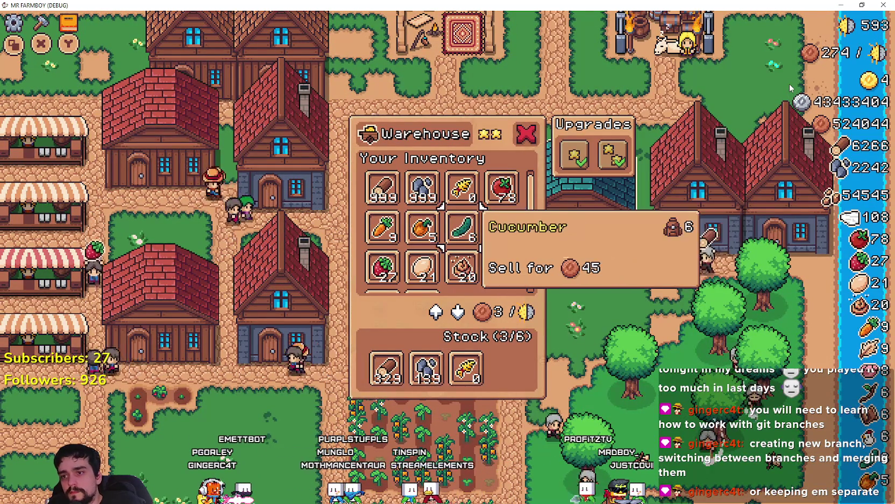
pyautogui.press('Left')
pyautogui.press('Up')
pyautogui.press('Right')
pyautogui.press('Right')
pyautogui.press('Right')
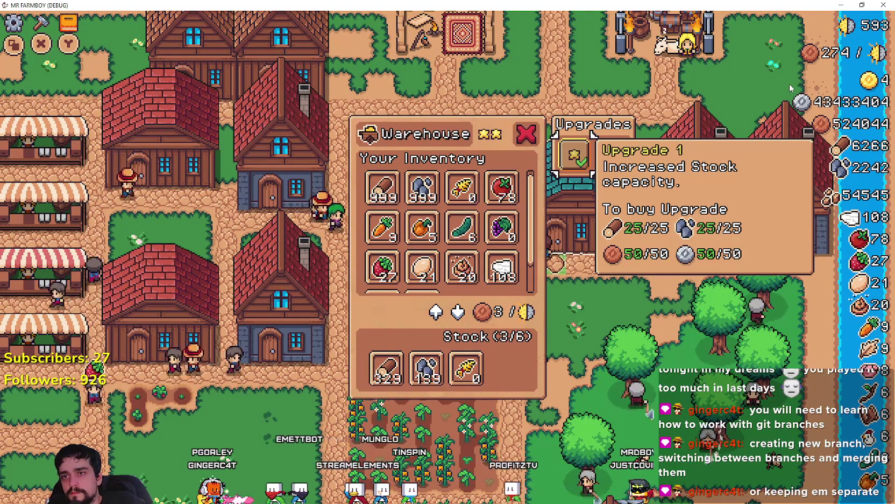
pyautogui.press('Left')
pyautogui.press('Left')
pyautogui.press('Left')
pyautogui.press('Down')
pyautogui.press('Up')
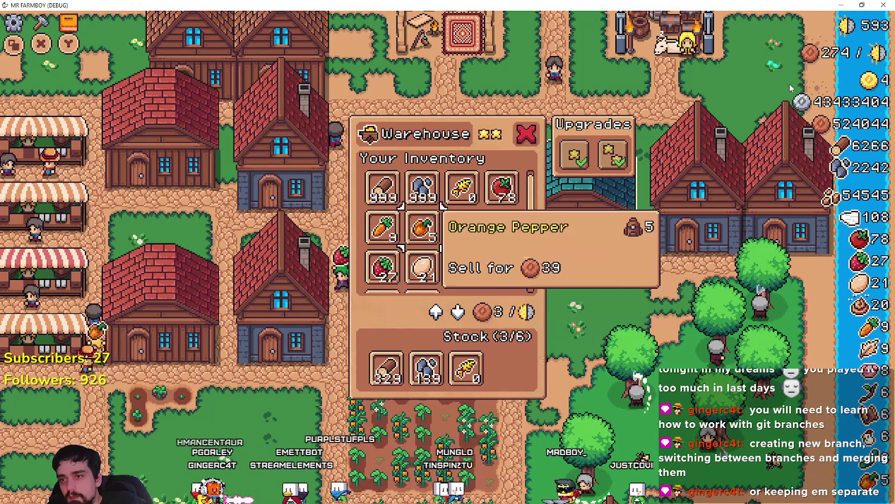
pyautogui.press('Down')
pyautogui.press('Down')
pyautogui.press('Down')
pyautogui.press('Up')
pyautogui.press('Up')
pyautogui.press('Up')
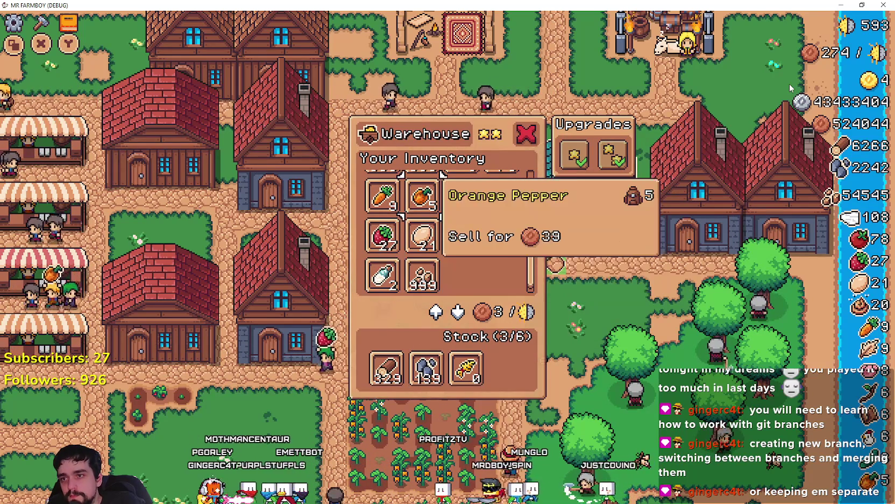
pyautogui.press('Up')
pyautogui.press('Right')
pyautogui.press('Right')
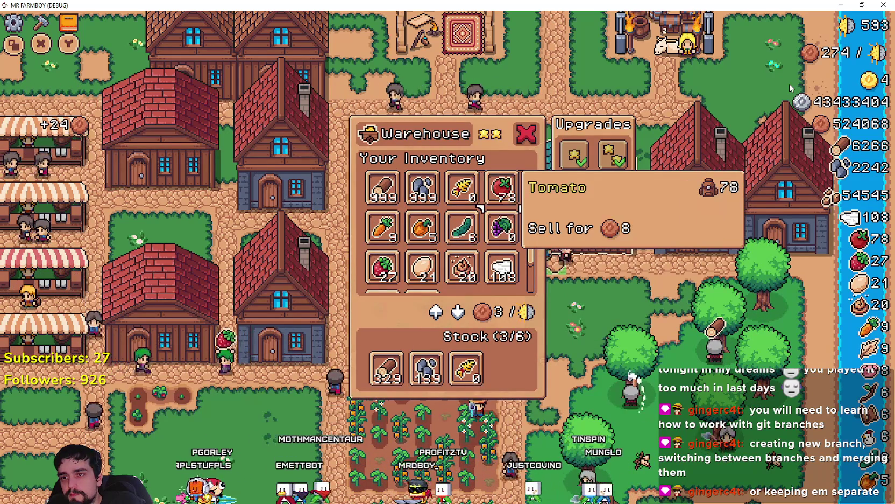
# - Add Tomato, Orange Pepper and Strawberry to the warehouse stock
pyautogui.press('Return')
pyautogui.press('Down')
pyautogui.press('Left')
pyautogui.press('Left')
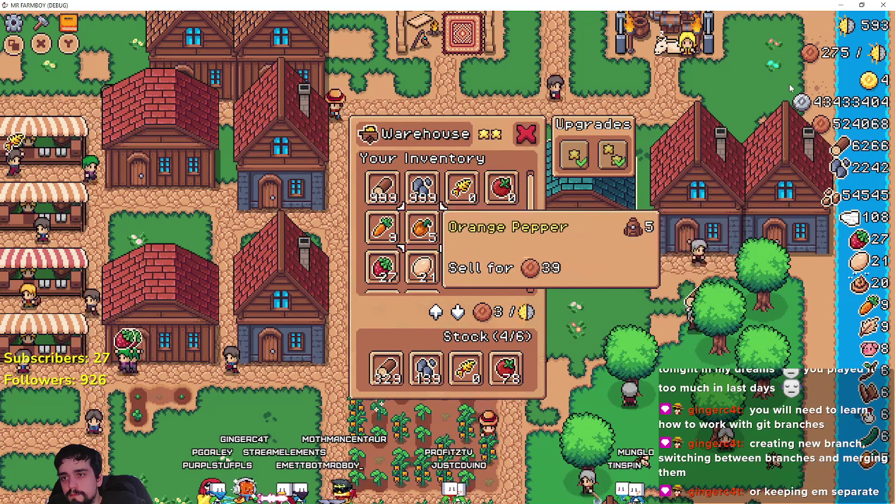
pyautogui.press('Return')
pyautogui.press('Right')
pyautogui.press('Right')
pyautogui.press('Right')
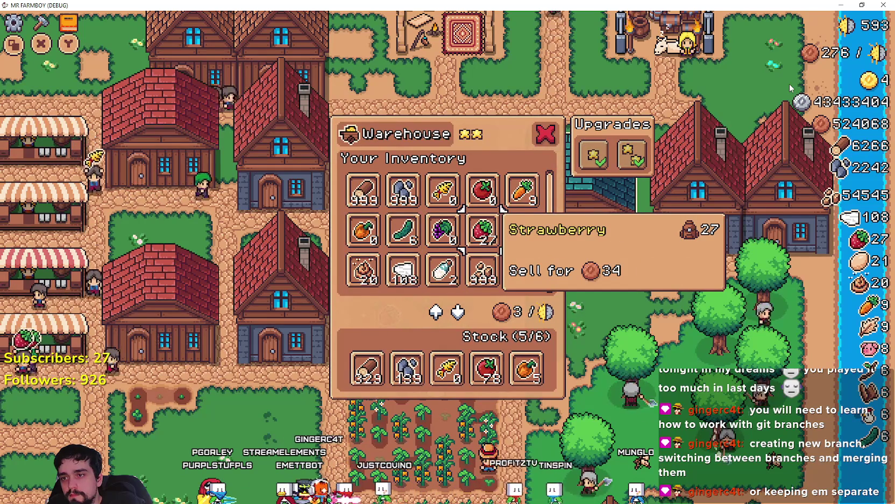
pyautogui.press('Return')
# - Check Copper Nugget, Wool and the Orange Pepper tooltip, then close the game window
pyautogui.press('Up')
pyautogui.press('Down')
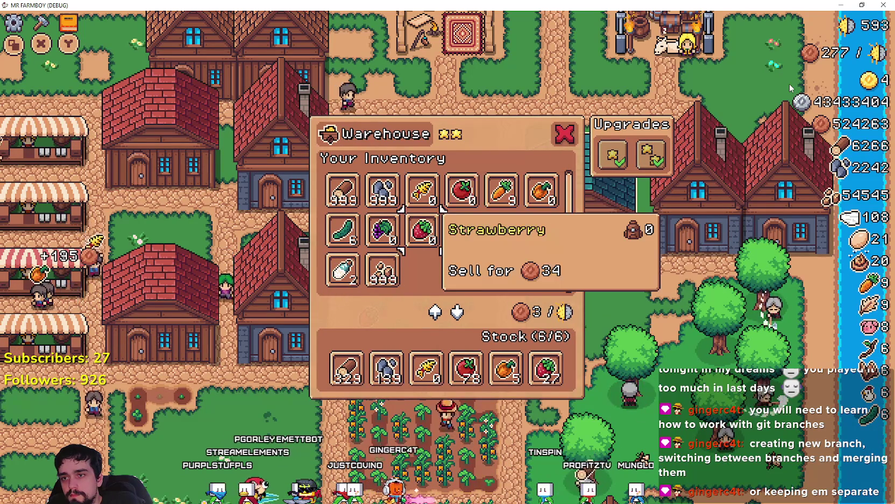
pyautogui.press('Down')
pyautogui.press('Down')
pyautogui.press('Up')
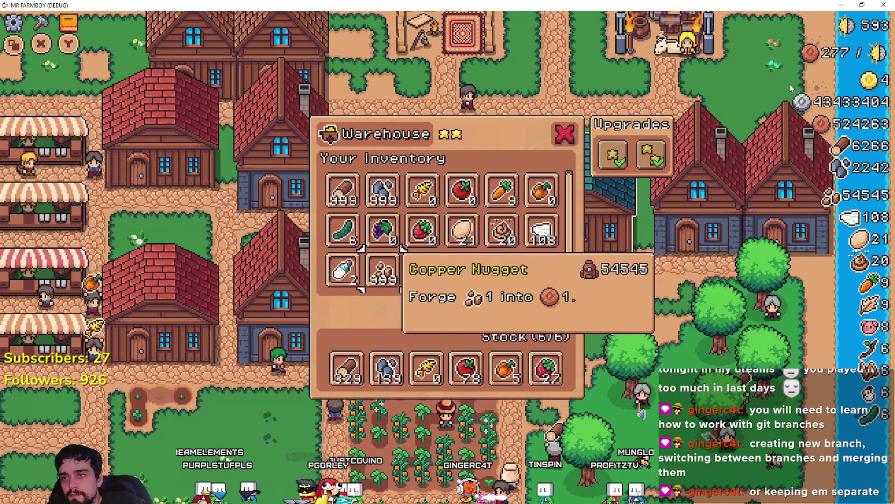
pyautogui.press('Up')
pyautogui.press('Right')
pyautogui.press('Right')
pyautogui.press('Right')
pyautogui.press('Right')
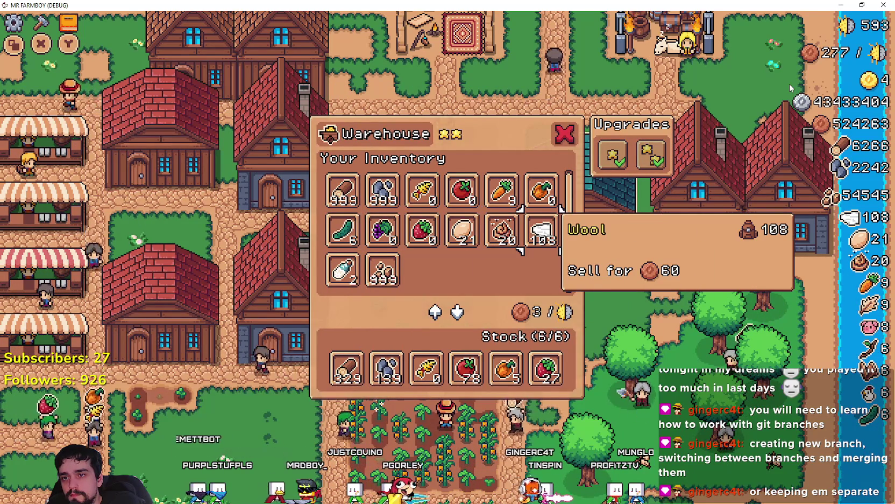
pyautogui.press('Up')
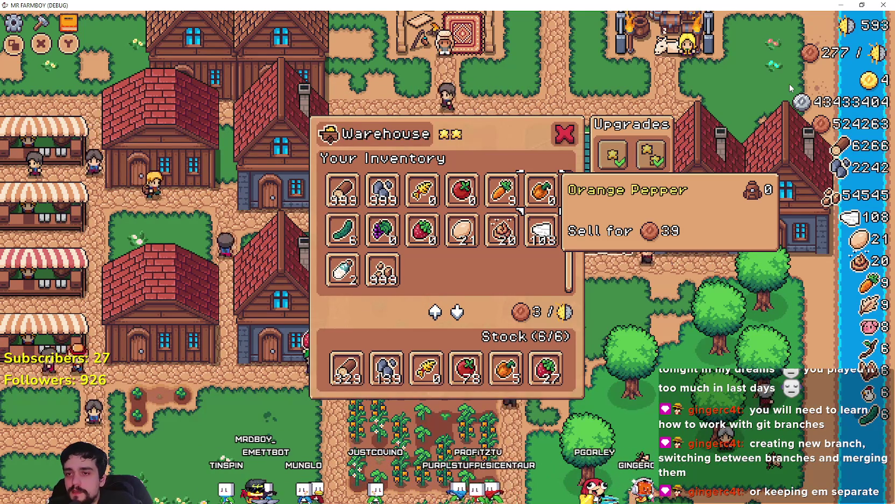
pyautogui.hotkey('alt', 'F4')
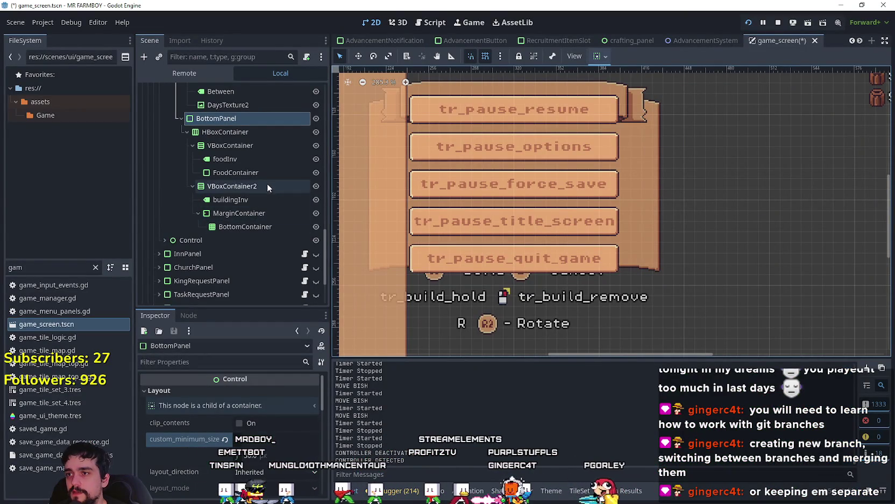
# - Compare the buildingInv, foodInv and FoodContainer nodes in the editor against the running game
pyautogui.click(259, 202)
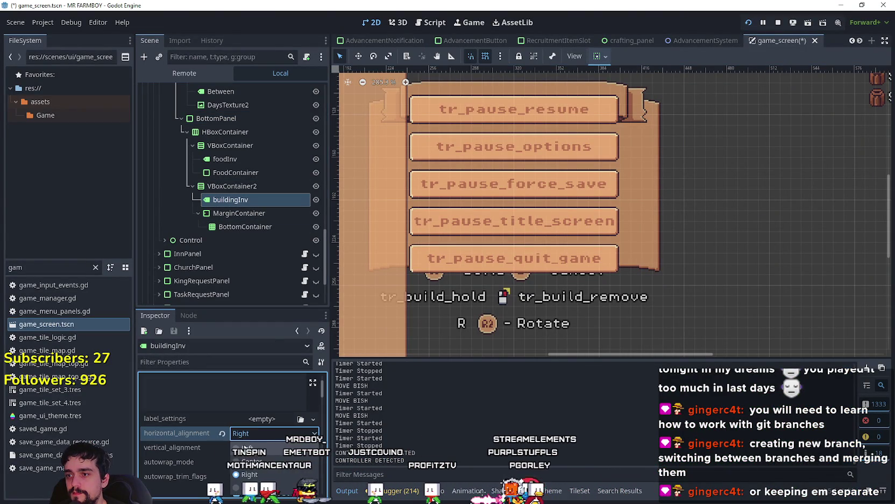
pyautogui.hotkey('alt', 'Tab')
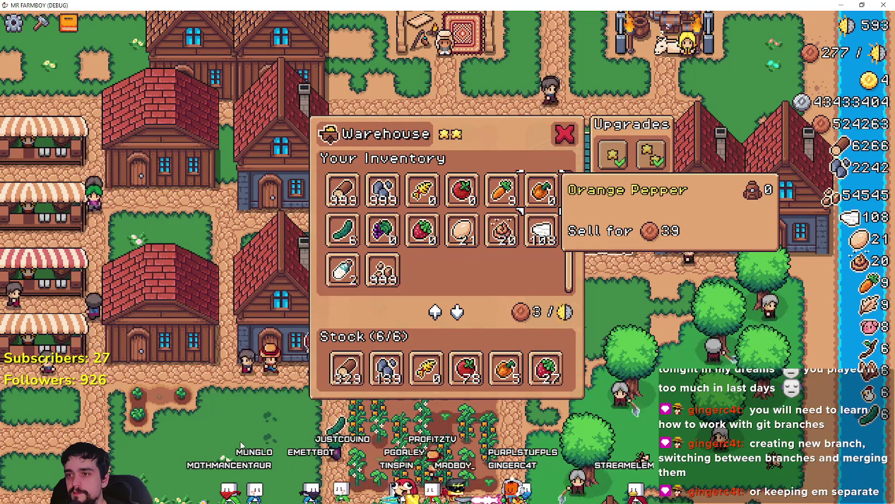
pyautogui.hotkey('alt', 'Tab')
pyautogui.hotkey('alt', 'Tab')
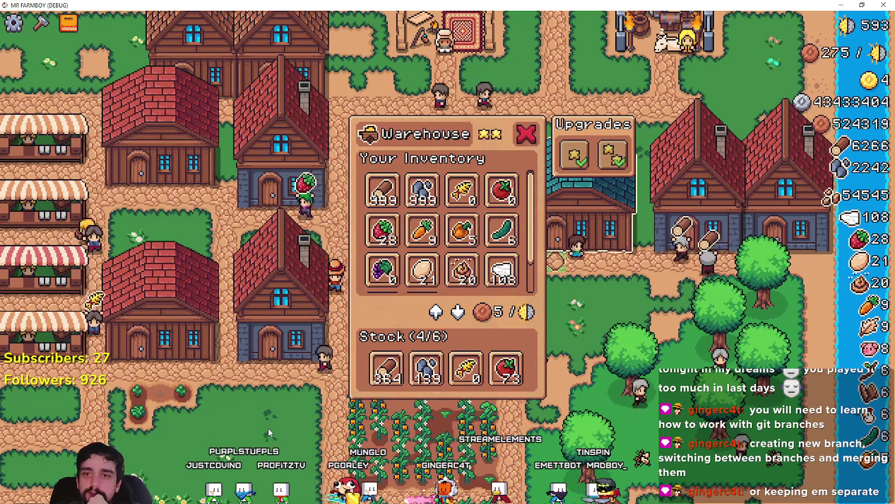
pyautogui.hotkey('alt', 'Tab')
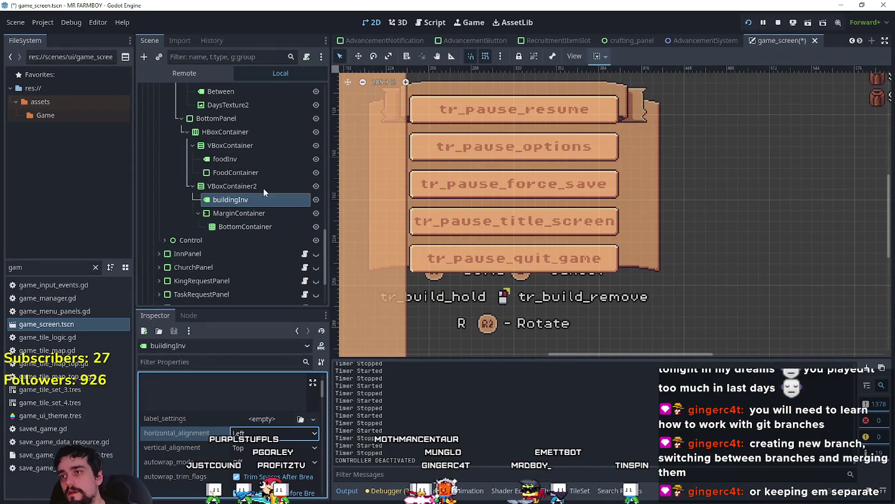
pyautogui.click(248, 163)
pyautogui.click(246, 173)
pyautogui.hotkey('alt', 'Tab')
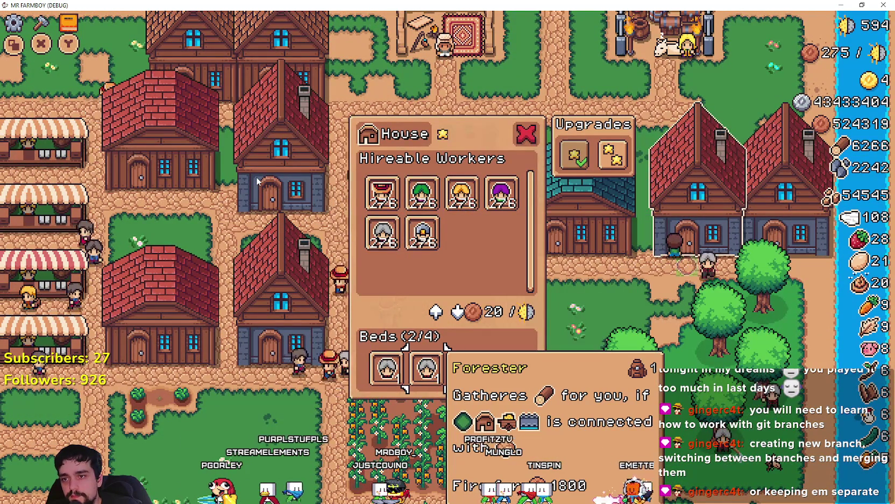
# - Close the House panel, walk to a warehouse and browse its inventory to Wood
pyautogui.press('Escape')
pyautogui.press('a')
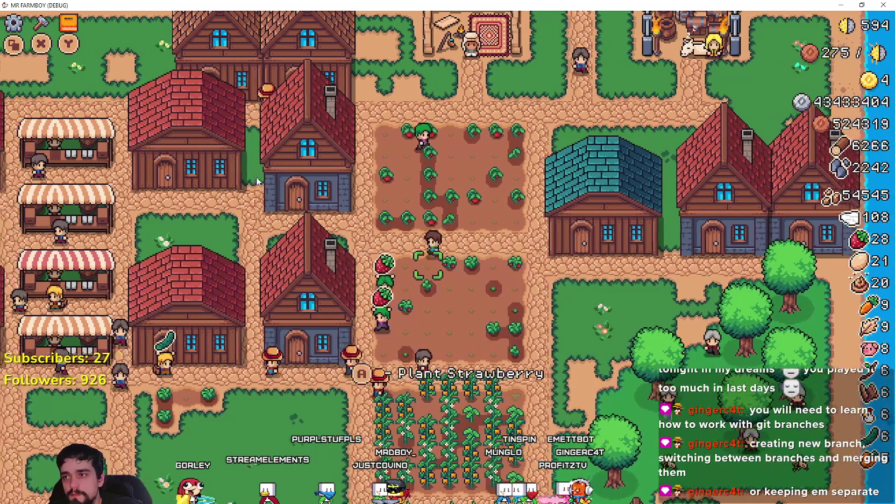
pyautogui.press('e')
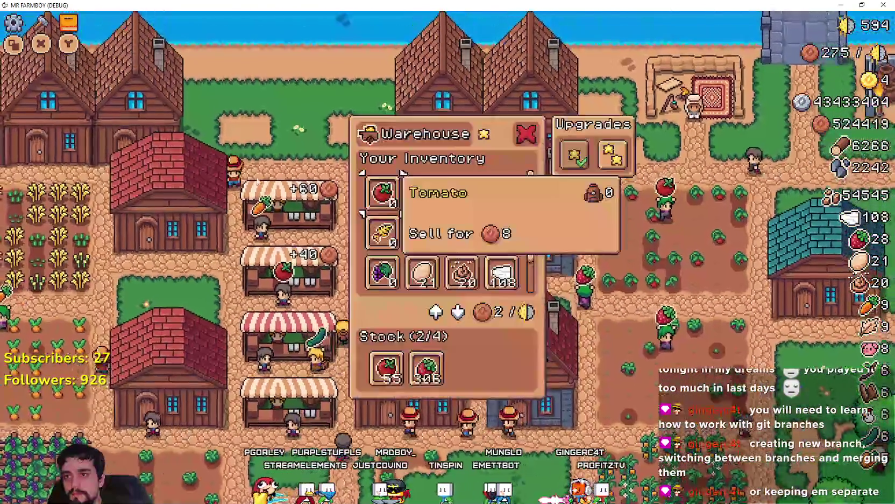
pyautogui.press('Right')
pyautogui.press('Down')
pyautogui.press('Down')
pyautogui.press('Down')
pyautogui.press('e')
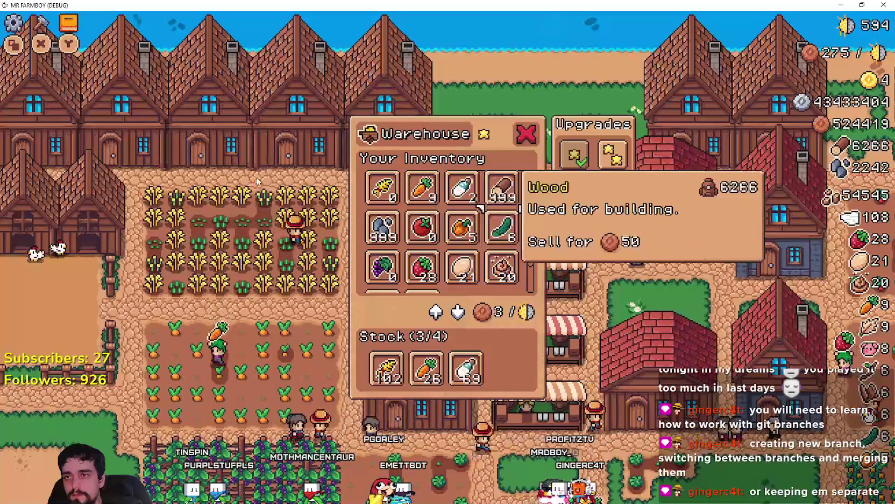
pyautogui.press('Down')
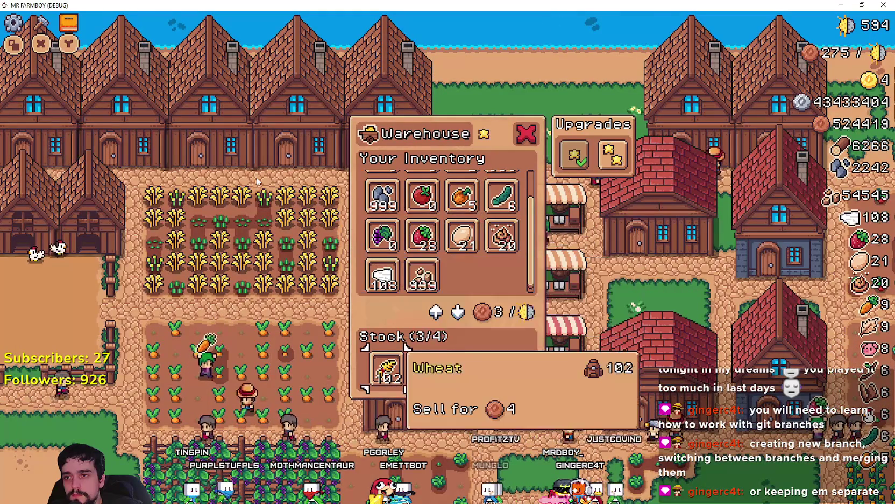
pyautogui.press('Up')
pyautogui.press('Up')
pyautogui.press('Up')
pyautogui.press('Down')
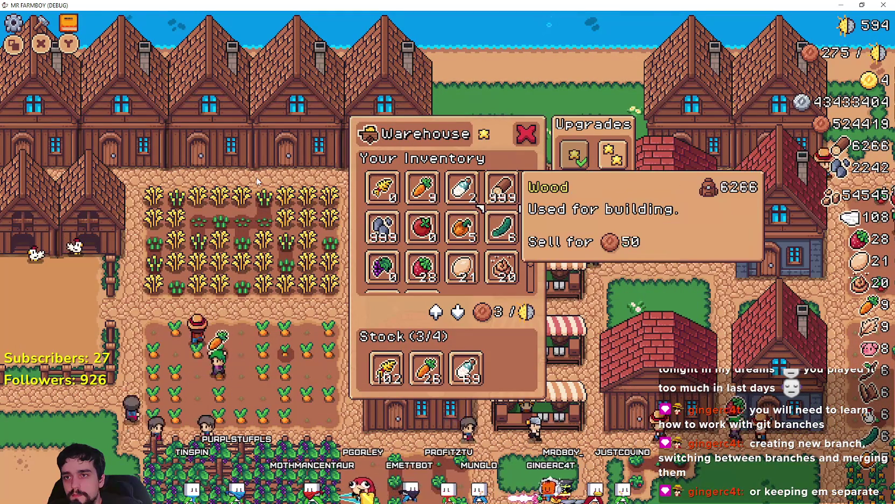
# - Check Carrot, Upgrade 1 and Strawberry details in the warehouse, then close the panel
pyautogui.press('Down')
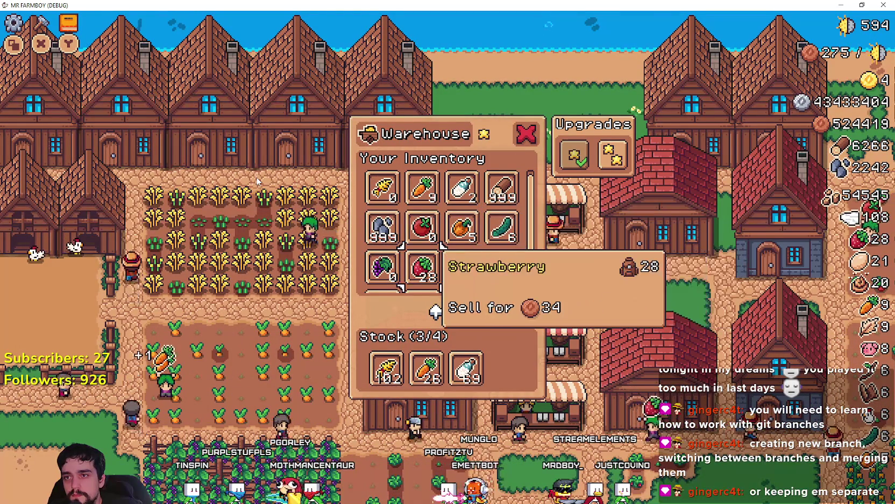
pyautogui.press('Down')
pyautogui.press('Down')
pyautogui.press('Down')
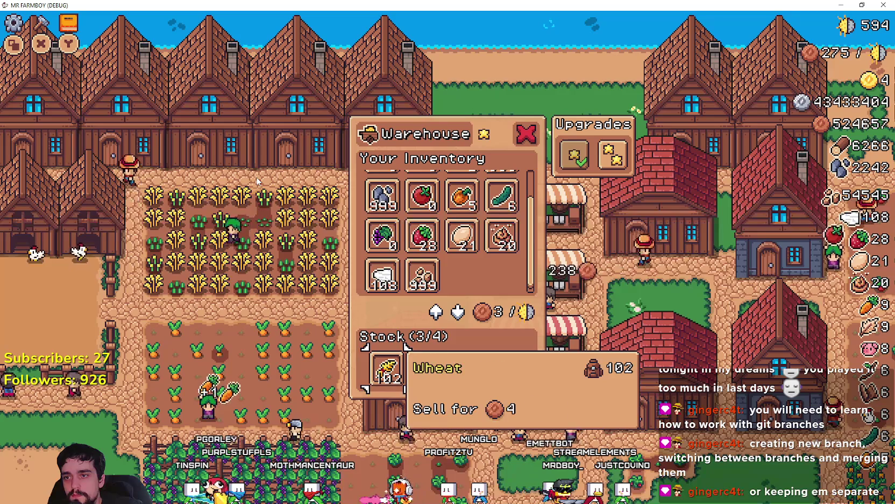
pyautogui.press('Up')
pyautogui.press('Up')
pyautogui.press('Up')
pyautogui.press('Right')
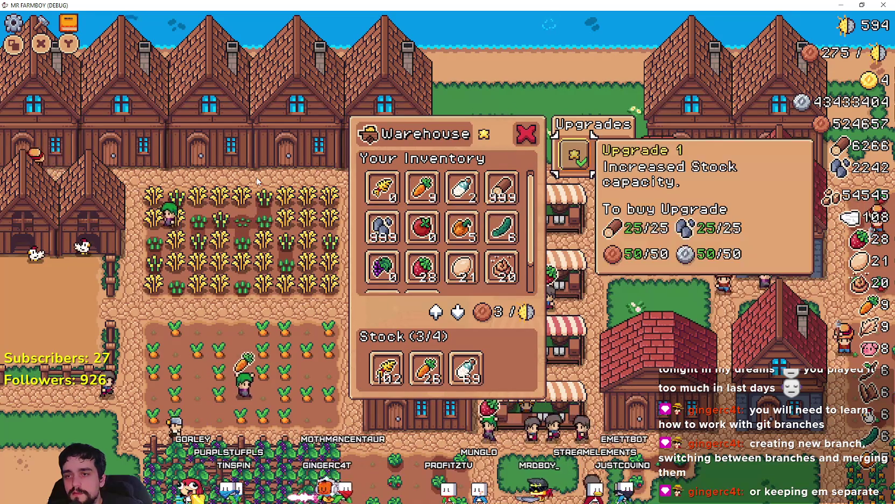
pyautogui.press('Left')
pyautogui.press('Left')
pyautogui.press('Down')
pyautogui.press('Down')
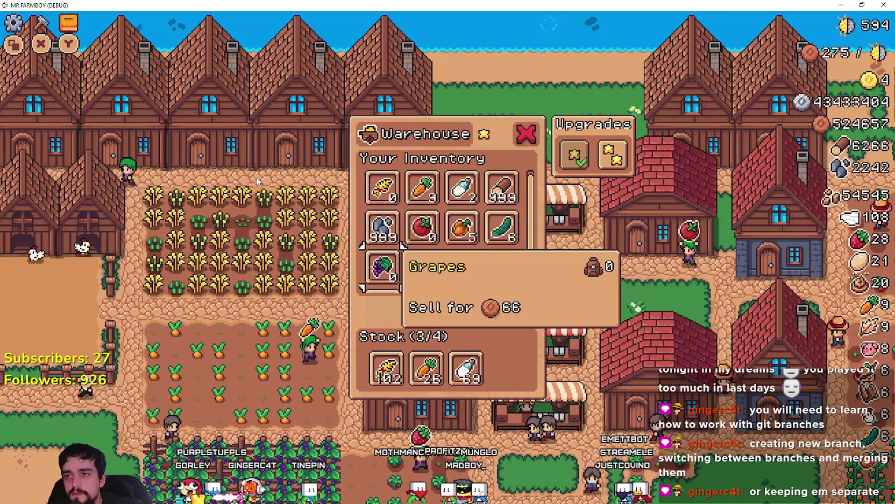
pyautogui.press('Right')
pyautogui.press('Up')
pyautogui.press('Right')
pyautogui.press('Up')
pyautogui.press('Right')
pyautogui.press('Right')
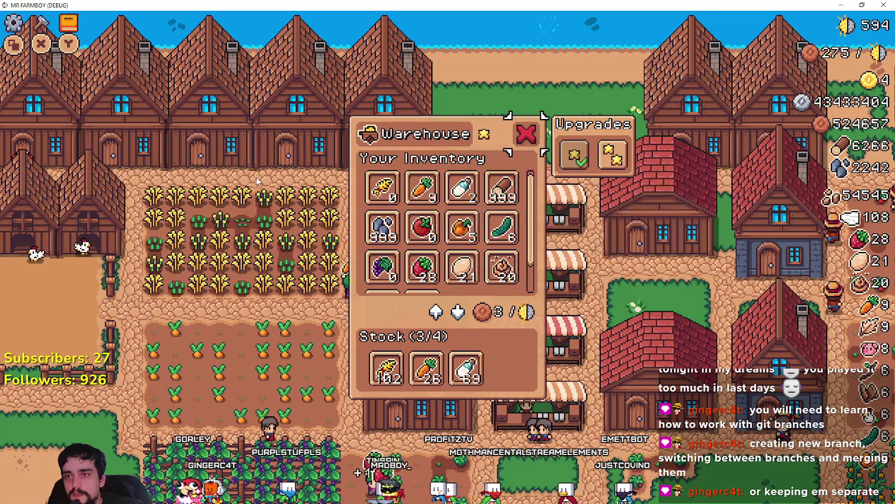
pyautogui.press('Escape')
# - Harvest wheat in the field and walk the farmer to the chicken coop door
pyautogui.press('Left')
pyautogui.press('Down')
pyautogui.scroll(3, 256, 177)
pyautogui.press('Left')
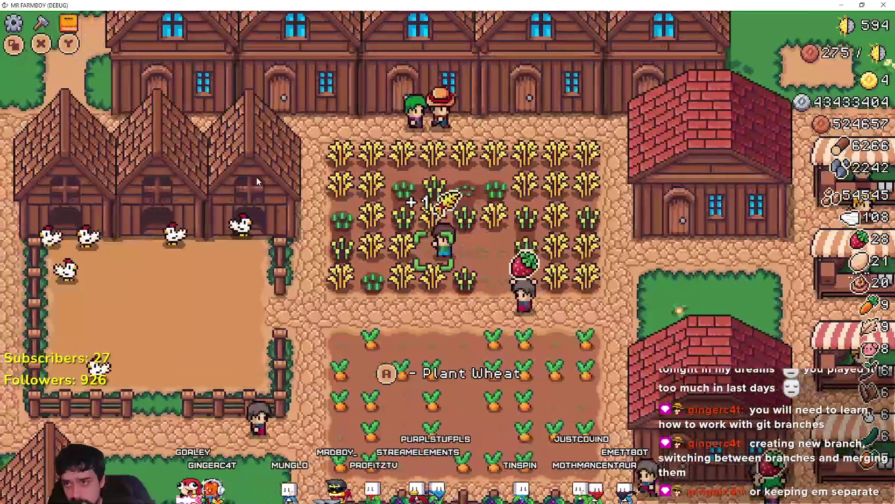
pyautogui.press('Left')
pyautogui.press('Up')
# - Open the Coop panel and move between the chicken grid and Food Nests row
pyautogui.press('space')
pyautogui.press('Right')
pyautogui.press('Right')
pyautogui.press('Right')
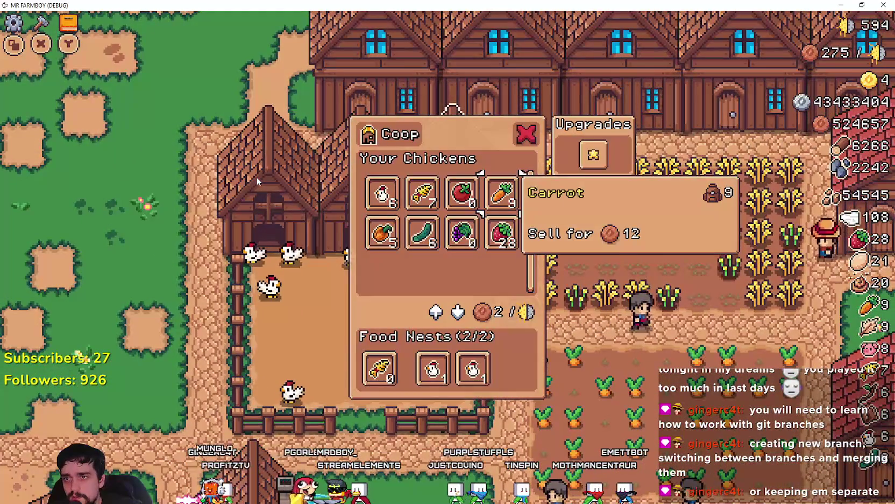
pyautogui.press('Down')
pyautogui.press('Down')
pyautogui.press('Left')
pyautogui.press('Left')
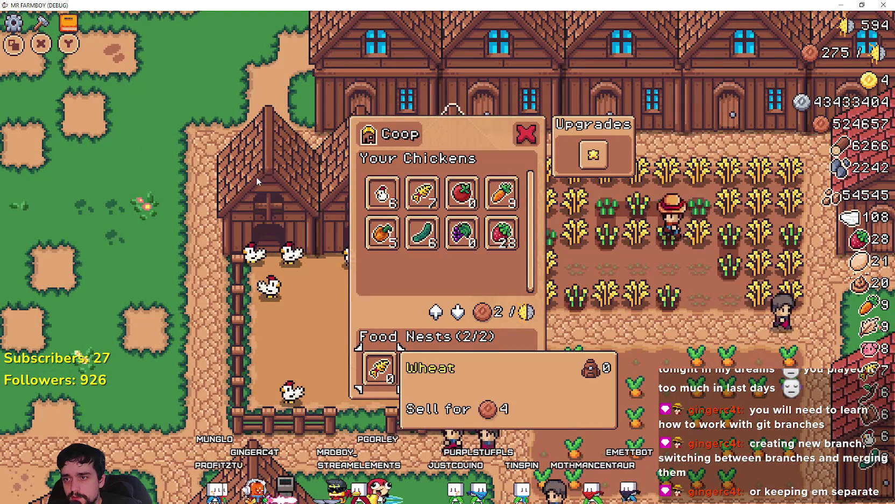
pyautogui.press('Right')
pyautogui.press('Right')
pyautogui.press('Up')
pyautogui.press('Left')
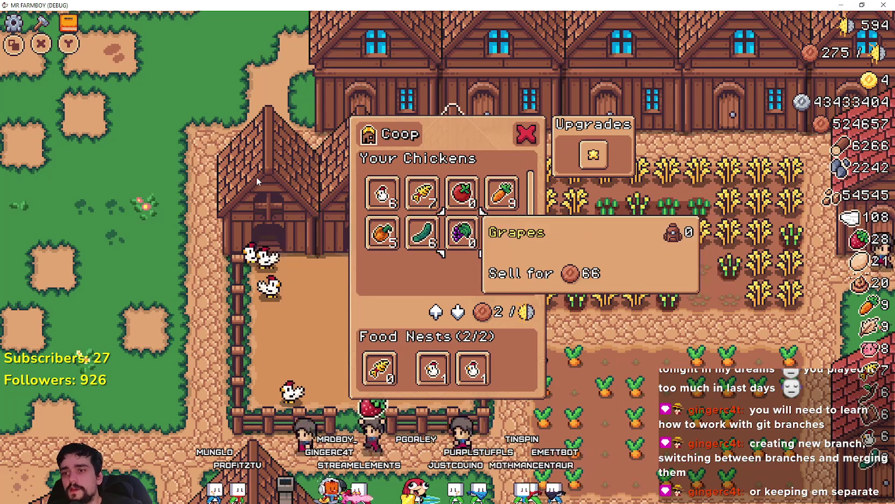
pyautogui.press('Down')
pyautogui.press('Left')
pyautogui.press('Left')
# - Cycle through the Food Nests slots and chicken grid, then stop the running game
pyautogui.press('Up')
pyautogui.press('Down')
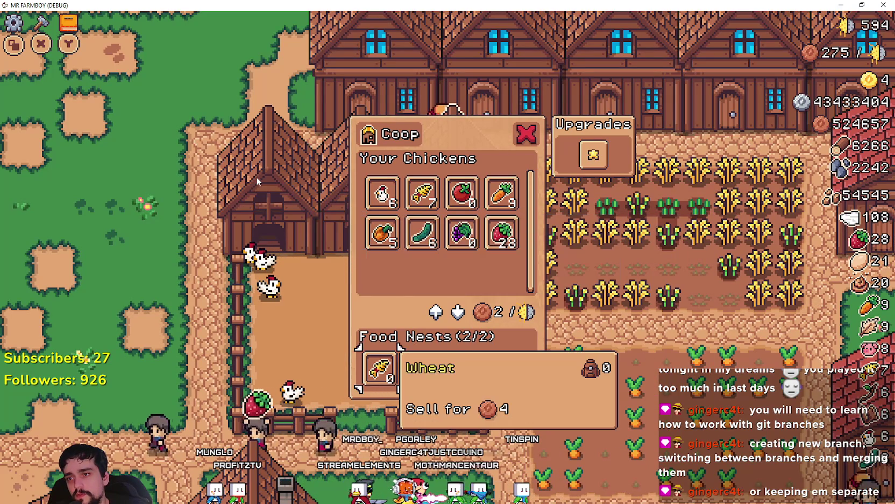
pyautogui.press('Right')
pyautogui.press('Right')
pyautogui.press('Left')
pyautogui.press('Left')
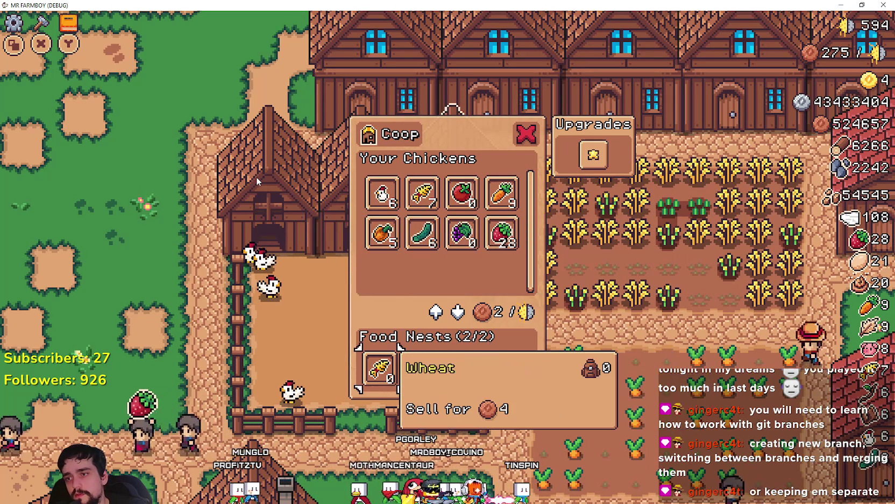
pyautogui.press('Right')
pyautogui.press('Right')
pyautogui.press('Left')
pyautogui.press('Left')
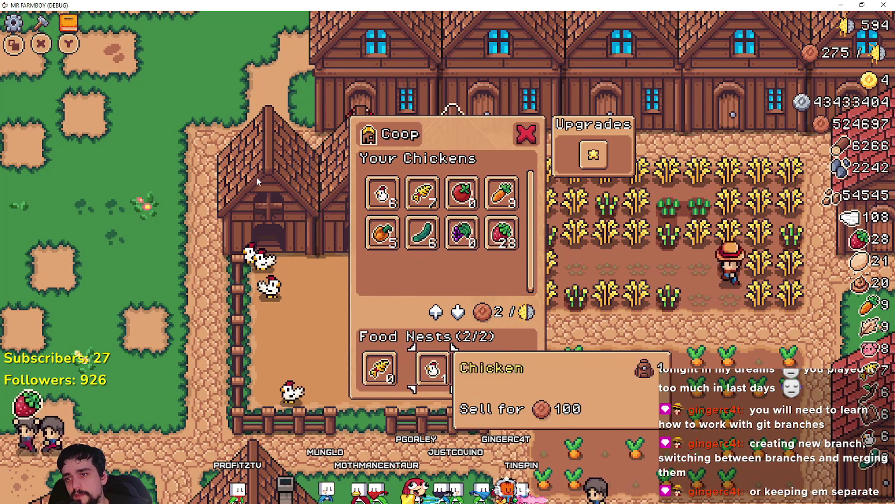
pyautogui.press('Right')
pyautogui.press('Right')
pyautogui.press('Up')
pyautogui.press('Up')
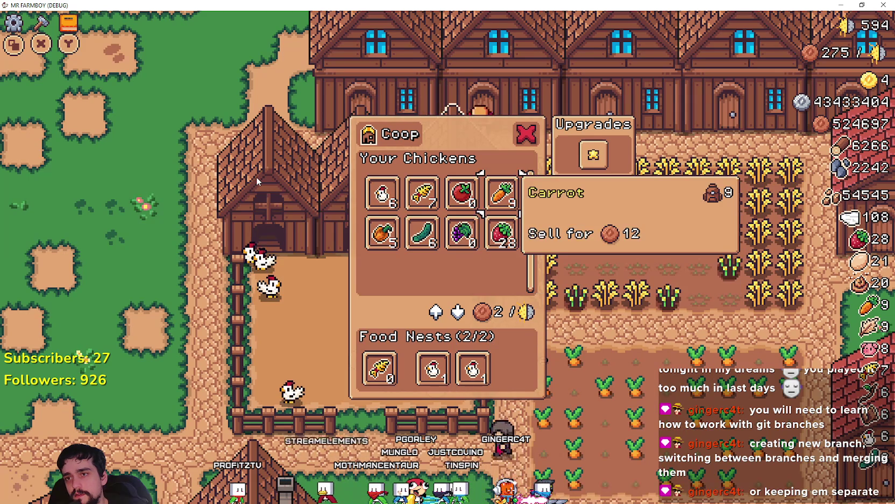
pyautogui.press('Up')
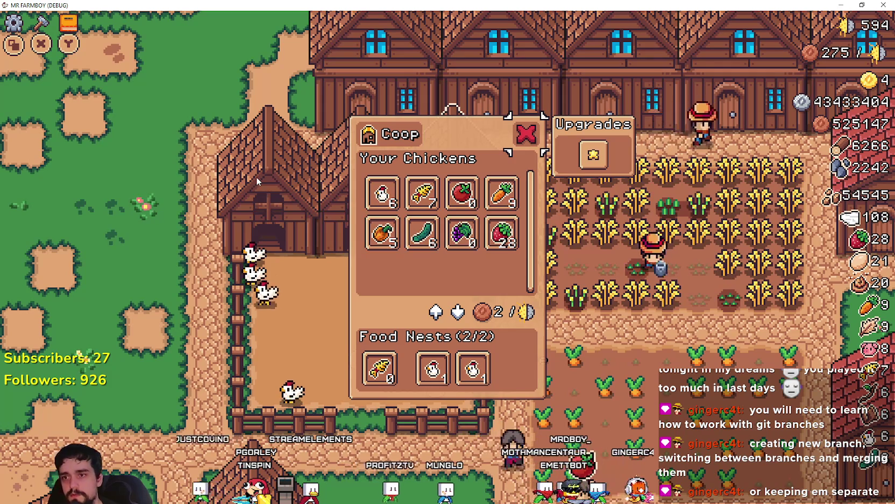
pyautogui.hotkey('alt', 'Tab')
pyautogui.click(779, 22)
# - Move the HBoxContainer above BottomPanel, then place BottomPanel inside the HBoxContainer
pyautogui.scroll(3, 231, 186)
pyautogui.click(229, 187)
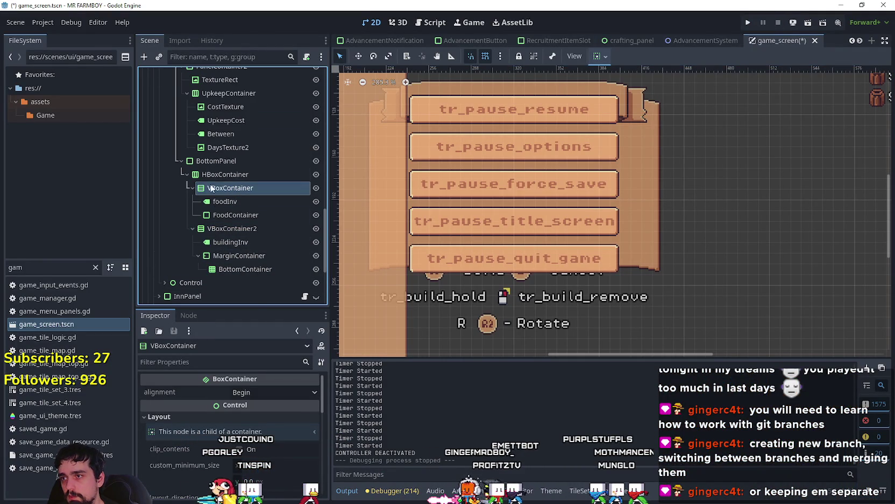
pyautogui.click(245, 174)
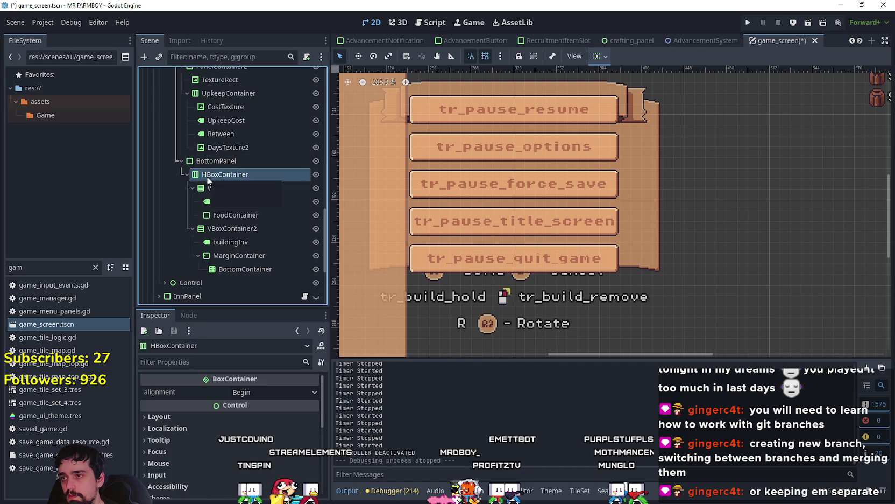
pyautogui.moveTo(226, 160); pyautogui.dragTo(226, 160)
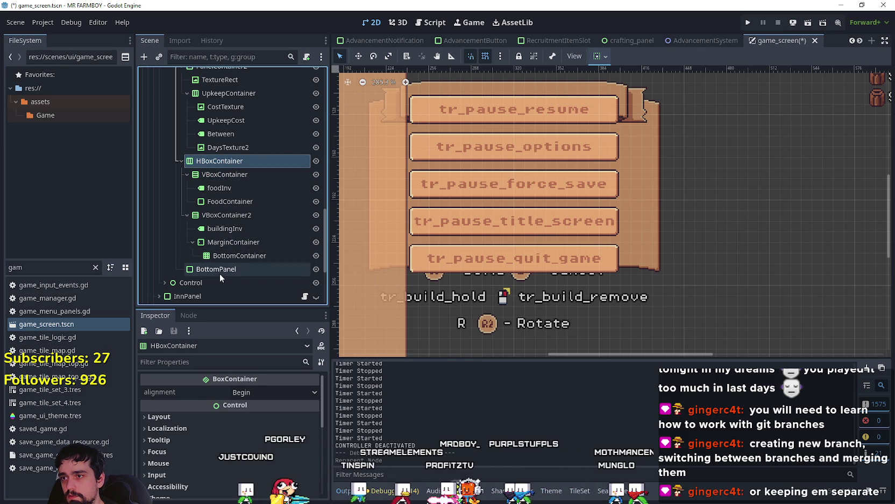
pyautogui.click(233, 242)
pyautogui.click(203, 269)
pyautogui.moveTo(203, 269)
pyautogui.mouseDown()
pyautogui.moveTo(233, 253)
pyautogui.moveTo(231, 213)
pyautogui.moveTo(245, 209)
pyautogui.moveTo(228, 162)
pyautogui.moveTo(236, 174)
pyautogui.mouseUp()
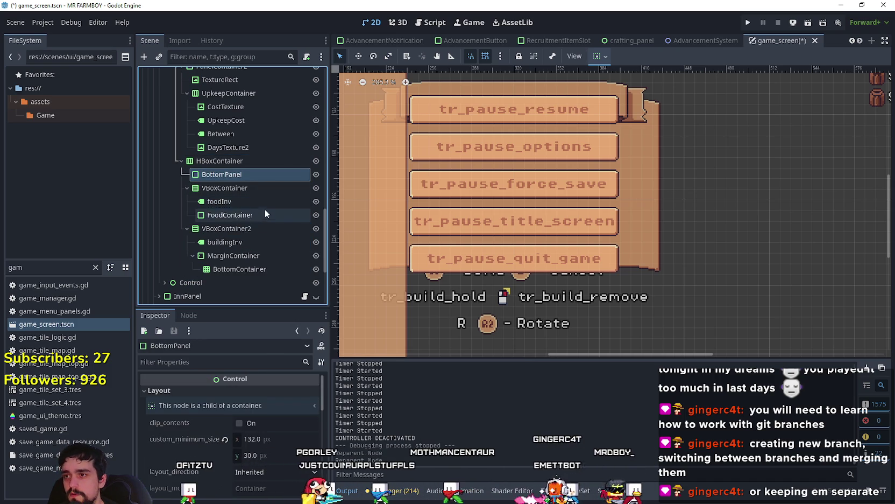
# - Duplicate BottomPanel as BottomPanel2 and nest the food VBoxContainer inside BottomPanel
pyautogui.hotkey('ctrl', 'd')
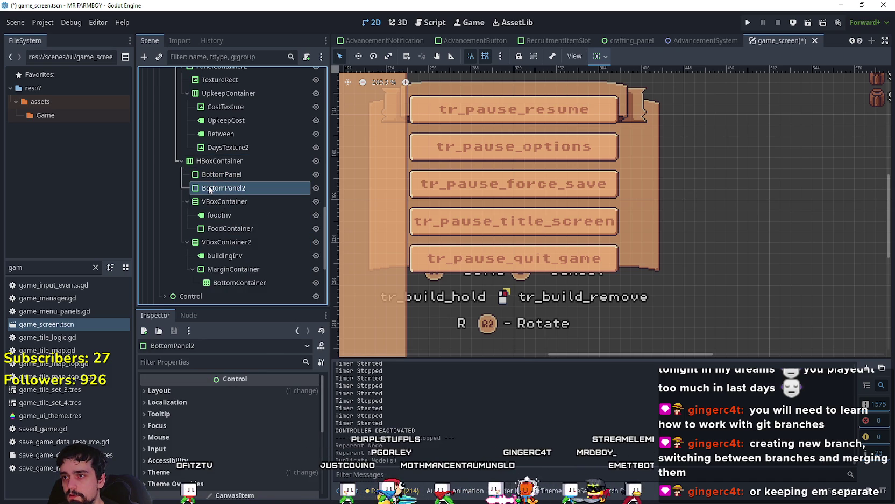
pyautogui.click(186, 202)
pyautogui.click(186, 214)
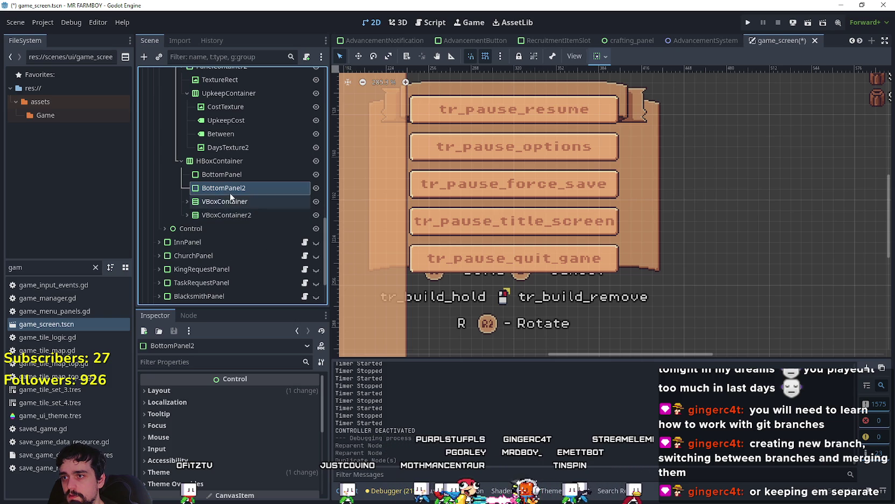
pyautogui.moveTo(221, 191)
pyautogui.mouseDown()
pyautogui.moveTo(204, 218)
pyautogui.moveTo(238, 201)
pyautogui.moveTo(225, 179)
pyautogui.mouseUp()
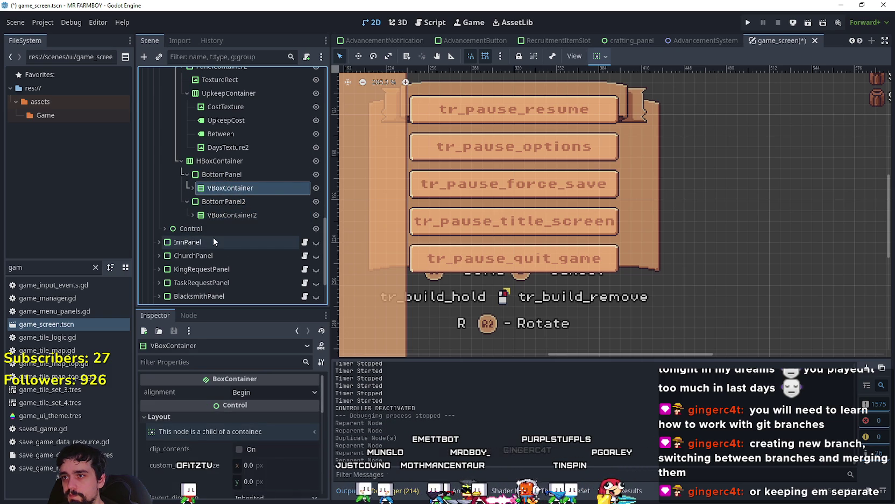
pyautogui.click(192, 215)
pyautogui.click(188, 187)
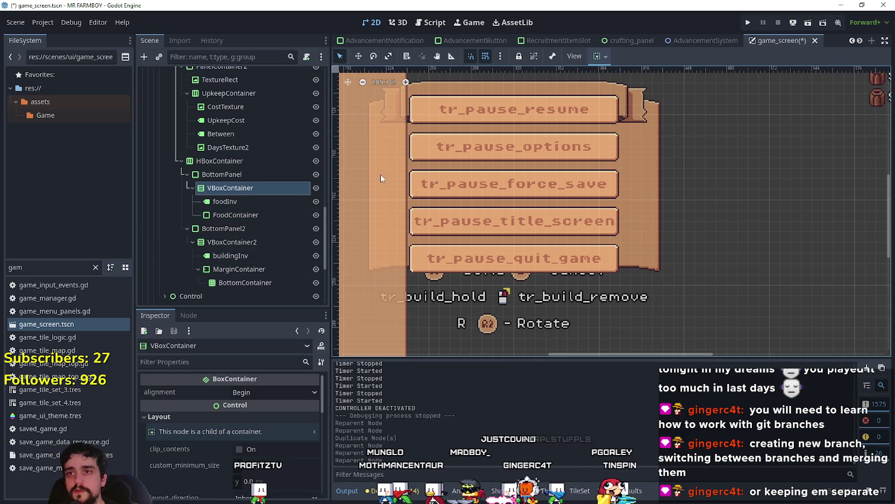
# - Open BuildingPanel's script, building_panel.gd, in the Script editor
pyautogui.scroll(5, 263, 200)
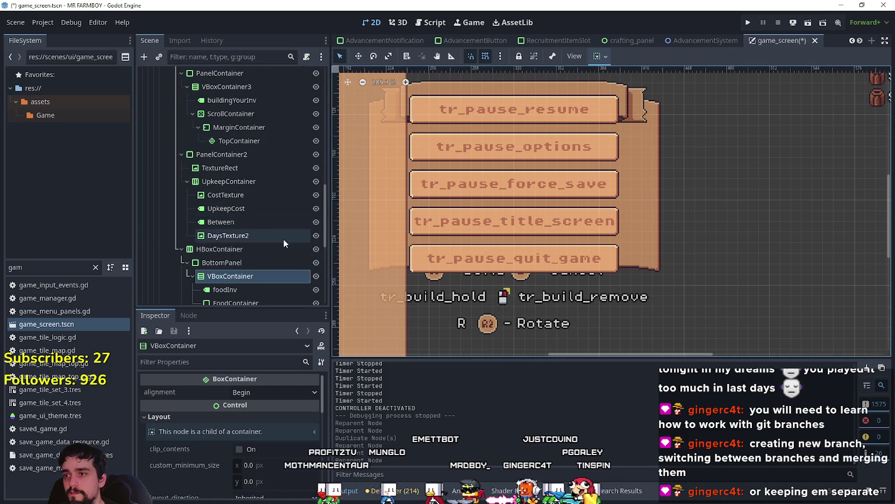
pyautogui.scroll(8, 291, 237)
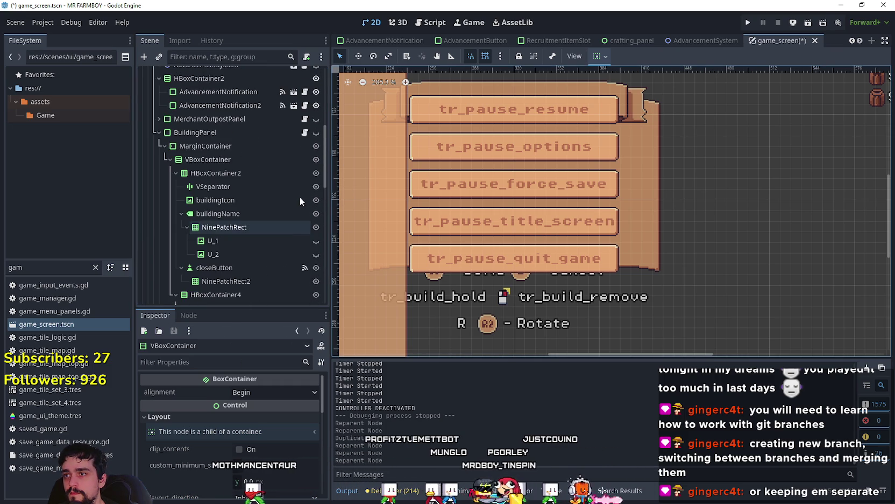
pyautogui.click(304, 132)
pyautogui.scroll(-8, 269, 218)
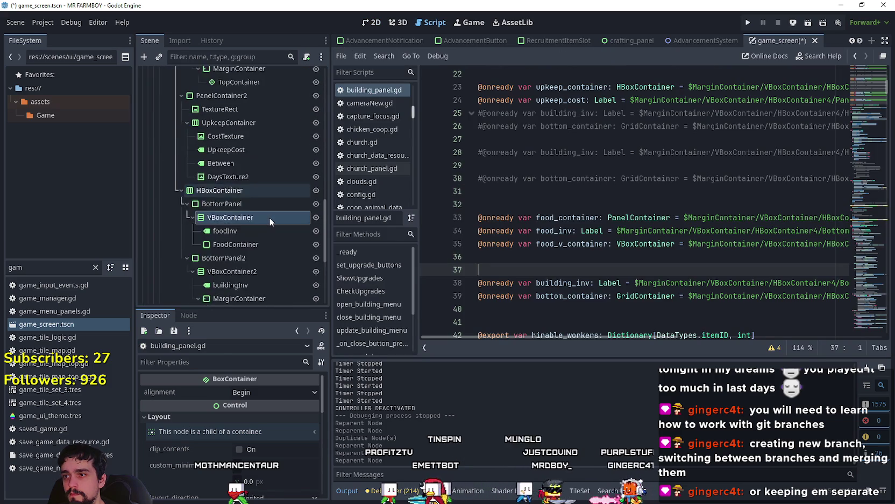
pyautogui.click(248, 176)
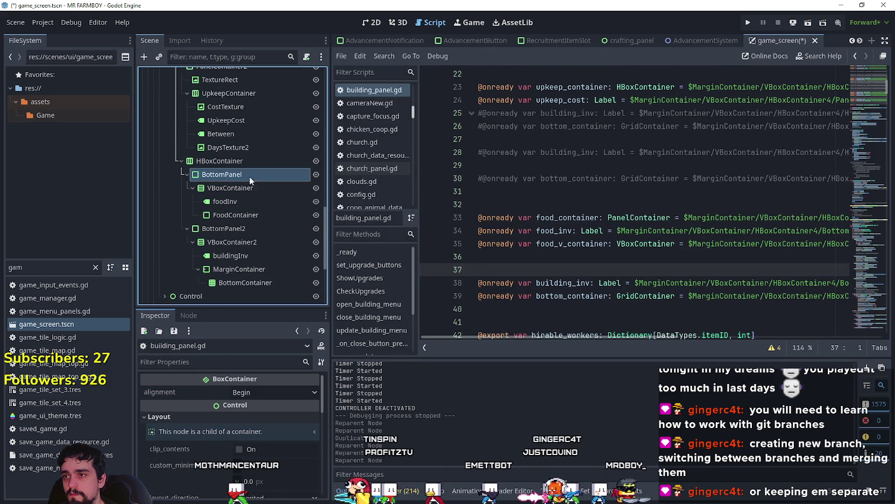
pyautogui.scroll(-5, 572, 245)
pyautogui.scroll(3, 572, 242)
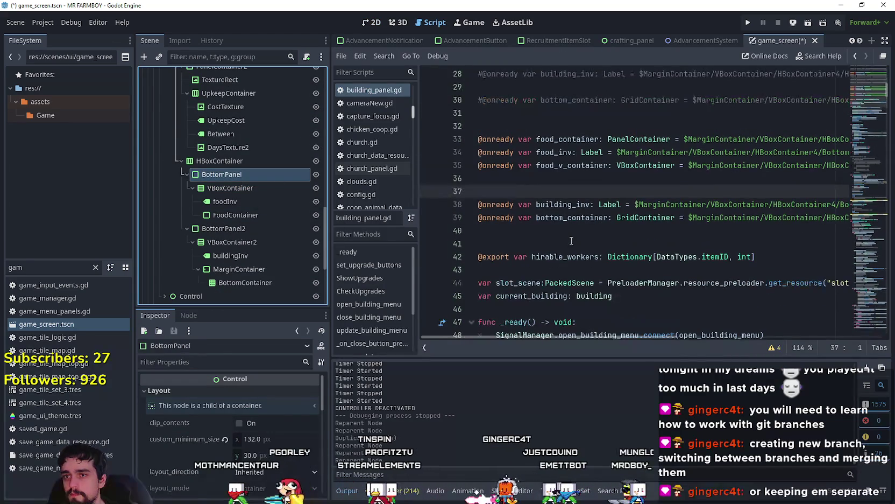
pyautogui.click(572, 242)
pyautogui.scroll(-2, 260, 234)
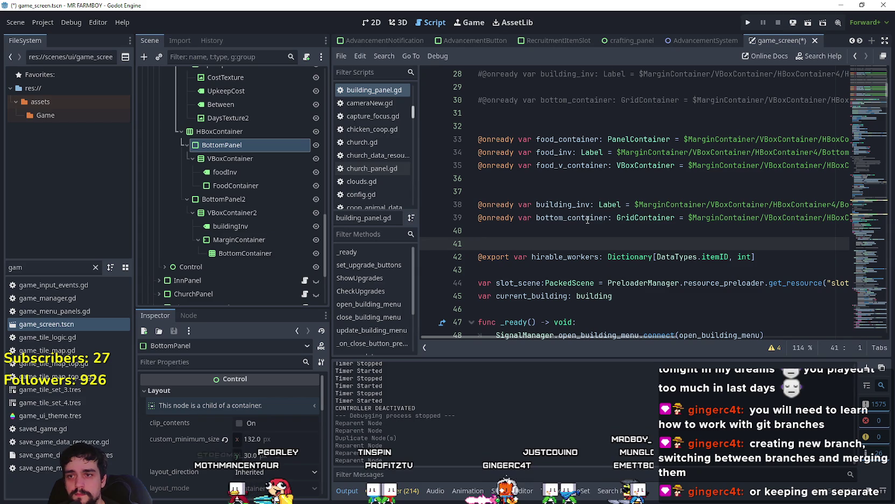
pyautogui.press('Return')
pyautogui.press('Return')
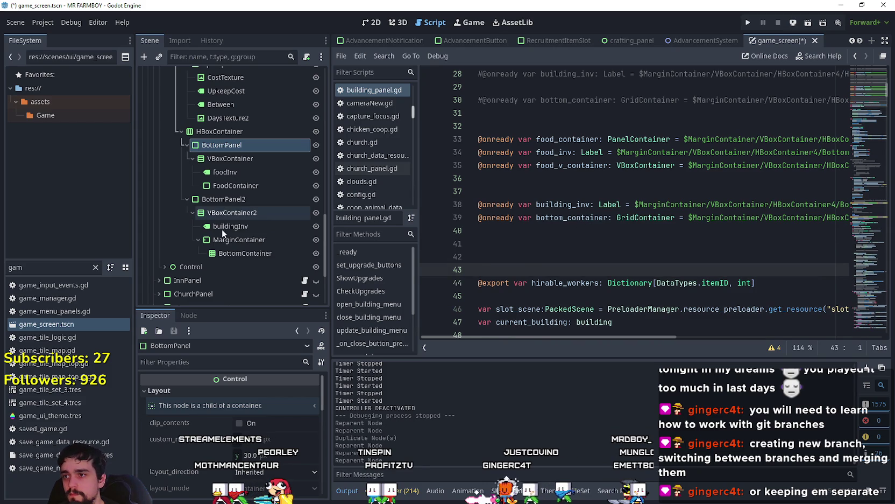
pyautogui.moveTo(242, 230); pyautogui.dragTo(535, 256)
pyautogui.moveTo(245, 253); pyautogui.dragTo(560, 273)
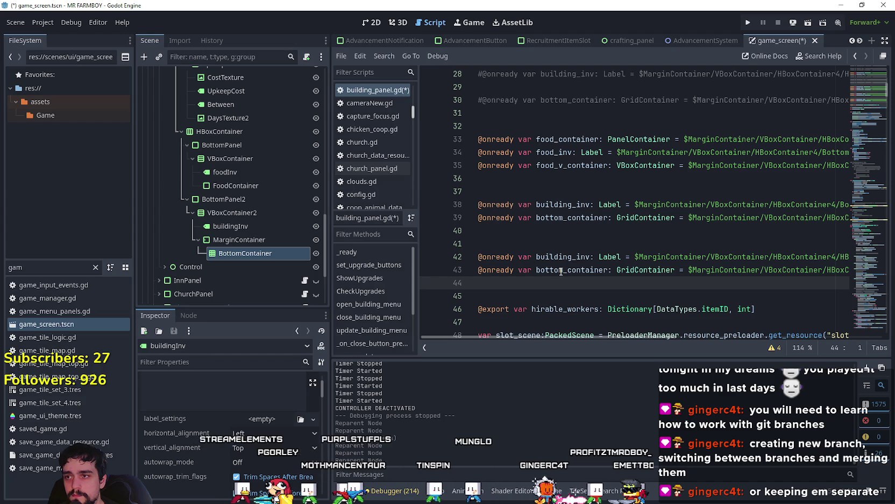
pyautogui.click(478, 256)
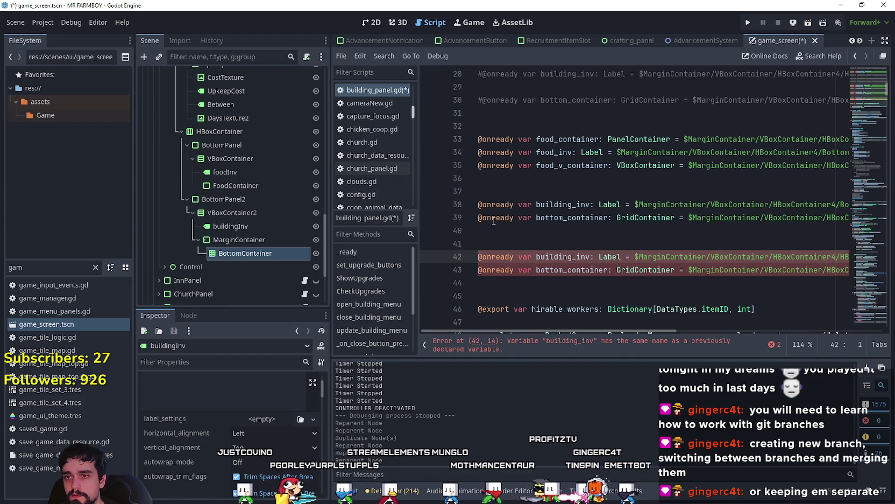
pyautogui.click(479, 207)
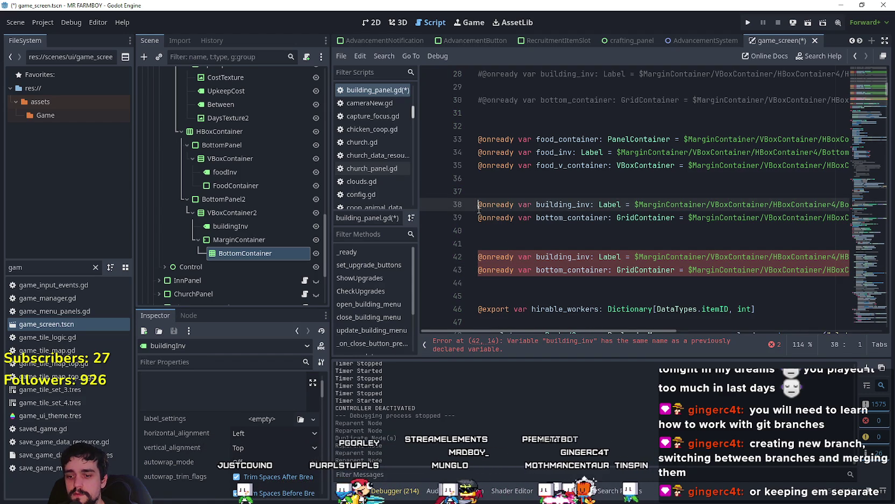
pyautogui.write('#')
pyautogui.click(480, 217)
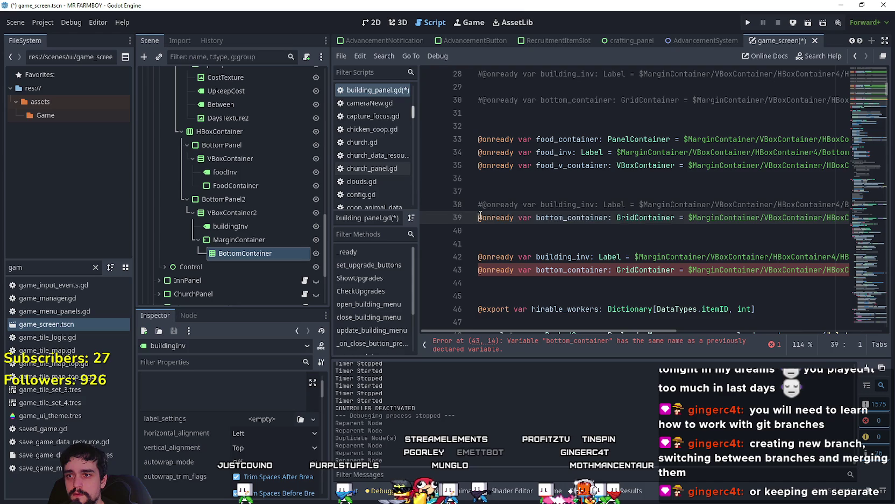
pyautogui.write('#')
pyautogui.click(490, 188)
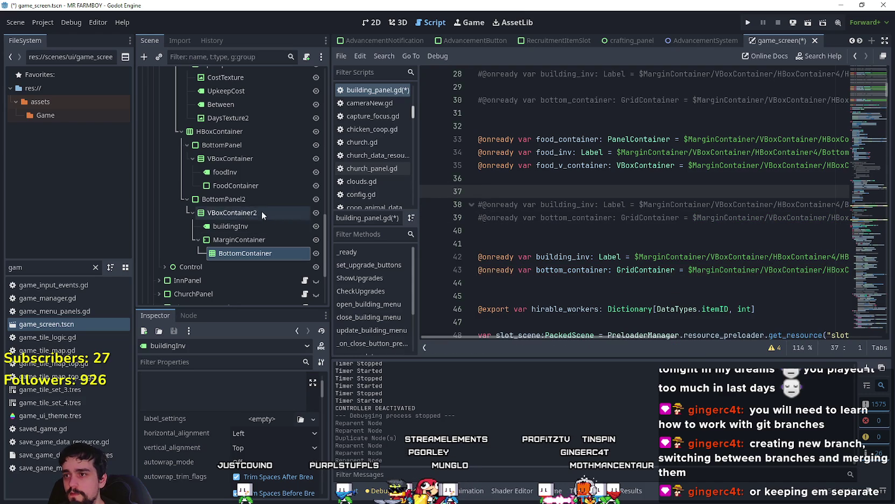
pyautogui.moveTo(225, 172)
pyautogui.mouseDown()
pyautogui.moveTo(554, 194)
pyautogui.moveTo(549, 187)
pyautogui.mouseUp()
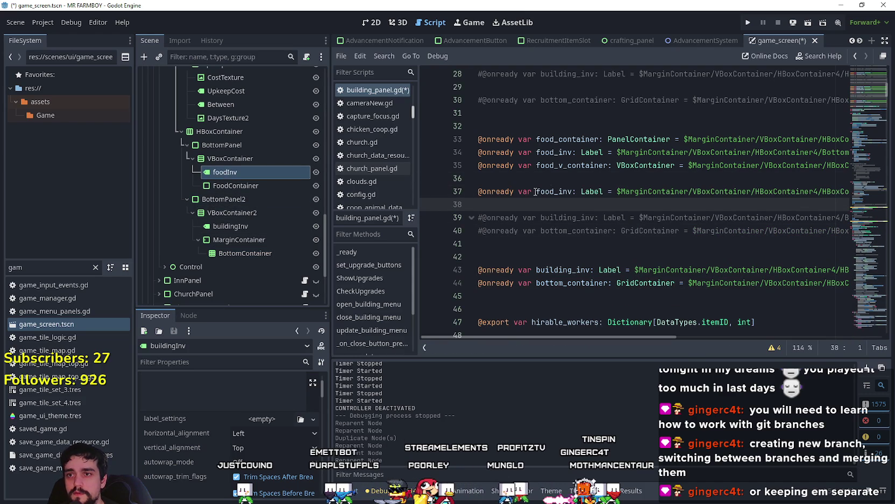
pyautogui.moveTo(220, 186)
pyautogui.mouseDown()
pyautogui.moveTo(509, 195)
pyautogui.moveTo(510, 205)
pyautogui.mouseUp()
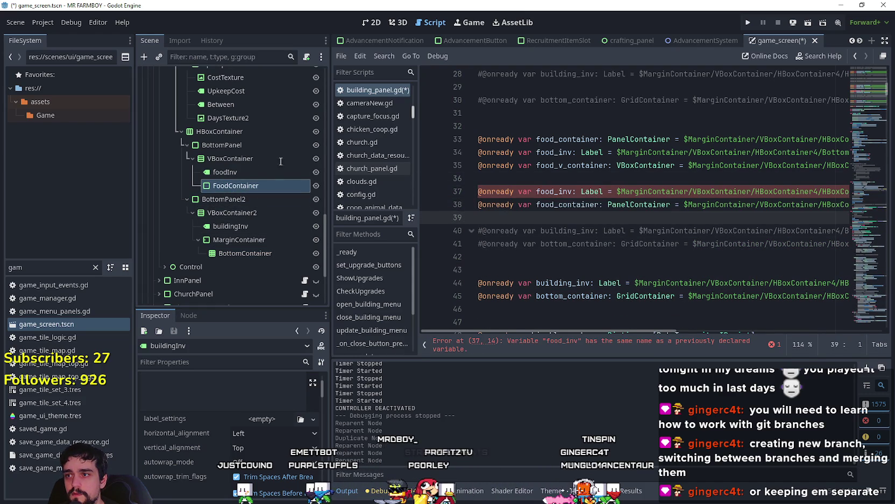
pyautogui.moveTo(216, 144)
pyautogui.mouseDown()
pyautogui.moveTo(208, 143)
pyautogui.moveTo(530, 182)
pyautogui.moveTo(522, 178)
pyautogui.mouseUp()
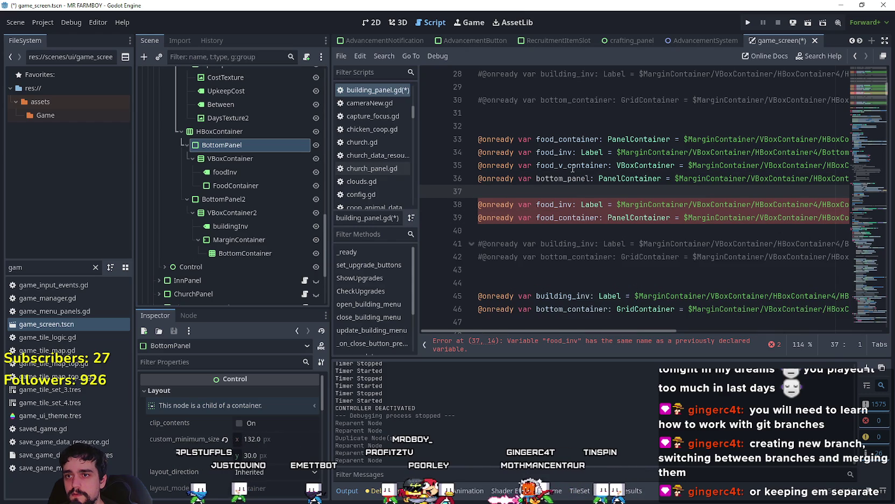
# - Rename bottom_panel to food_v_container and comment out the old food_v_container and food_container declarations
pyautogui.doubleClick(558, 163)
pyautogui.hotkey('ctrl', 'c')
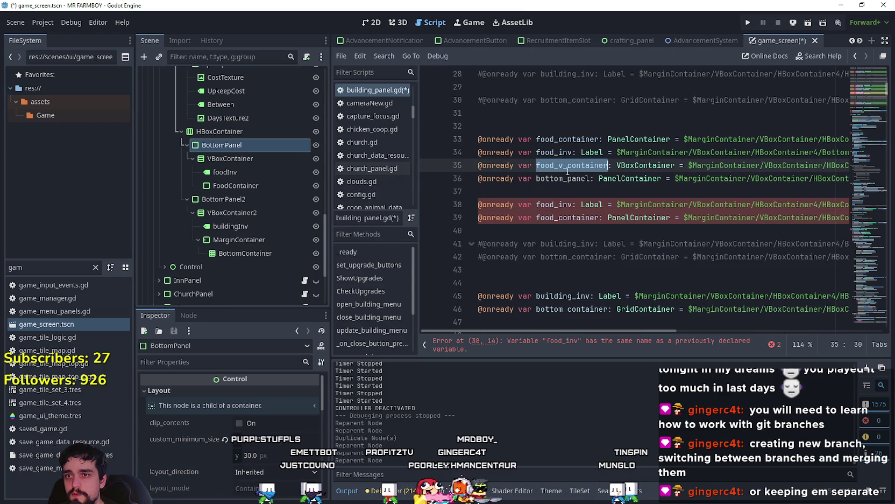
pyautogui.doubleClick(571, 178)
pyautogui.hotkey('ctrl', 'v')
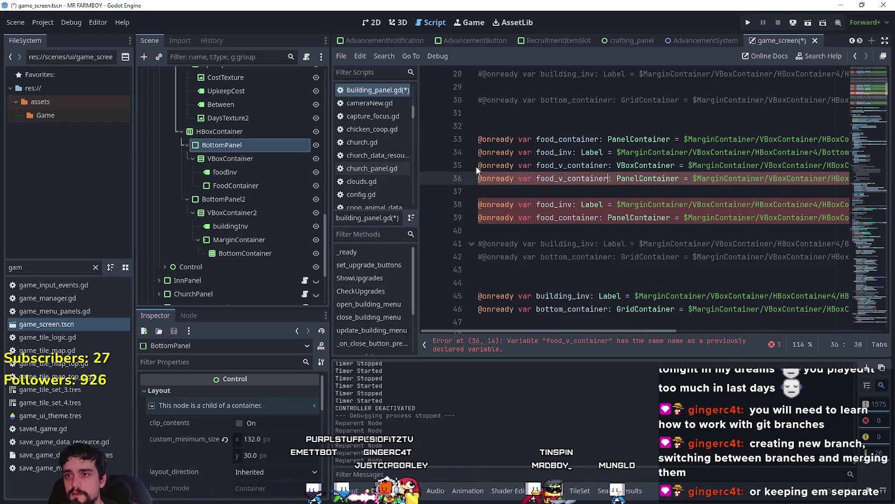
pyautogui.click(480, 166)
pyautogui.hotkey('ctrl', 'k')
pyautogui.click(480, 153)
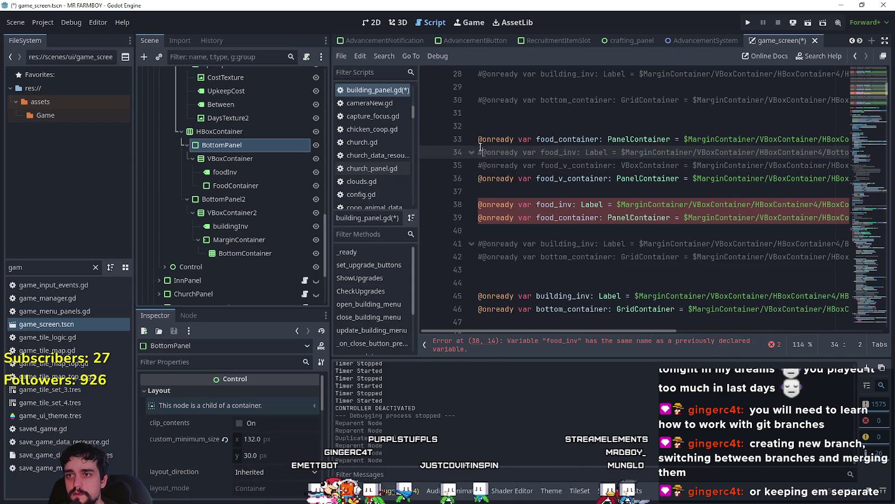
pyautogui.click(480, 139)
pyautogui.hotkey('ctrl', 'k')
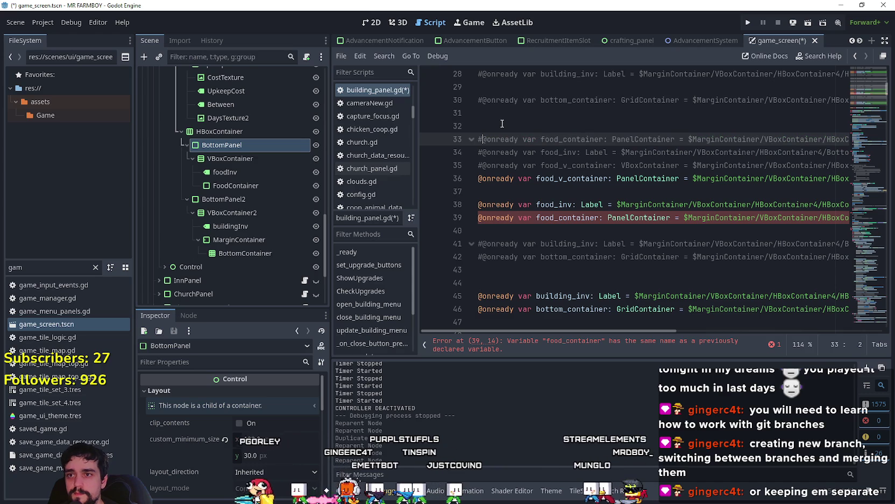
# - Save the scene and script, then run the game to test the panels
pyautogui.click(503, 124)
pyautogui.hotkey('ctrl', 's')
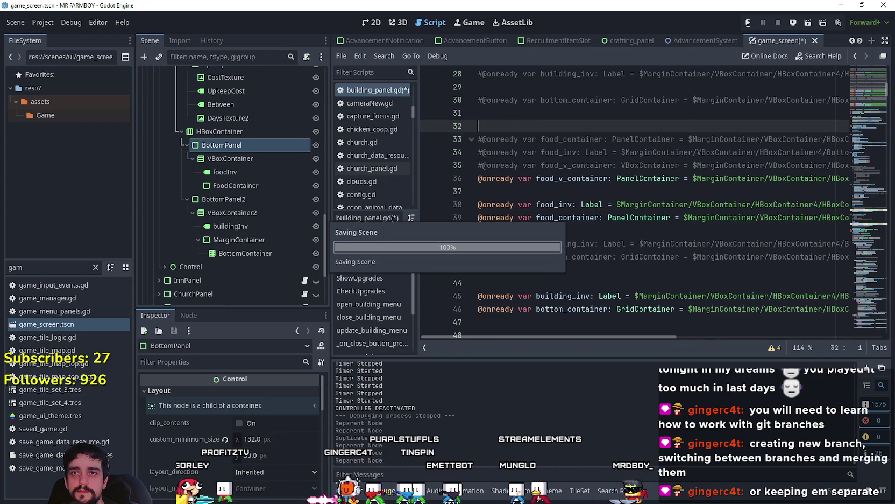
pyautogui.click(748, 22)
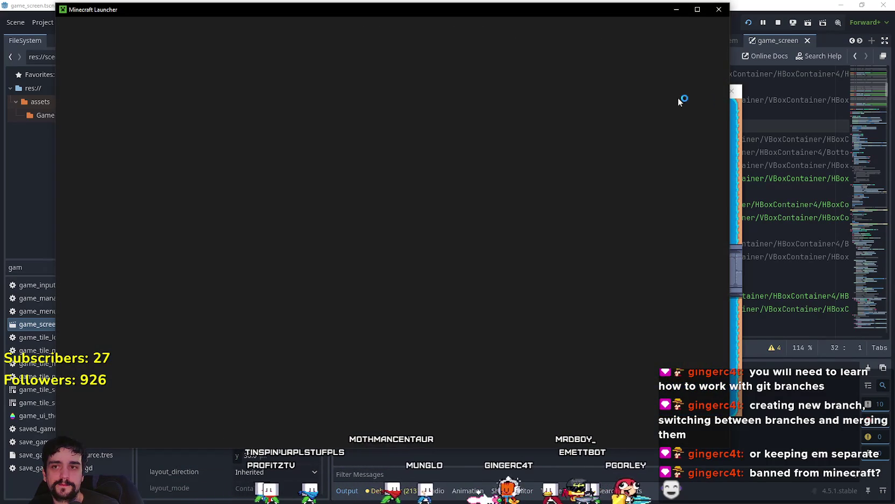
# - Drag the Minecraft Launcher window off-screen to reveal the Mr Farmboy title screen
pyautogui.moveTo(594, 13); pyautogui.dragTo(894, 14)
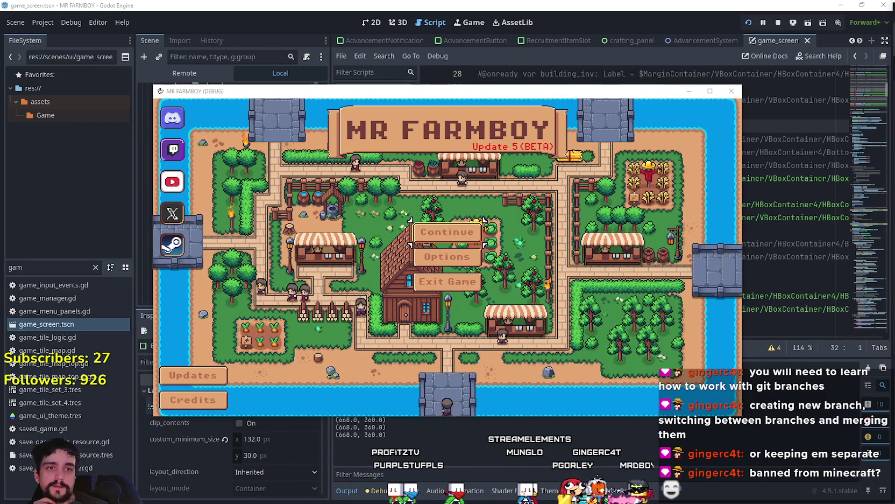
# - Continue to the save selection, load Save 6 and maximize the game window
pyautogui.click(455, 232)
pyautogui.scroll(-3, 490, 265)
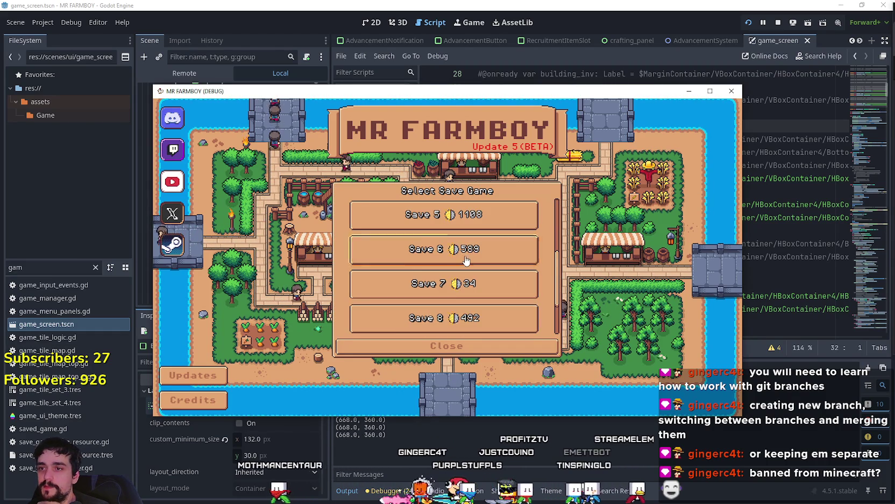
pyautogui.click(404, 253)
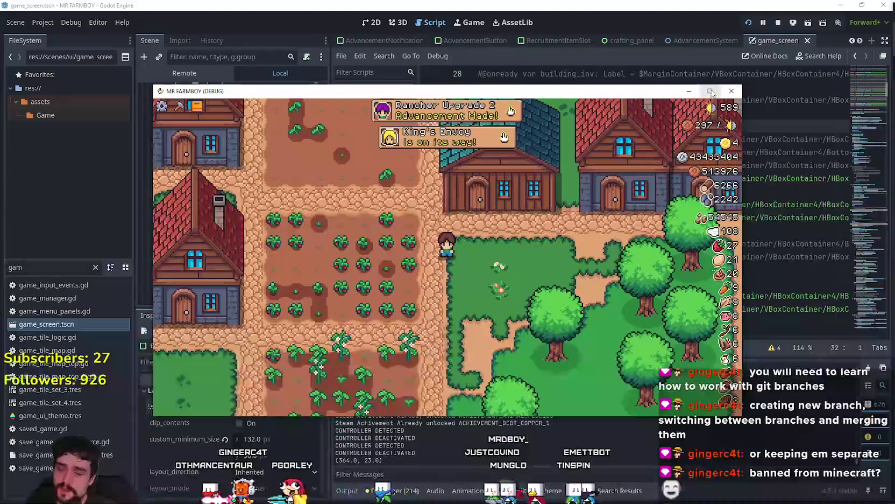
pyautogui.click(711, 89)
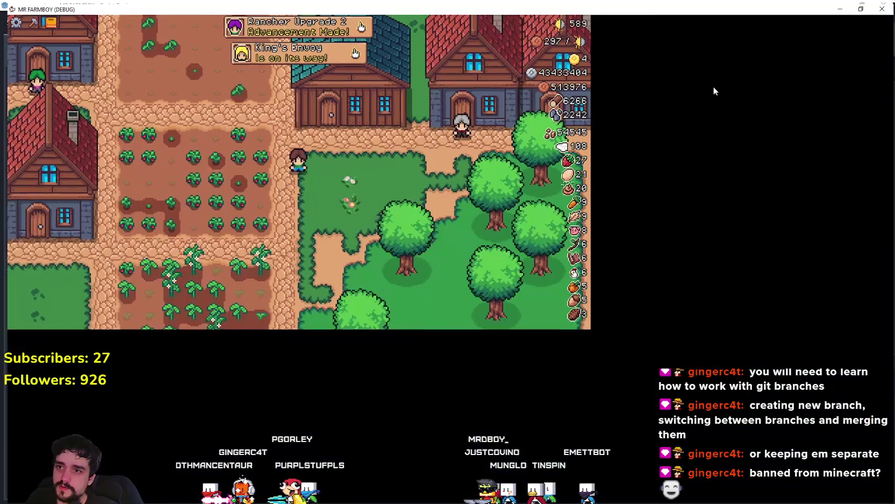
# - Open the warehouse inventory and step through its items with the arrow keys
pyautogui.press('Up')
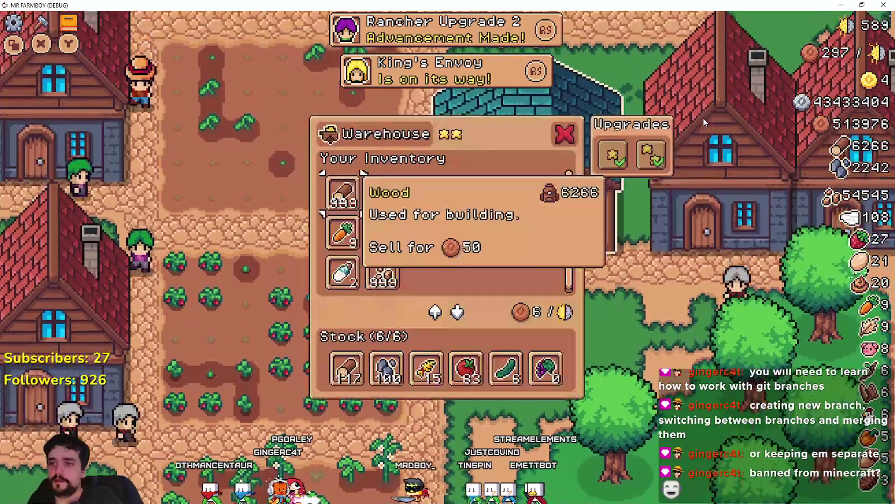
pyautogui.press('Right')
pyautogui.press('Right')
pyautogui.press('Right')
pyautogui.press('Right')
pyautogui.press('Right')
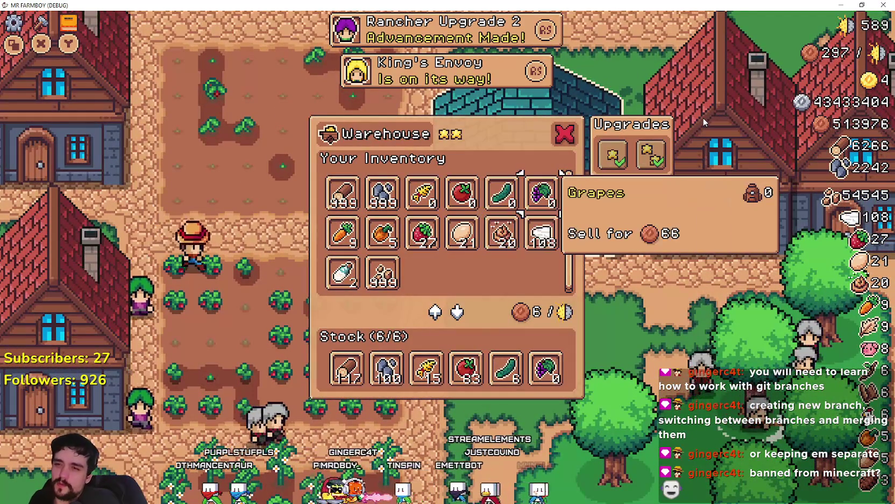
pyautogui.press('Down')
pyautogui.press('Left')
pyautogui.press('Left')
pyautogui.press('Left')
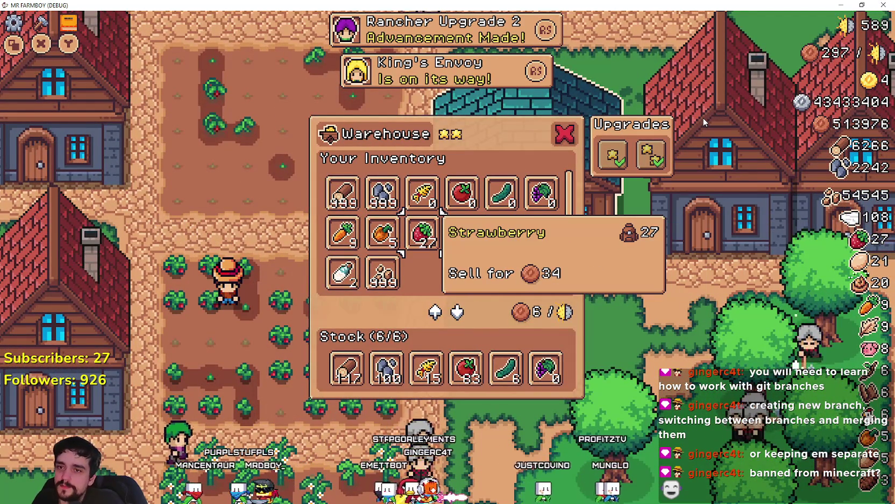
pyautogui.press('Down')
pyautogui.press('Up')
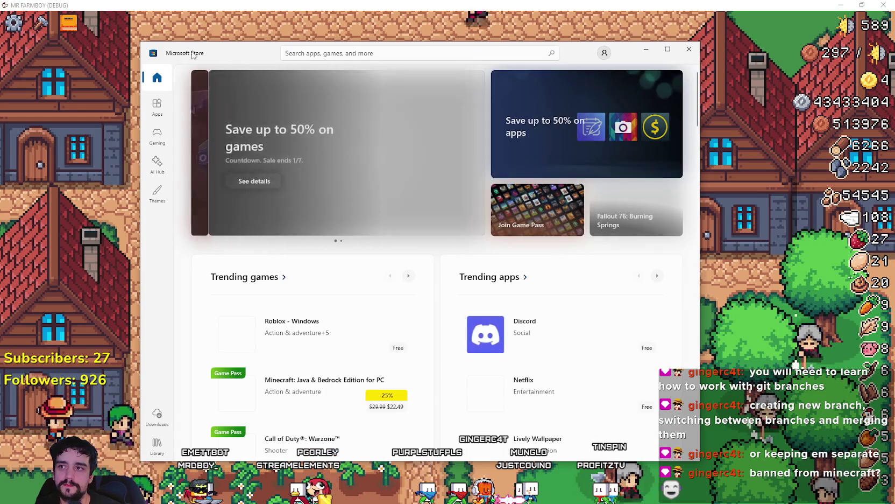
# - Switch away from the Microsoft Store window back to the running Mr Farmboy game with Alt+Tab
pyautogui.hotkey('alt', 'Tab')
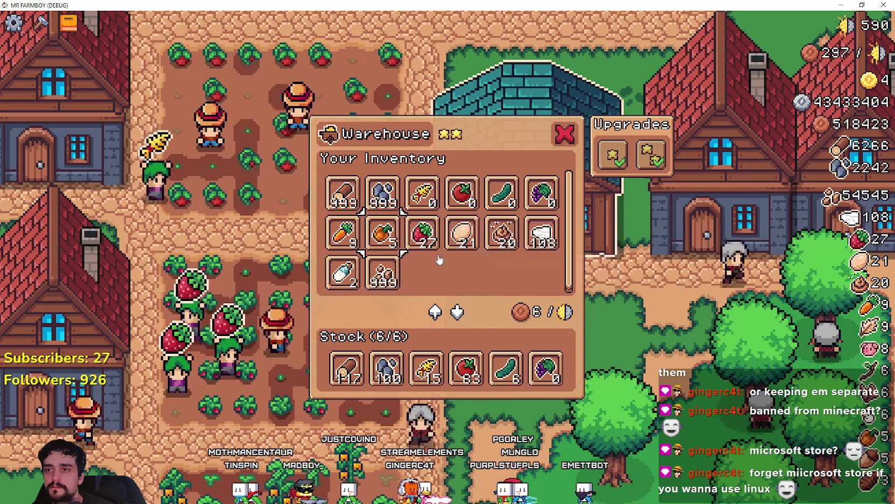
# - Take the Grapes out of the warehouse stock
pyautogui.press('Right')
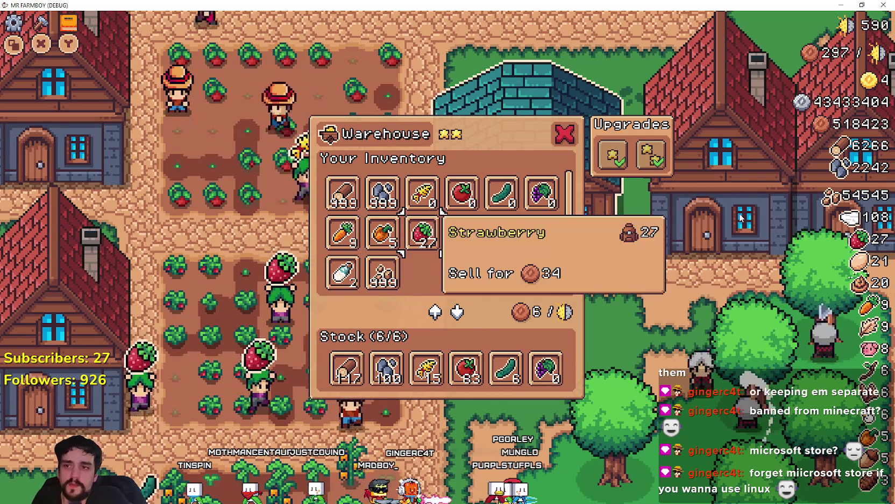
pyautogui.press('Up')
pyautogui.press('Right')
pyautogui.press('Right')
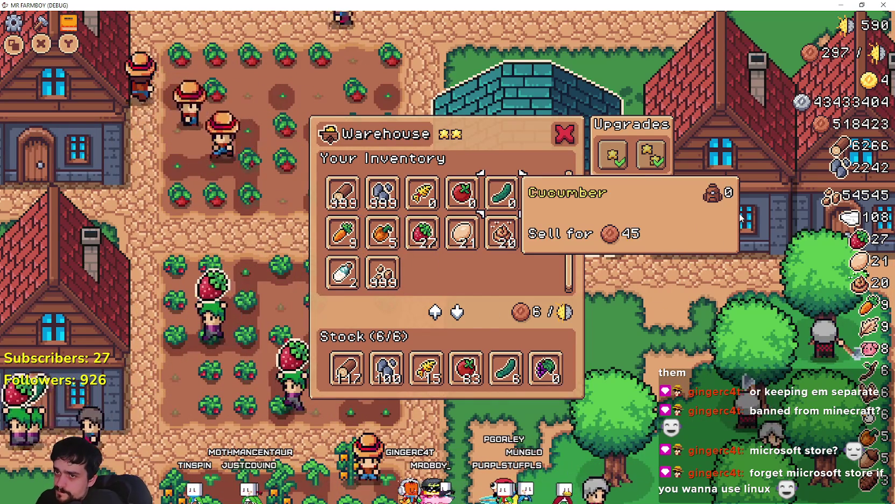
pyautogui.press('Right')
pyautogui.press('Down')
pyautogui.press('Down')
pyautogui.press('Down')
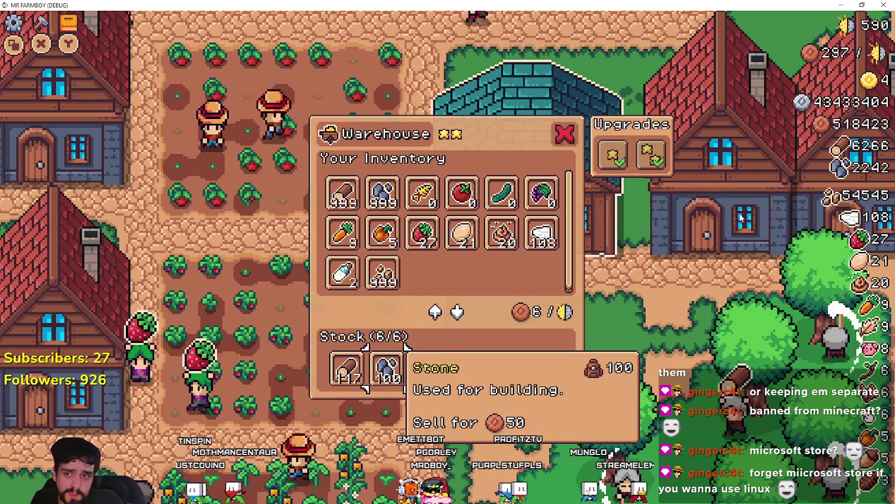
pyautogui.press('Right')
pyautogui.press('Right')
pyautogui.press('Right')
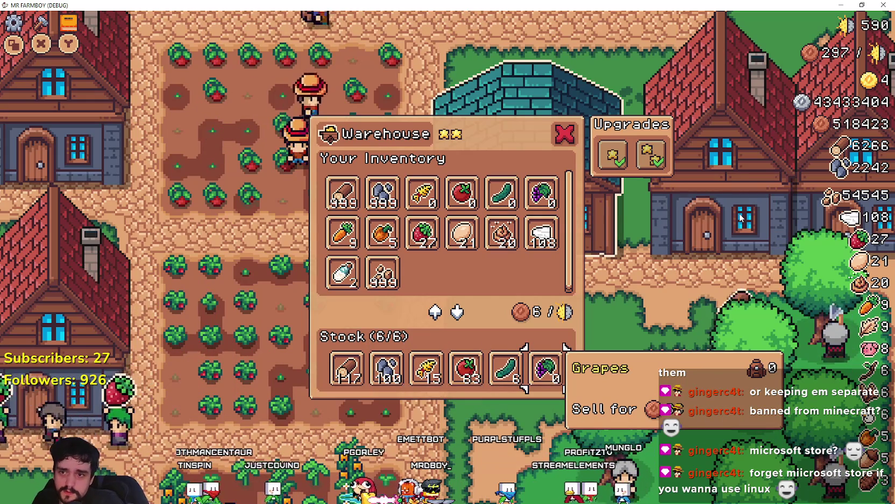
pyautogui.press('Return')
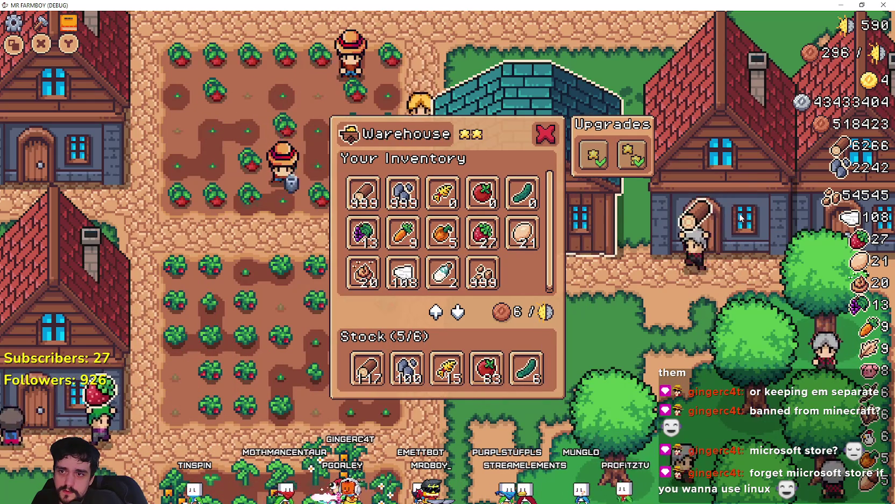
# - Take the Cucumber and then the Tomato out of the warehouse stock
pyautogui.press('Escape')
pyautogui.press('Return')
pyautogui.press('Down')
pyautogui.press('Down')
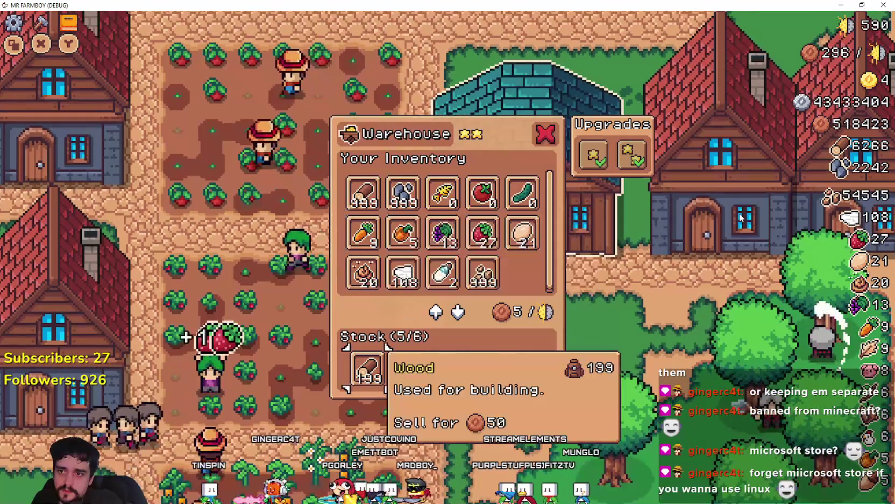
pyautogui.press('Right')
pyautogui.press('Right')
pyautogui.press('Right')
pyautogui.press('Return')
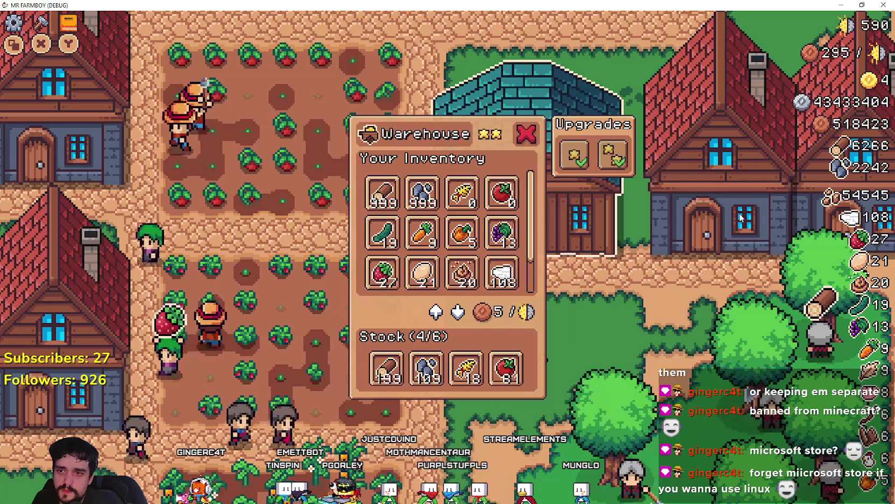
pyautogui.press('Escape')
pyautogui.press('Return')
pyautogui.press('Down')
pyautogui.press('Down')
pyautogui.press('Down')
pyautogui.press('Right')
pyautogui.press('Right')
pyautogui.press('Right')
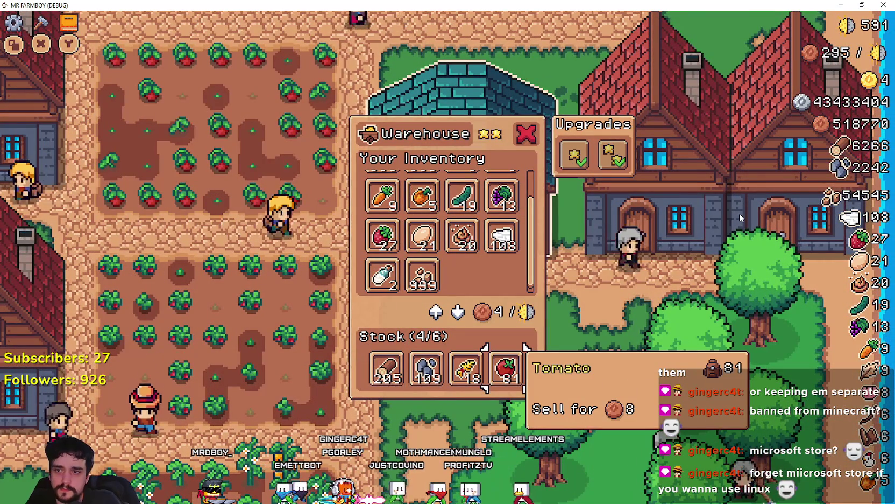
pyautogui.press('Return')
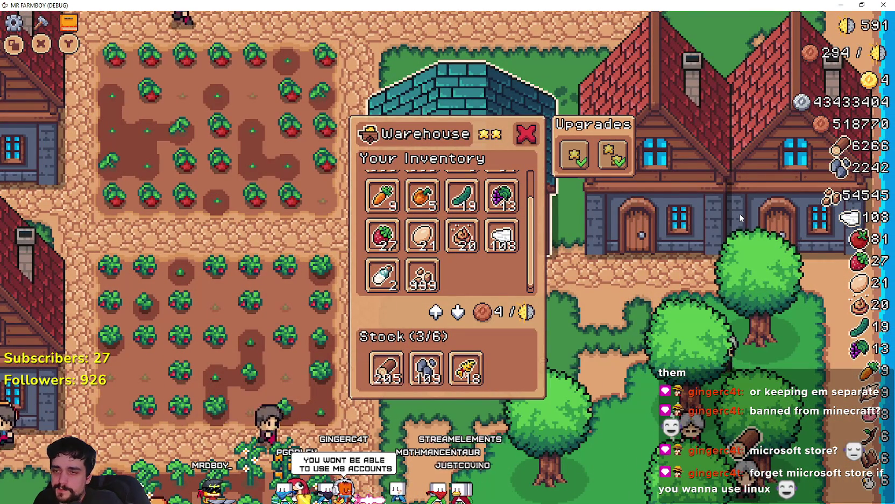
pyautogui.press('Escape')
# - Buy the first warehouse upgrade
pyautogui.press('Return')
pyautogui.press('Down')
pyautogui.press('Down')
pyautogui.press('Down')
pyautogui.press('Down')
pyautogui.press('Up')
pyautogui.press('Up')
pyautogui.press('Right')
pyautogui.press('Right')
pyautogui.press('Right')
pyautogui.press('Up')
pyautogui.press('Up')
pyautogui.press('Left')
pyautogui.press('Left')
pyautogui.press('Left')
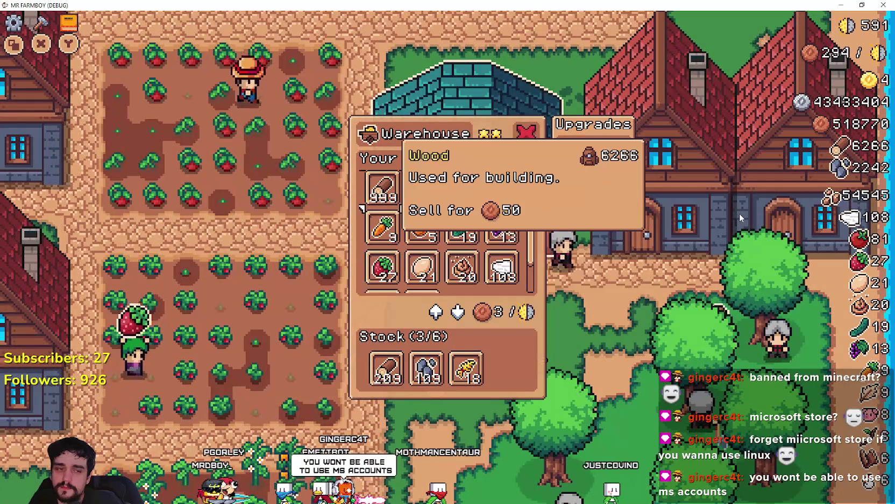
pyautogui.press('Down')
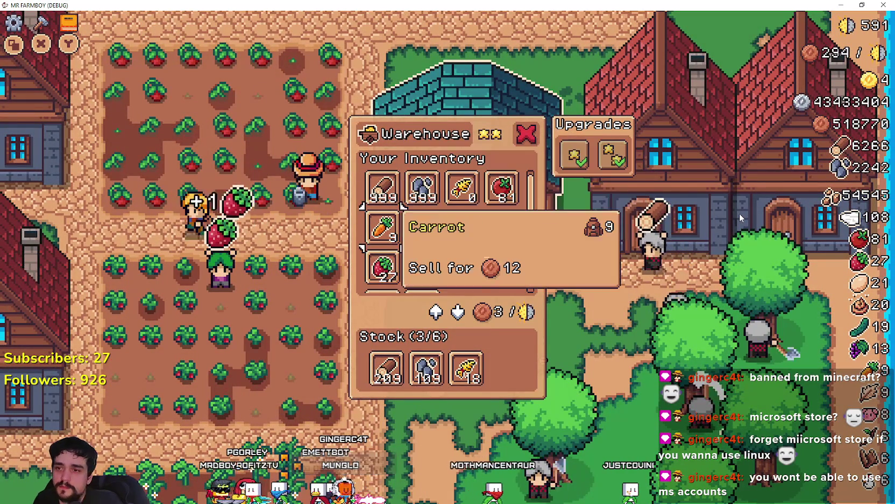
pyautogui.press('Down')
pyautogui.press('Down')
pyautogui.press('Down')
pyautogui.press('Right')
pyautogui.press('Right')
pyautogui.press('Right')
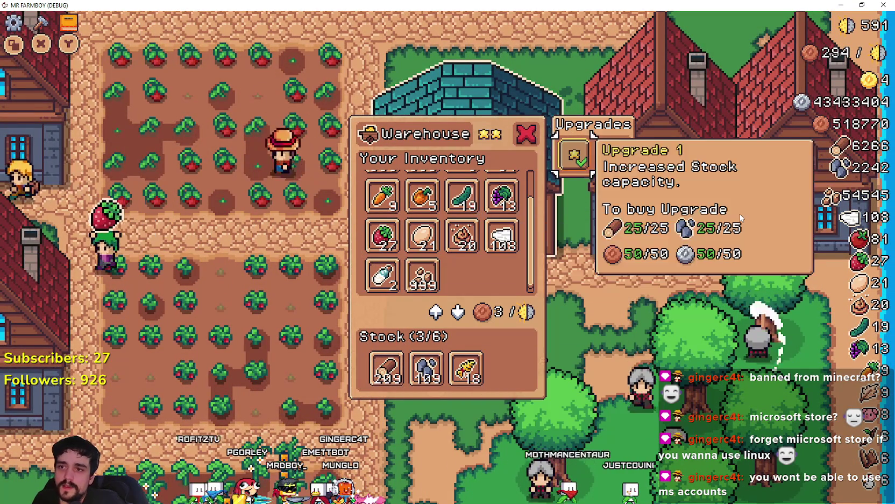
pyautogui.press('Return')
pyautogui.press('Escape')
pyautogui.press('Escape')
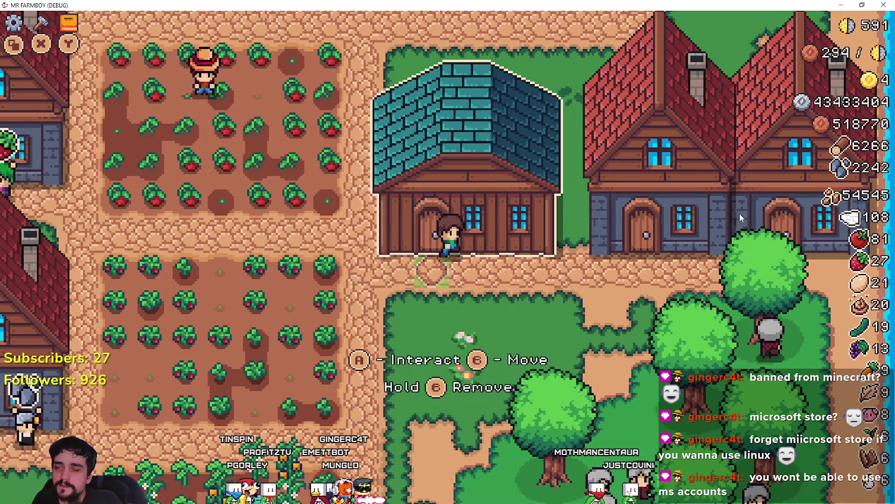
# - Walk to the neighbouring house and buy its first upgrade
pyautogui.press('Right')
pyautogui.press('Up')
pyautogui.press('e')
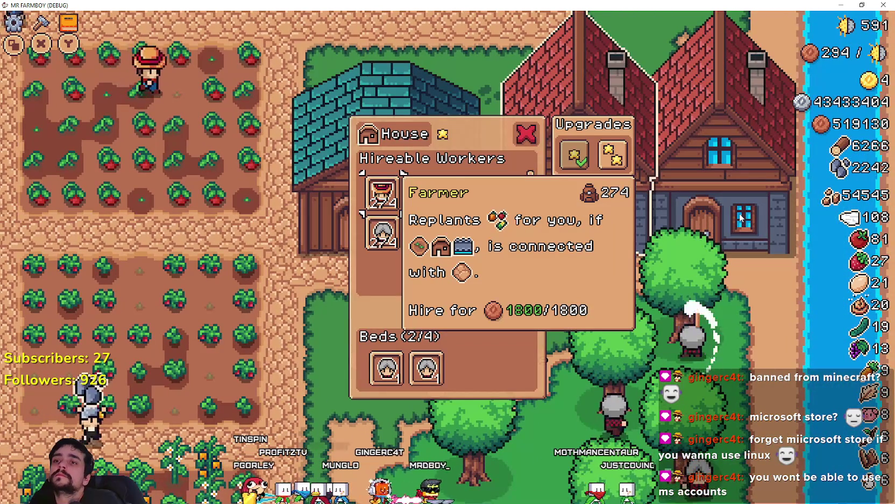
pyautogui.press('Right')
pyautogui.press('Right')
pyautogui.press('Right')
pyautogui.press('Return')
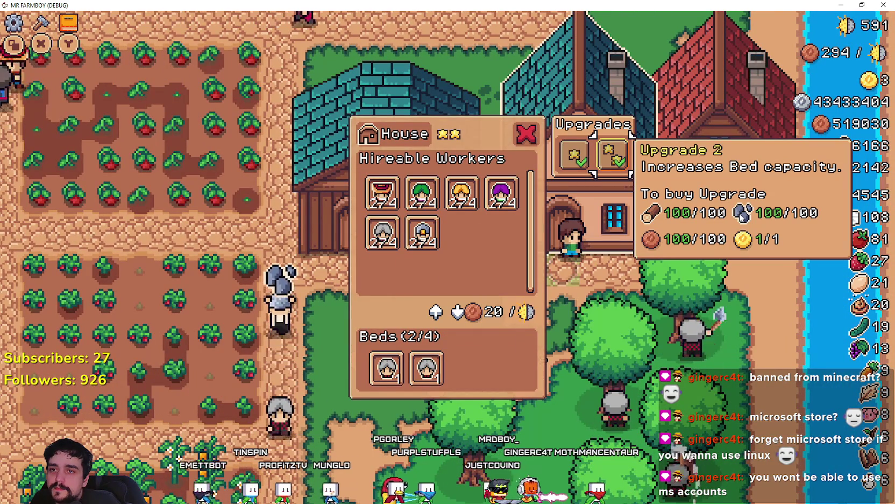
# - Fire the bed workers and hire a Farmer, Gatherer, Carrier and Rancher in the house
pyautogui.press('Left')
pyautogui.press('Down')
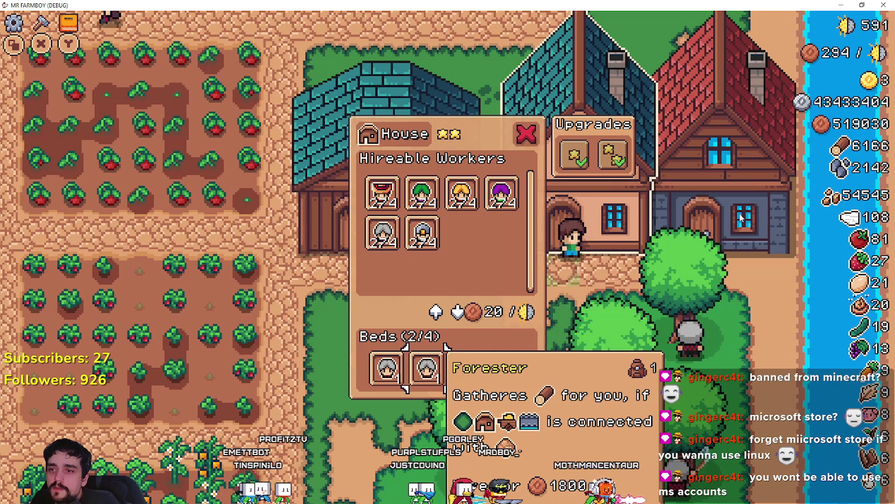
pyautogui.press('Delete')
pyautogui.press('Delete')
pyautogui.press('Up')
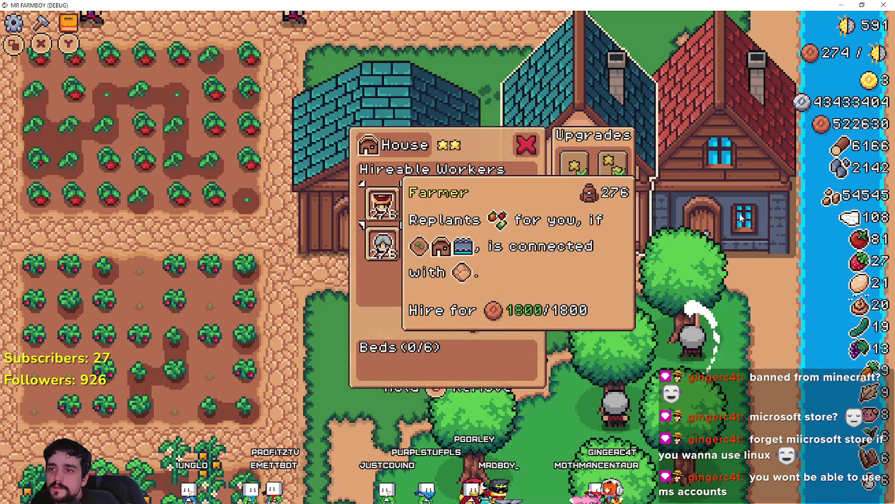
pyautogui.press('Return')
pyautogui.press('Right')
pyautogui.press('Return')
pyautogui.press('Right')
pyautogui.press('Down')
pyautogui.press('Delete')
pyautogui.press('Delete')
pyautogui.press('Up')
pyautogui.press('Right')
pyautogui.press('Right')
pyautogui.press('Return')
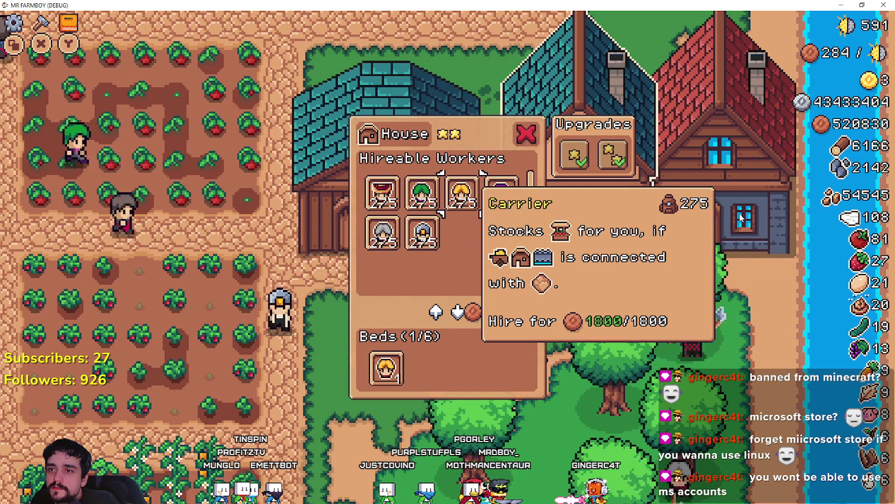
# - Hire more workers, then fire the Gatherer, Farmer, Rancher and Carrier from their beds
pyautogui.press('Right')
pyautogui.press('Return')
pyautogui.press('Down')
pyautogui.press('Up')
pyautogui.press('Right')
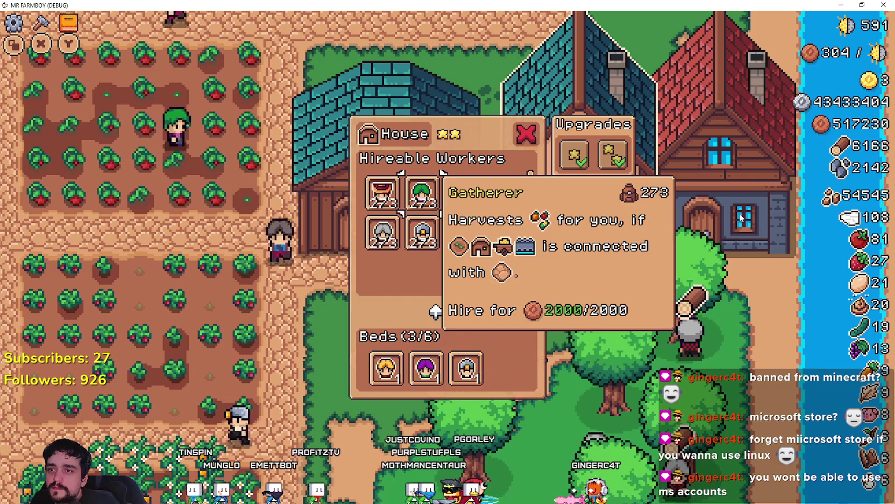
pyautogui.press('Return')
pyautogui.press('Down')
pyautogui.press('Up')
pyautogui.press('Left')
pyautogui.press('Return')
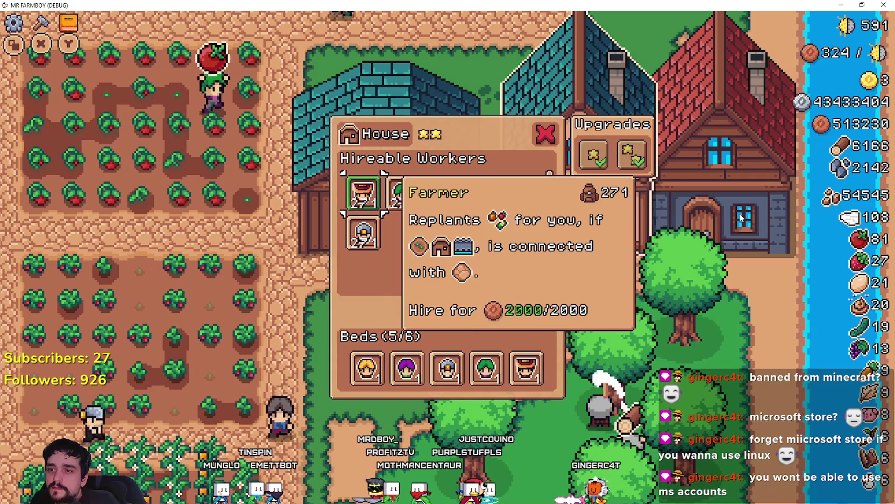
pyautogui.press('Down')
pyautogui.press('Down')
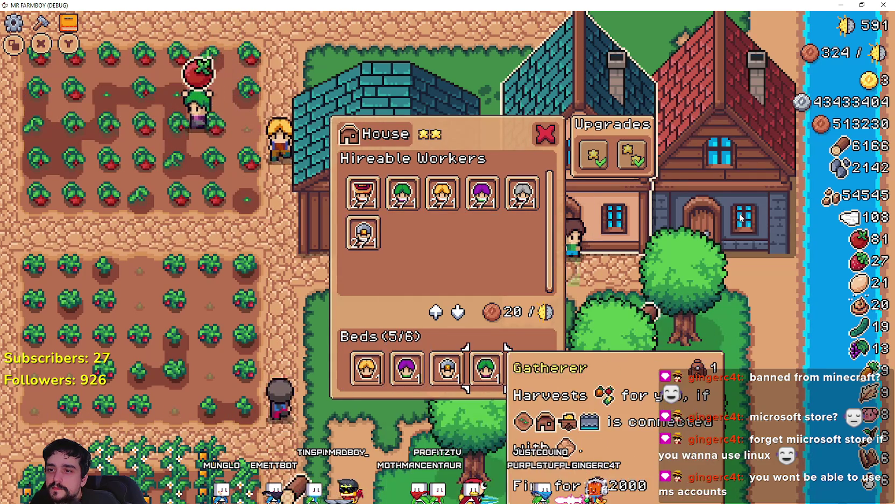
pyautogui.press('Return')
pyautogui.press('Right')
pyautogui.press('Return')
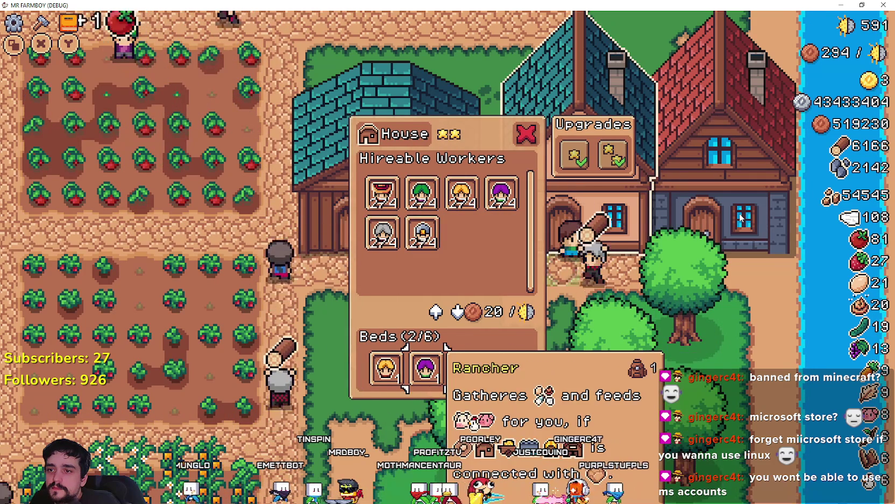
pyautogui.press('Return')
pyautogui.press('Return')
pyautogui.press('F5')
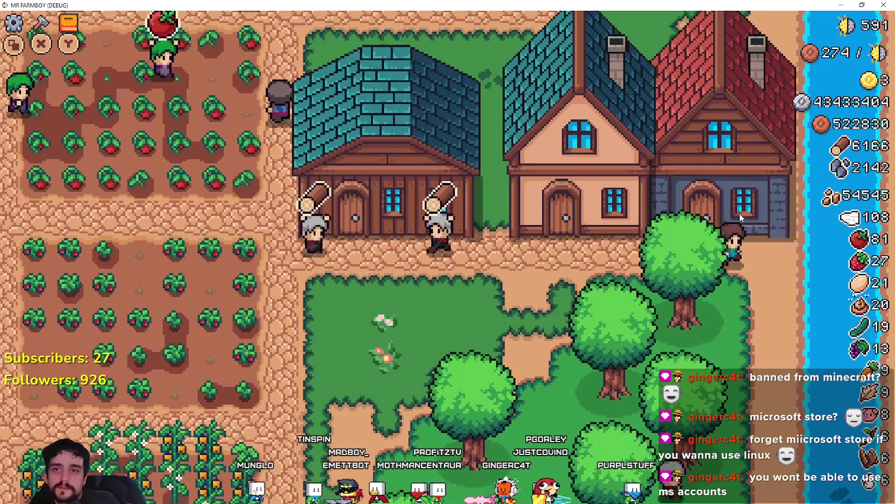
pyautogui.press('Return')
pyautogui.press('Escape')
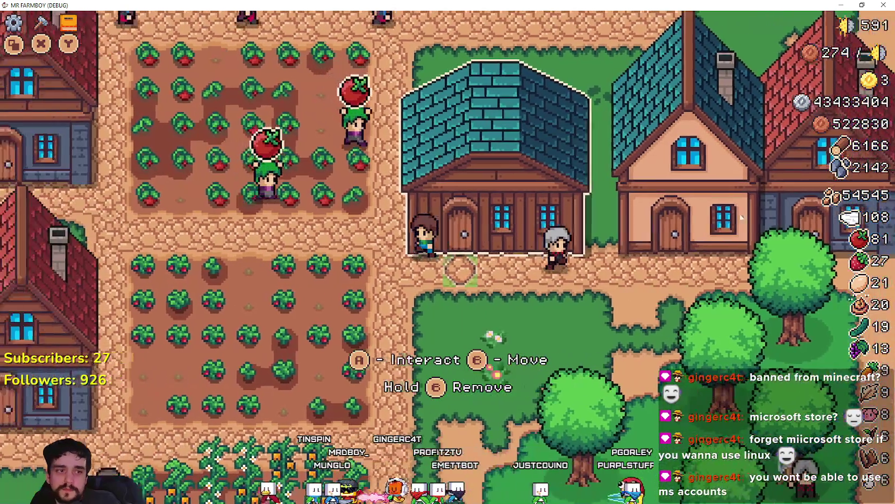
# - Walk back to the warehouse and check its Strawberry item
pyautogui.press('Left')
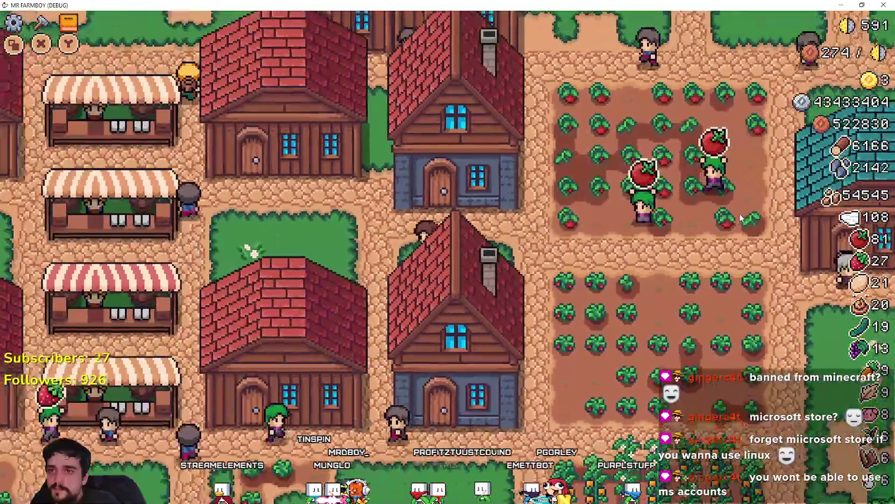
pyautogui.press('Up')
pyautogui.press('Return')
pyautogui.press('Right')
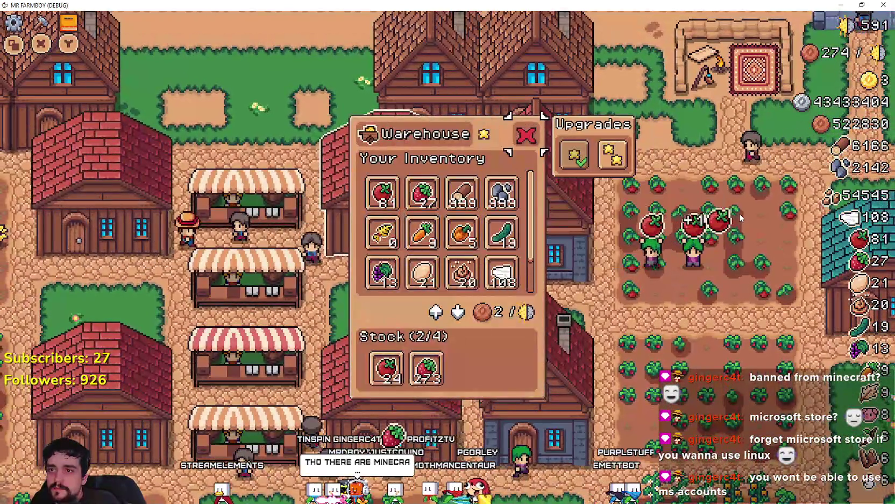
pyautogui.press('Escape')
# - At the market stalls, buy the first and second sell capacity upgrades
pyautogui.press('Left')
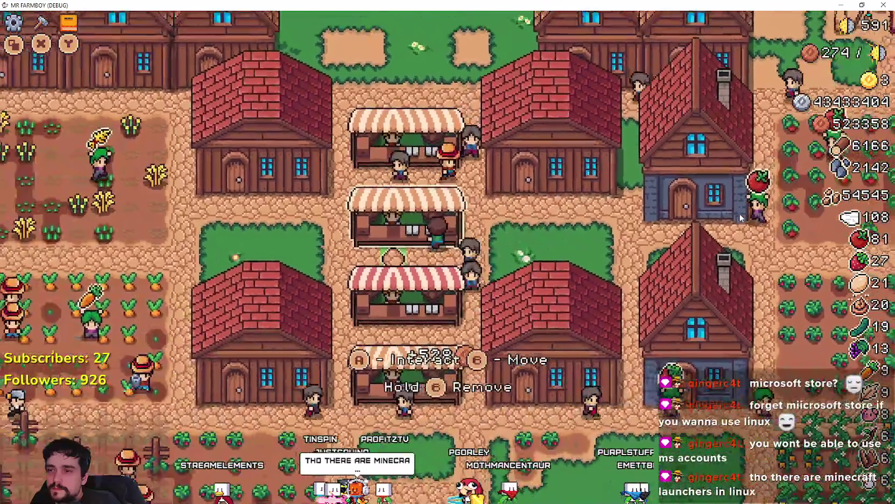
pyautogui.press('Return')
pyautogui.press('Right')
pyautogui.press('Right')
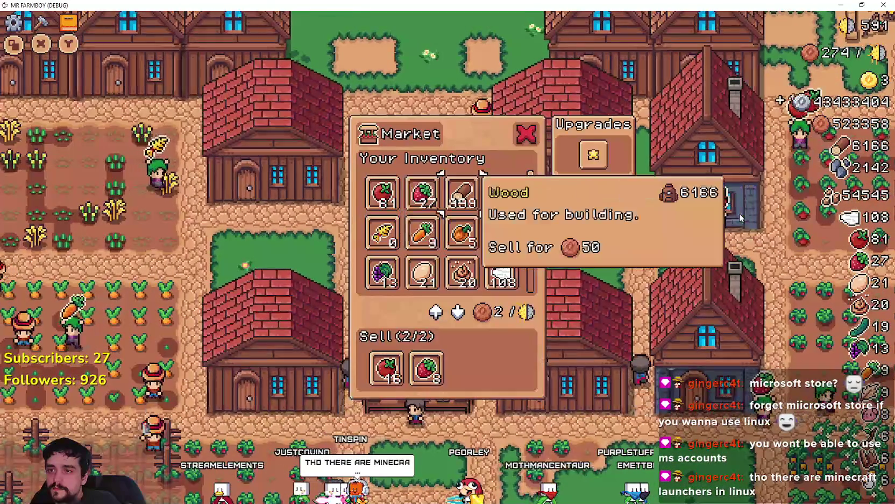
pyautogui.press('Down')
pyautogui.press('Down')
pyautogui.press('Up')
pyautogui.press('Up')
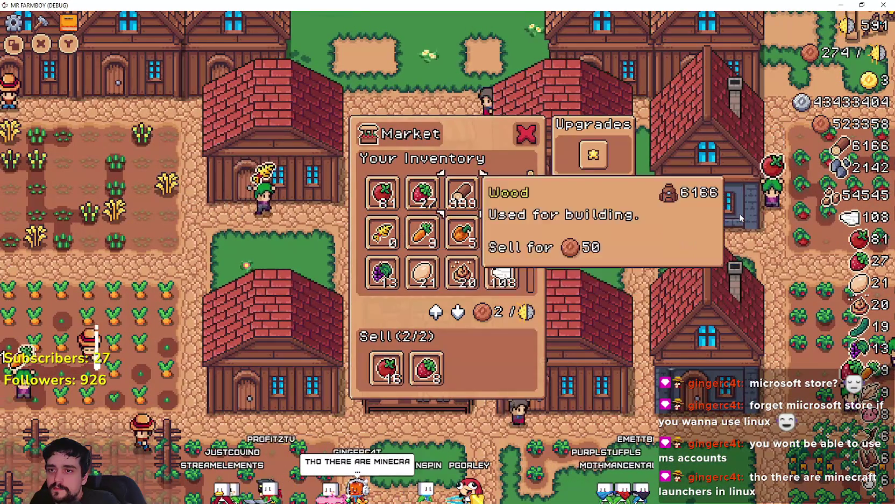
pyautogui.press('Right')
pyautogui.press('Right')
pyautogui.press('Return')
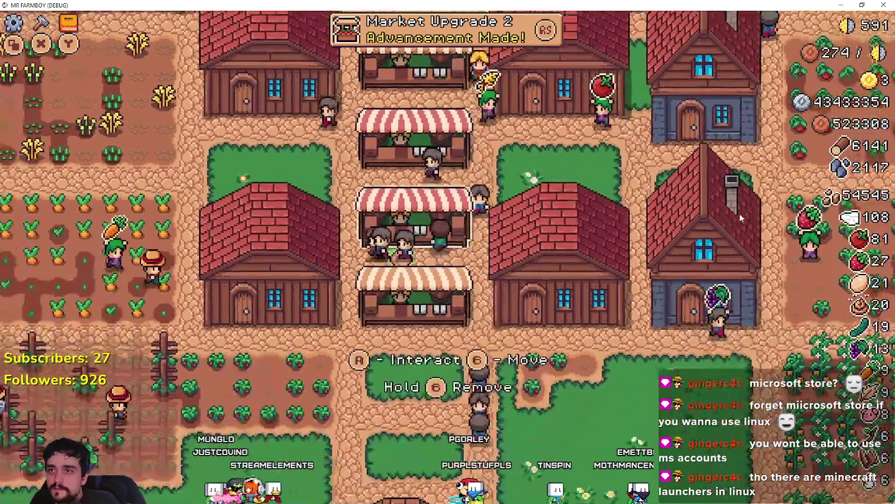
pyautogui.press('Return')
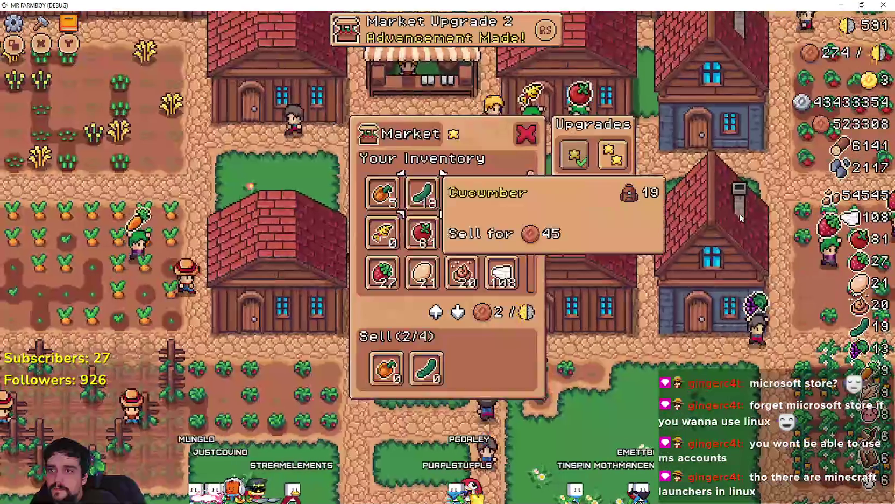
pyautogui.press('Right')
pyautogui.press('Right')
pyautogui.press('Right')
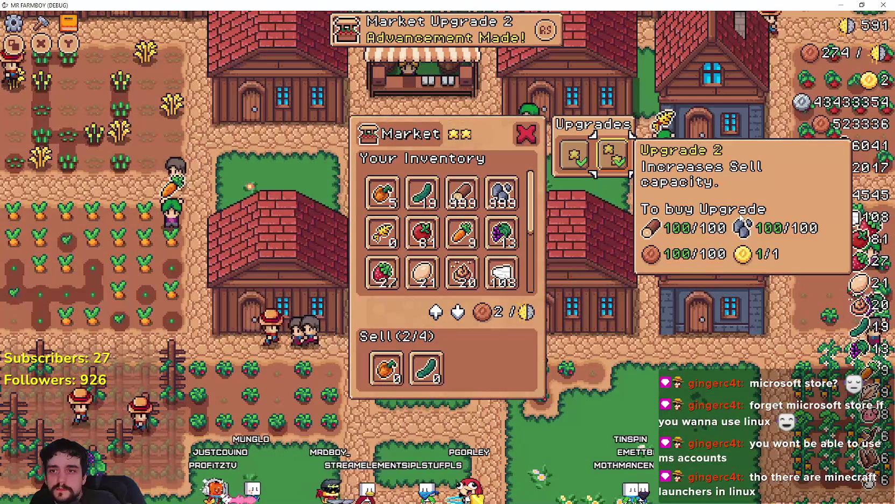
# - Add Carrot, Wood, Tomato and the Orange Pepper stack to the market's sell row
pyautogui.press('Left')
pyautogui.press('Left')
pyautogui.press('Return')
pyautogui.press('Down')
pyautogui.press('Return')
pyautogui.press('Left')
pyautogui.press('Return')
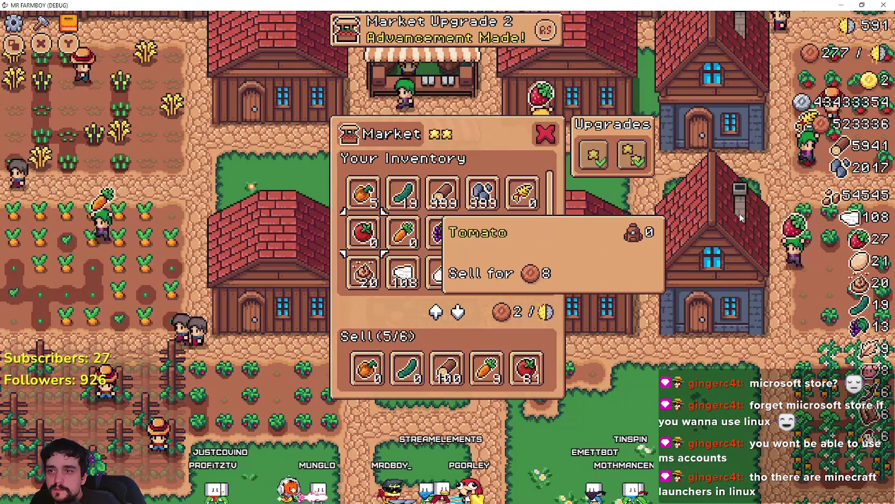
pyautogui.press('Up')
pyautogui.press('Return')
# - Add Strawberry to fill the six sell slots, close the market, then check the warehouse
pyautogui.press('Down')
pyautogui.press('Right')
pyautogui.press('Right')
pyautogui.press('Right')
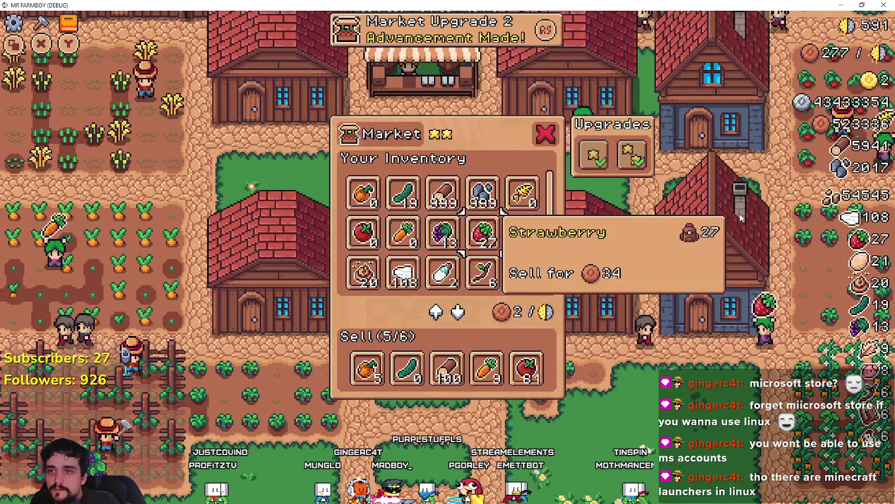
pyautogui.press('Return')
pyautogui.press('Up')
pyautogui.press('Right')
pyautogui.press('Right')
pyautogui.press('Right')
pyautogui.press('Down')
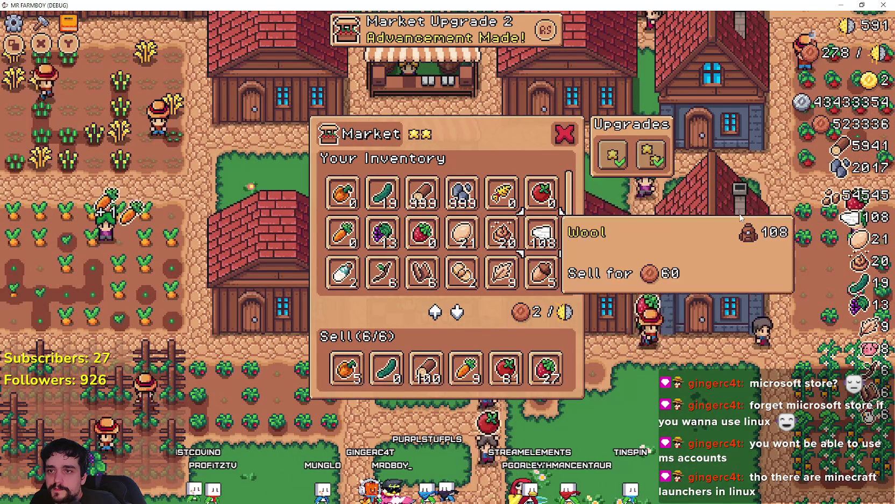
pyautogui.press('Down')
pyautogui.press('Down')
pyautogui.press('Down')
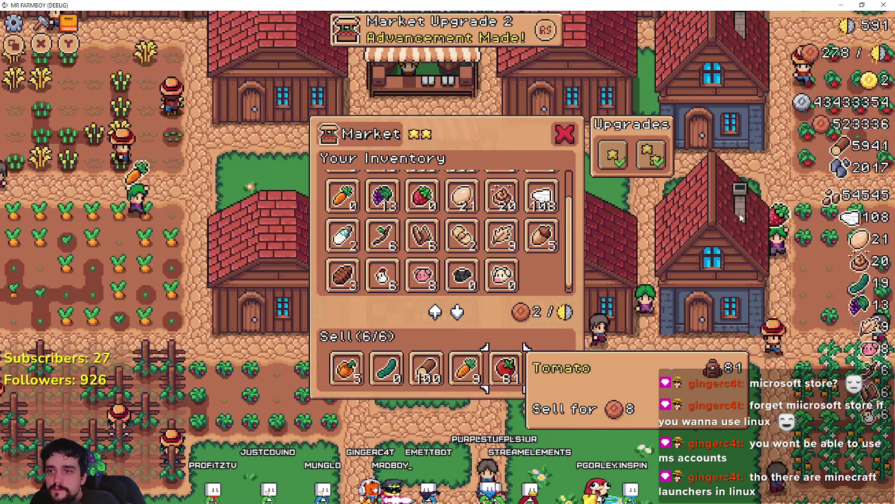
pyautogui.press('Right')
pyautogui.press('Right')
pyautogui.press('Escape')
pyautogui.press('Escape')
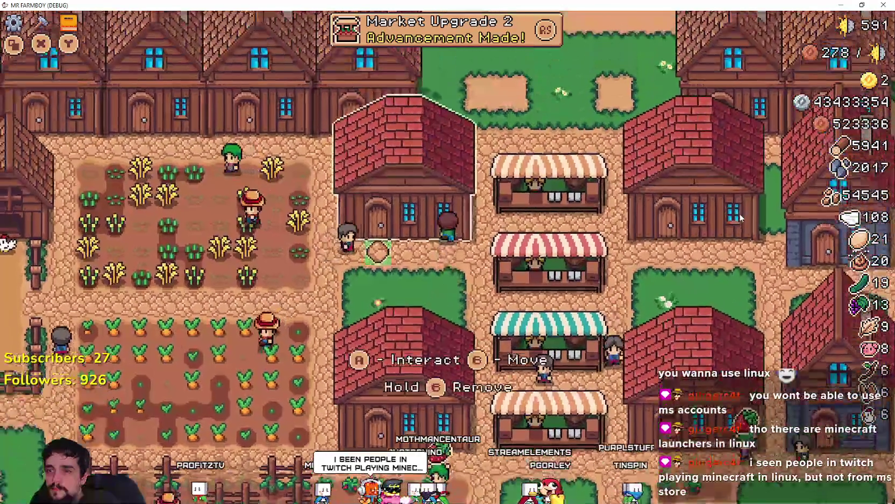
pyautogui.press('e')
pyautogui.press('Escape')
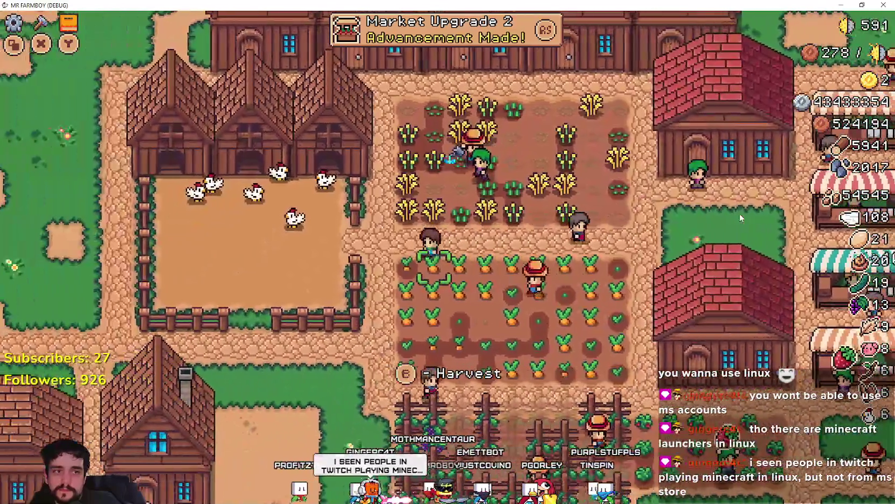
# - Walk the farmer down-left into the chicken coop
pyautogui.press('a')
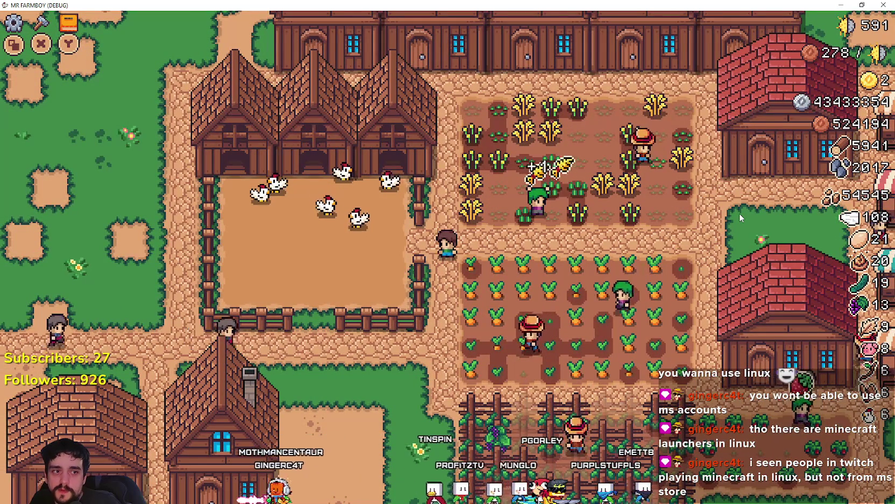
pyautogui.press('s')
pyautogui.press('a')
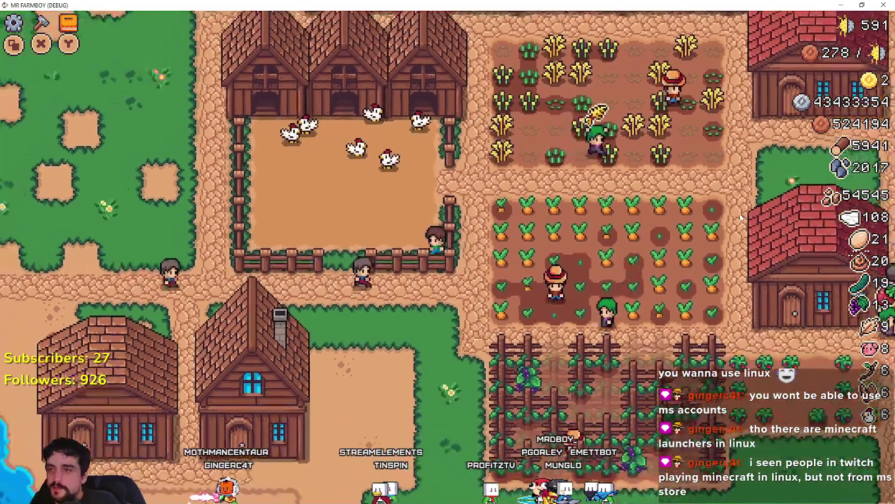
pyautogui.press('w')
pyautogui.press('a')
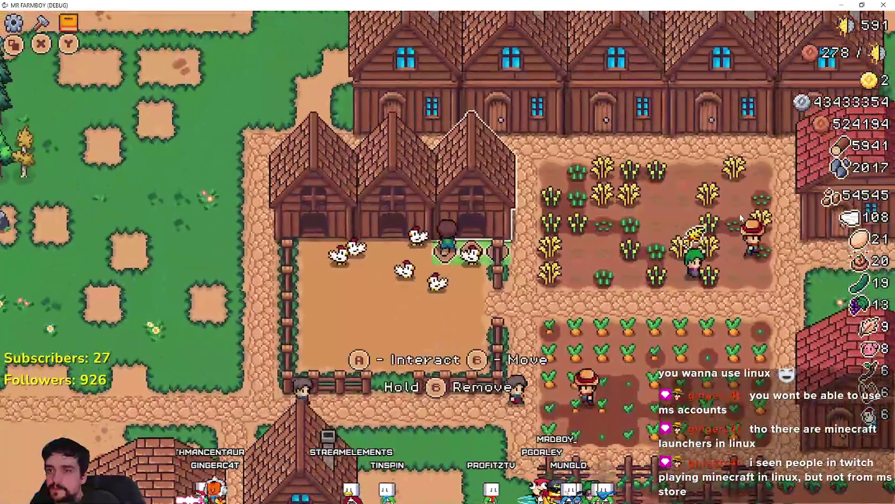
# - Browse the coop's items and nest slots, then stop the game with F8
pyautogui.press('e')
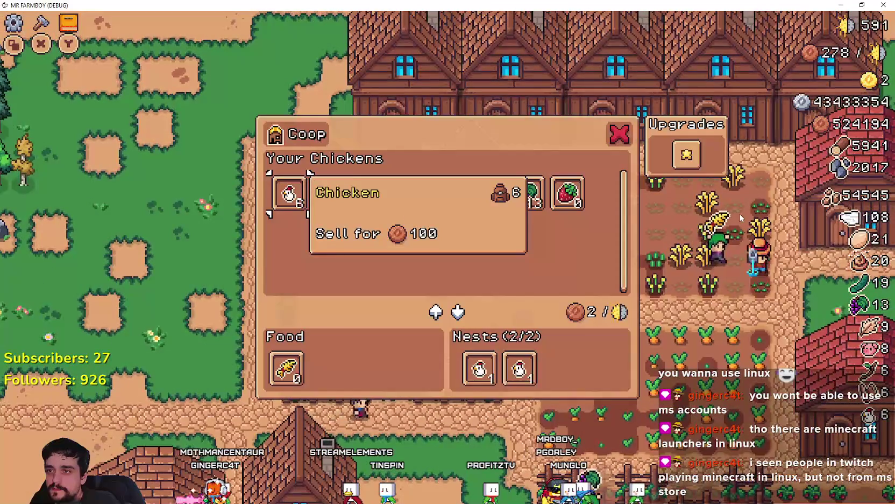
pyautogui.press('d')
pyautogui.press('d')
pyautogui.press('d')
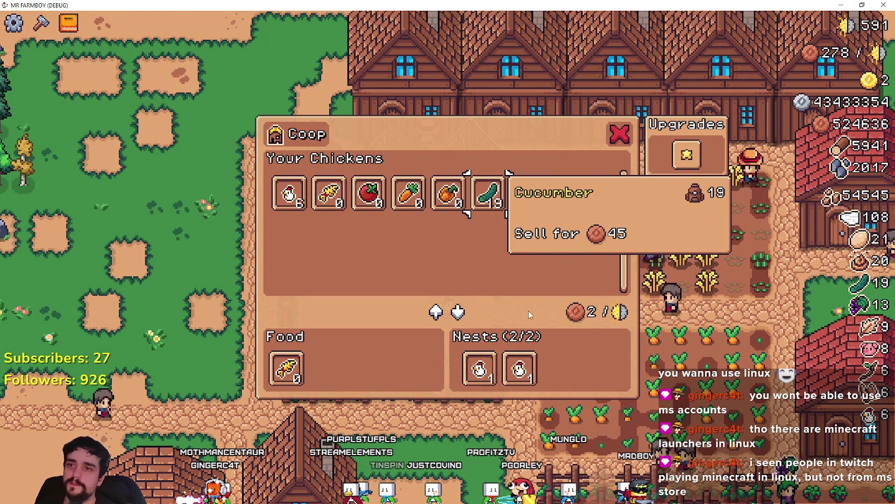
pyautogui.press('s')
pyautogui.press('w')
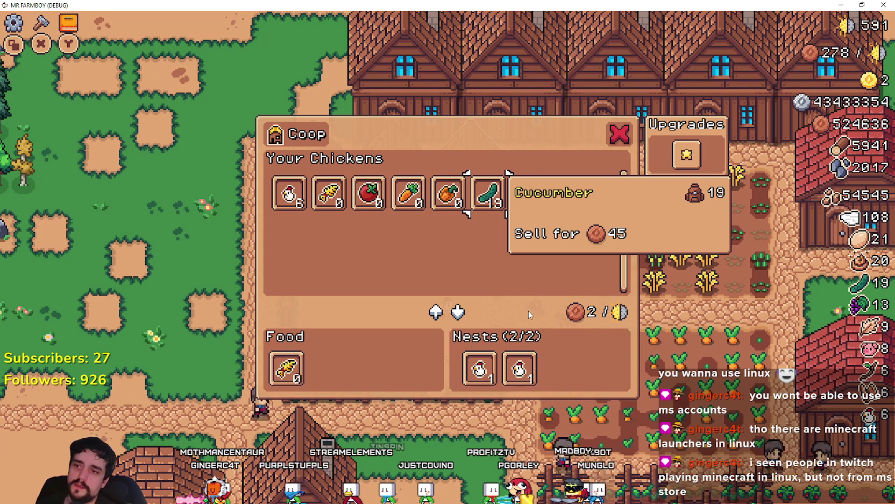
pyautogui.press('F8')
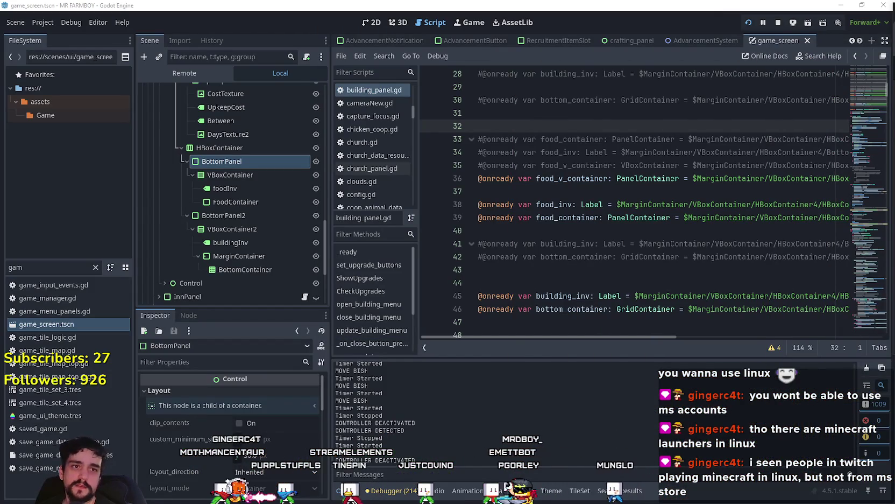
# - In the 2D view, adjust container alignment for BottomPanel and its VBoxContainer
pyautogui.click(261, 175)
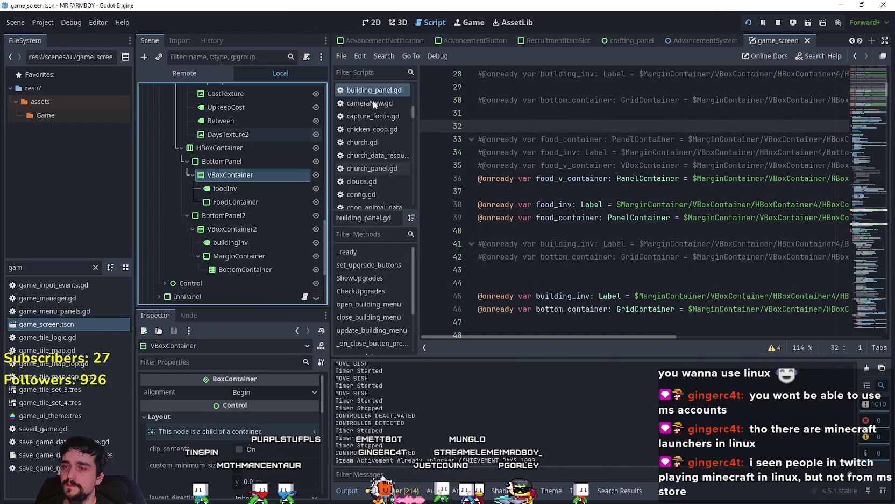
pyautogui.click(222, 161)
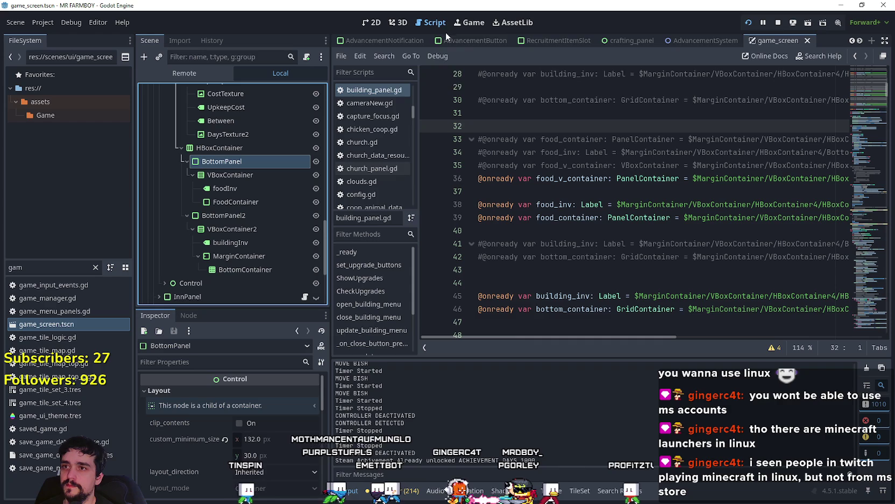
pyautogui.click(374, 22)
pyautogui.click(598, 56)
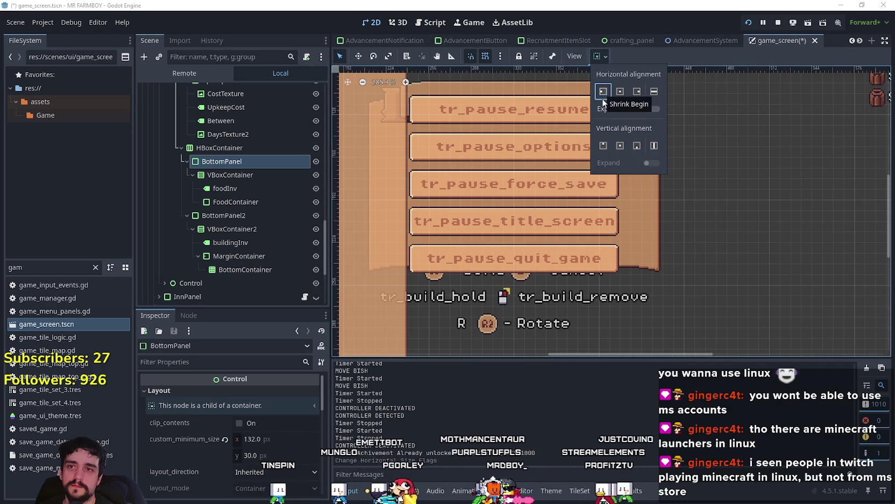
pyautogui.click(231, 179)
pyautogui.click(232, 179)
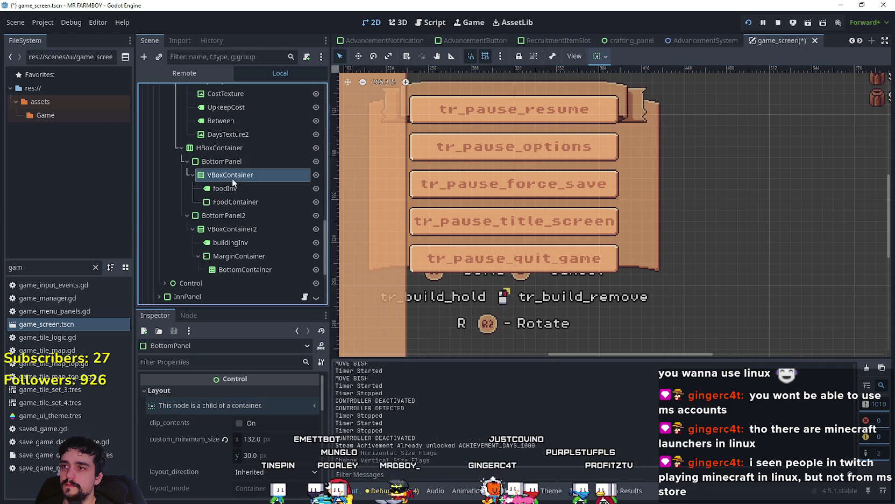
pyautogui.click(600, 56)
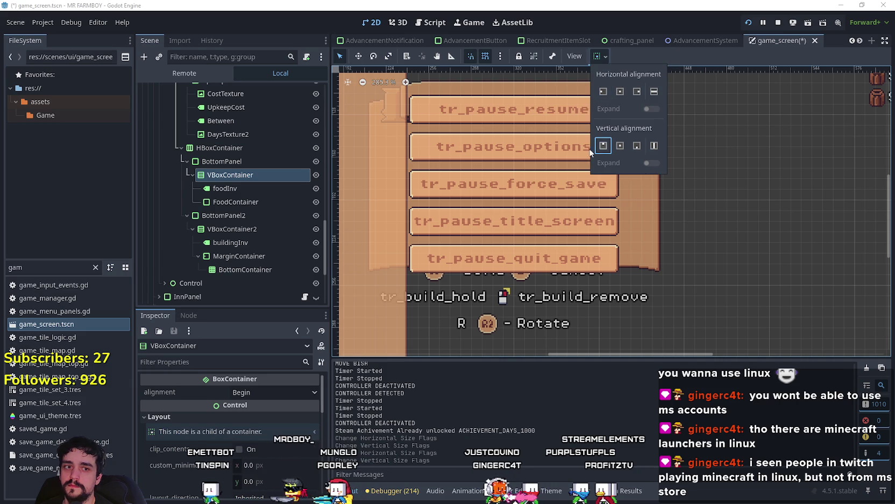
pyautogui.click(226, 193)
# - Change the size flags of FoodContainer and the foodInv label
pyautogui.click(230, 200)
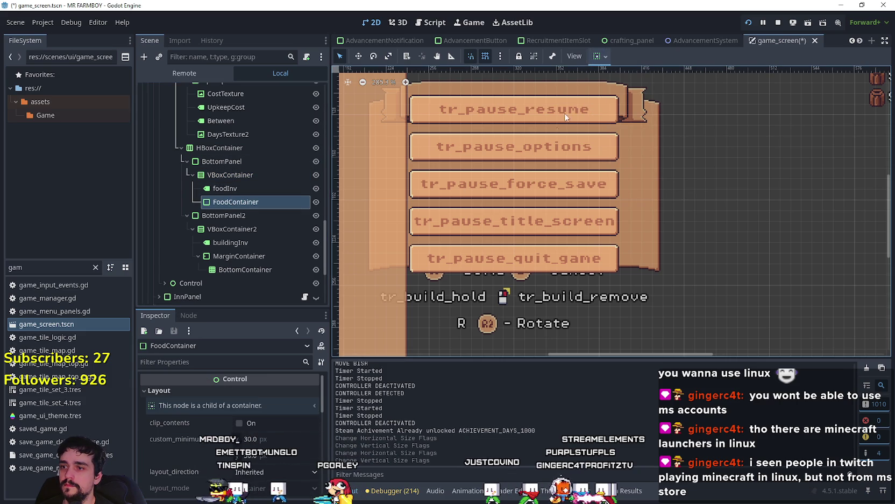
pyautogui.click(600, 56)
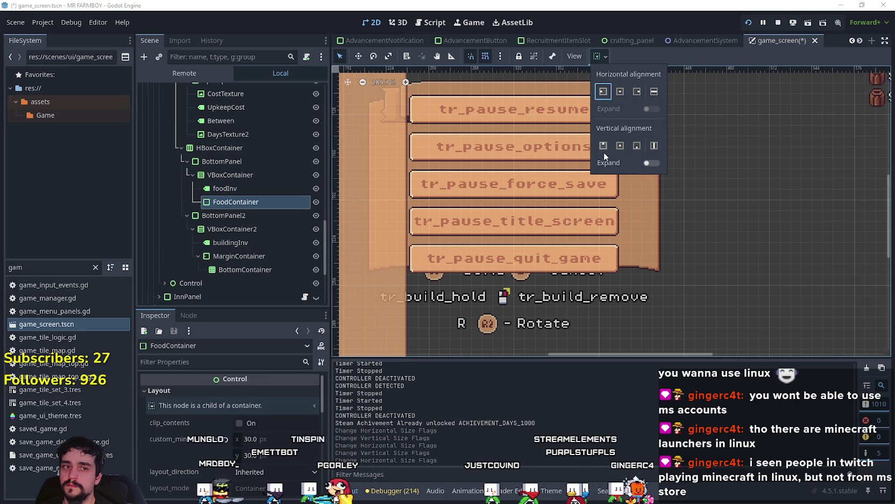
pyautogui.click(603, 147)
pyautogui.click(238, 189)
pyautogui.click(600, 56)
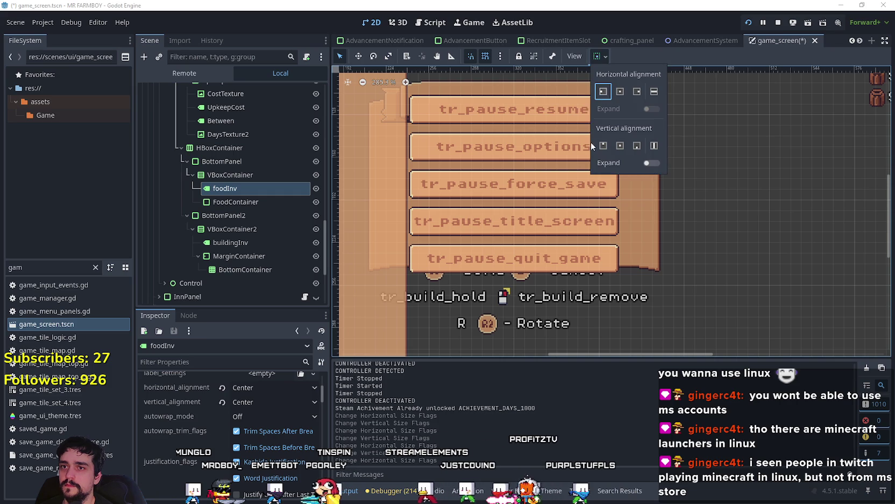
pyautogui.click(239, 215)
# - Set BottomPanel2's alignment and make VBoxContainer2 expand horizontally
pyautogui.click(237, 218)
pyautogui.click(259, 392)
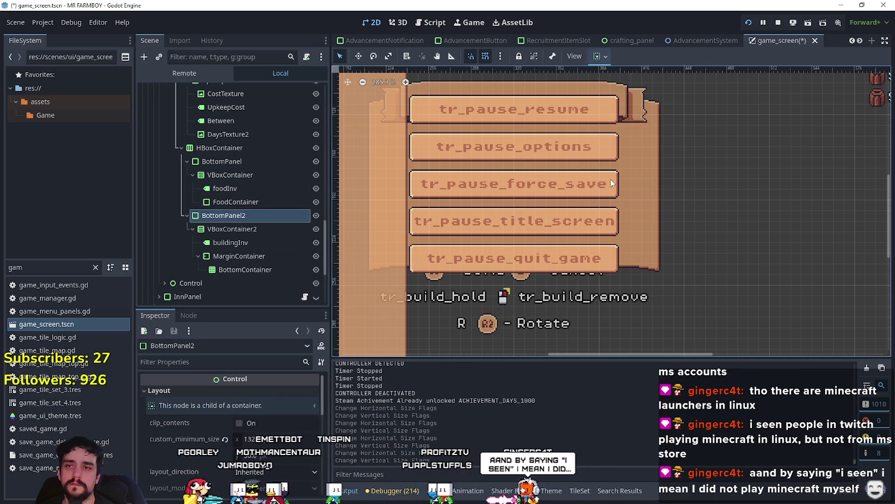
pyautogui.click(599, 56)
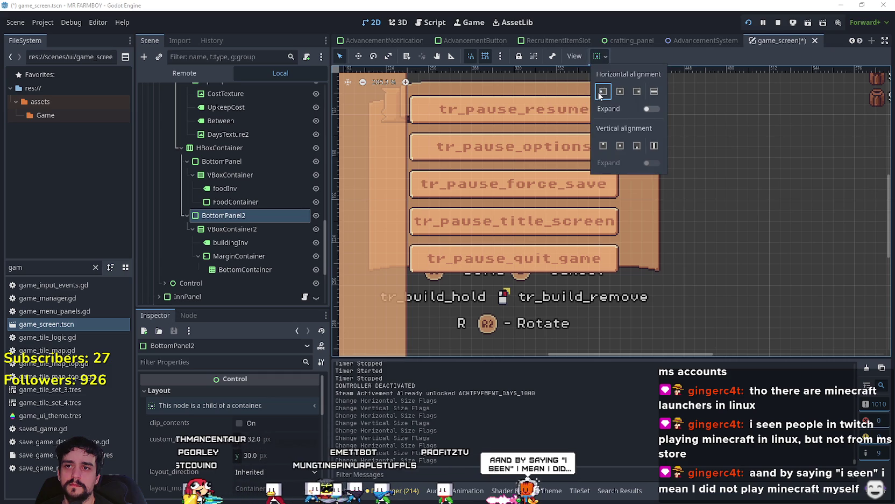
pyautogui.click(240, 234)
pyautogui.click(240, 231)
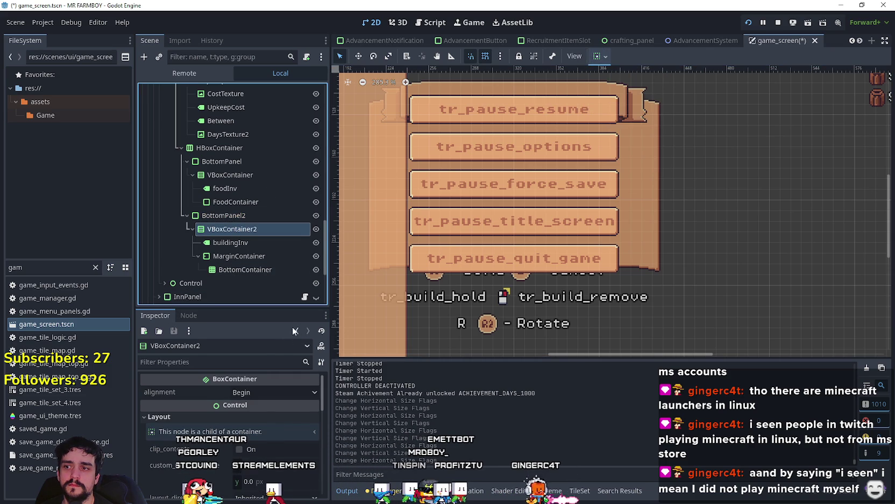
pyautogui.click(600, 56)
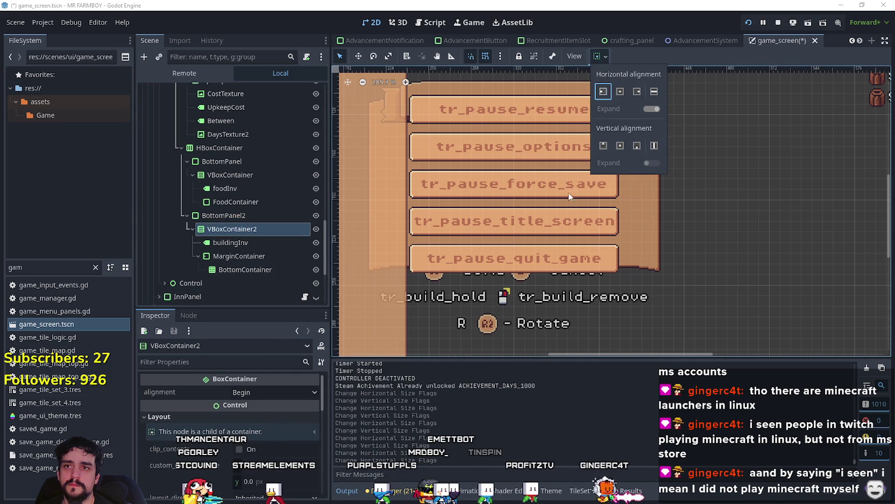
pyautogui.click(241, 245)
# - Review the alignment options for buildingInv and BottomPanel2's MarginContainer
pyautogui.click(240, 246)
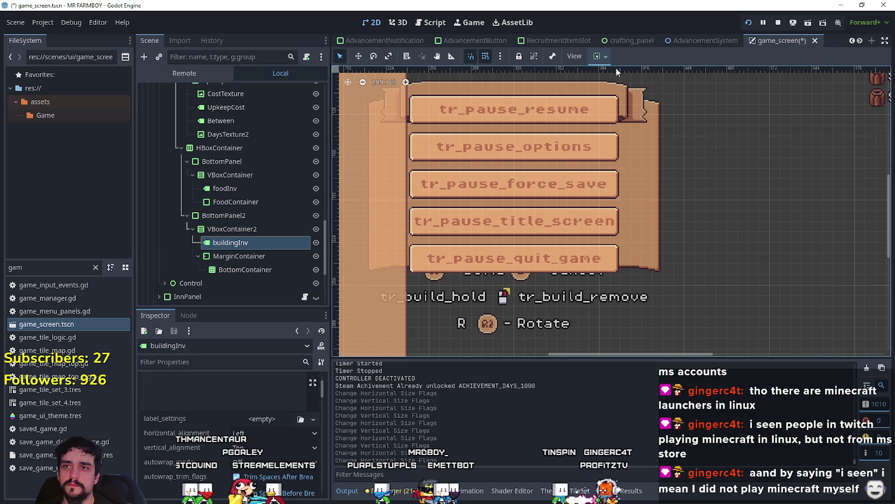
pyautogui.click(607, 56)
pyautogui.click(240, 256)
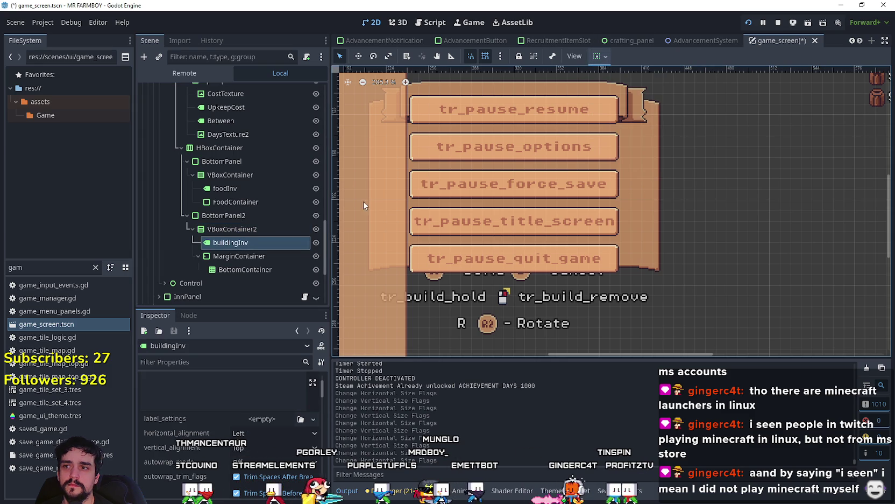
pyautogui.click(240, 256)
pyautogui.click(607, 57)
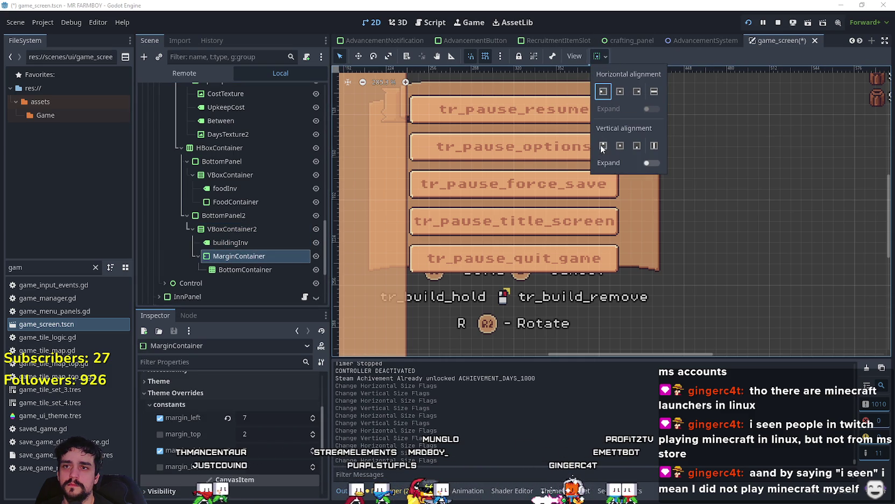
pyautogui.click(239, 271)
# - Change the HBoxContainer's horizontal alignment from Fill to Begin
pyautogui.click(229, 163)
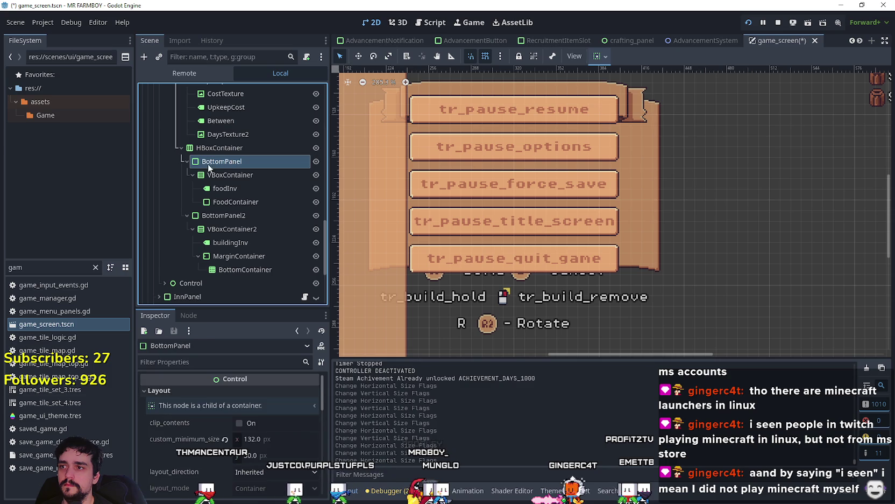
pyautogui.click(604, 58)
pyautogui.click(605, 95)
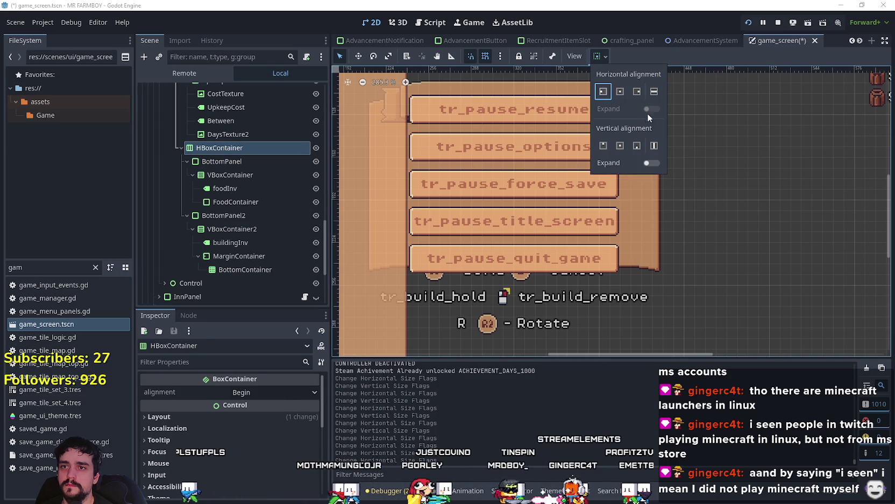
pyautogui.click(603, 93)
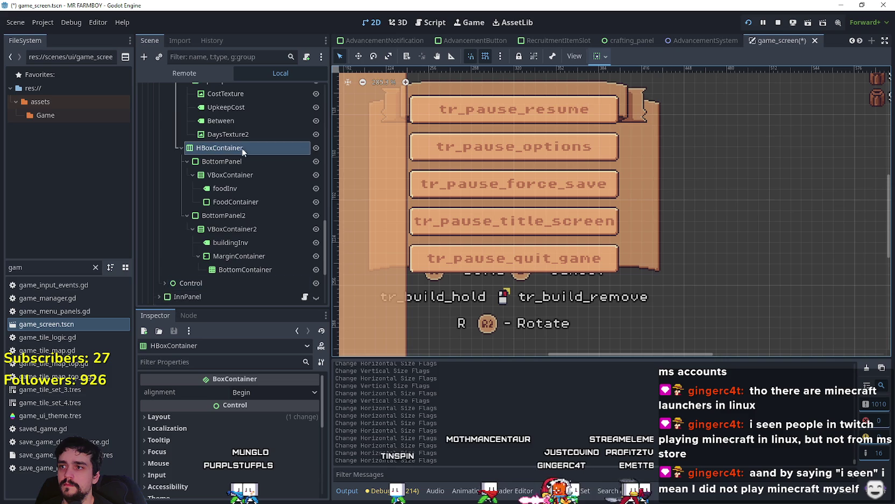
# - Try End and Center alignment on the HBoxContainer, then set it back to Begin
pyautogui.scroll(3, 241, 144)
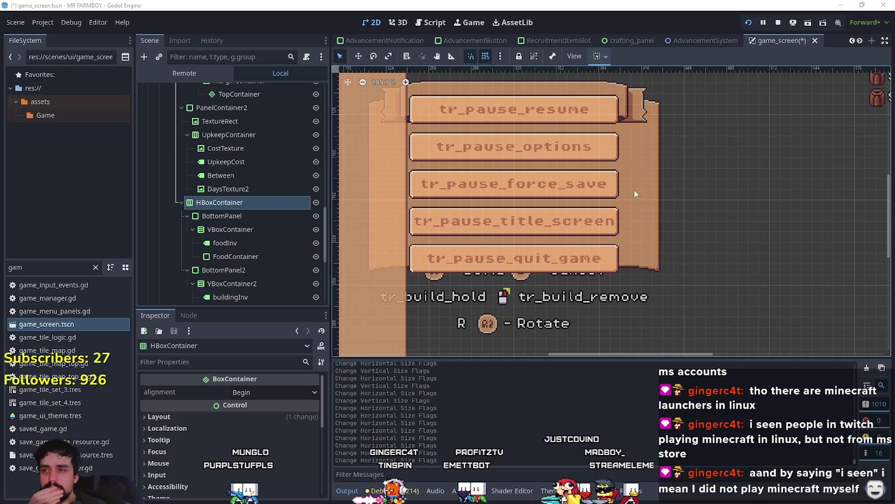
pyautogui.scroll(-4, 271, 261)
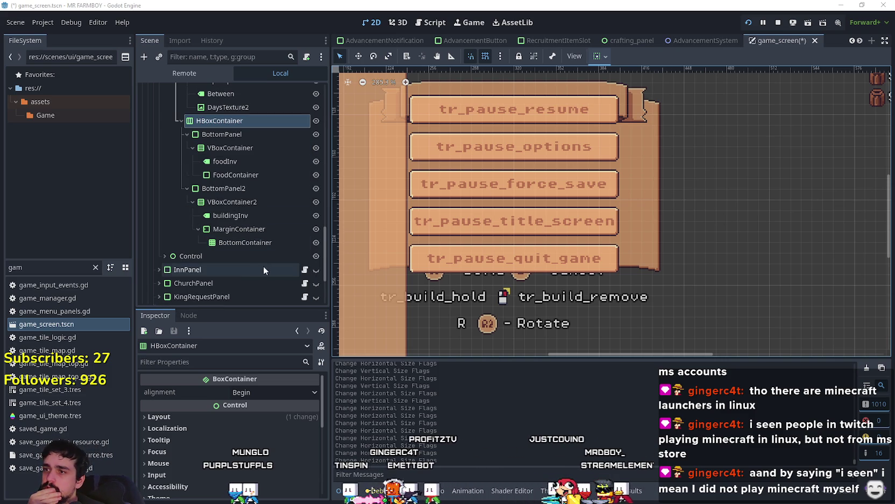
pyautogui.click(247, 391)
pyautogui.click(259, 429)
pyautogui.click(259, 392)
pyautogui.click(255, 394)
pyautogui.click(253, 404)
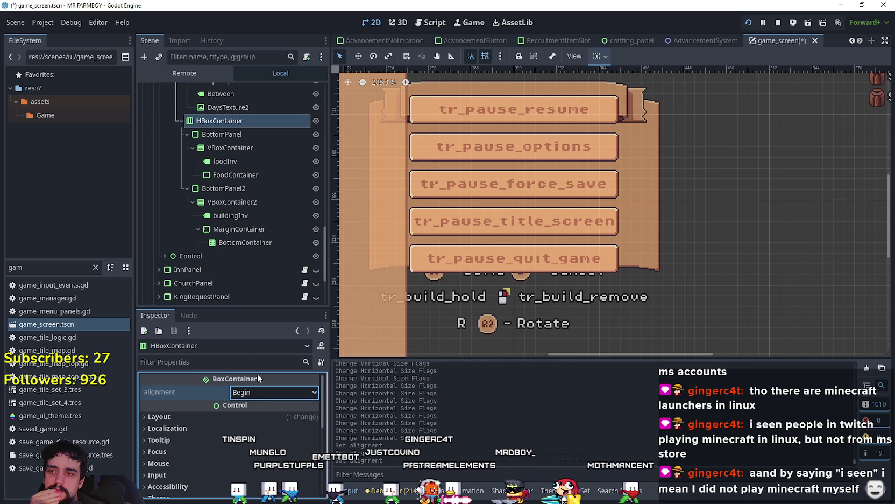
# - Select FoodContainer, then its VBoxContainer, and check its alignment options without changing them
pyautogui.scroll(-1, 220, 229)
pyautogui.scroll(3, 237, 222)
pyautogui.click(232, 202)
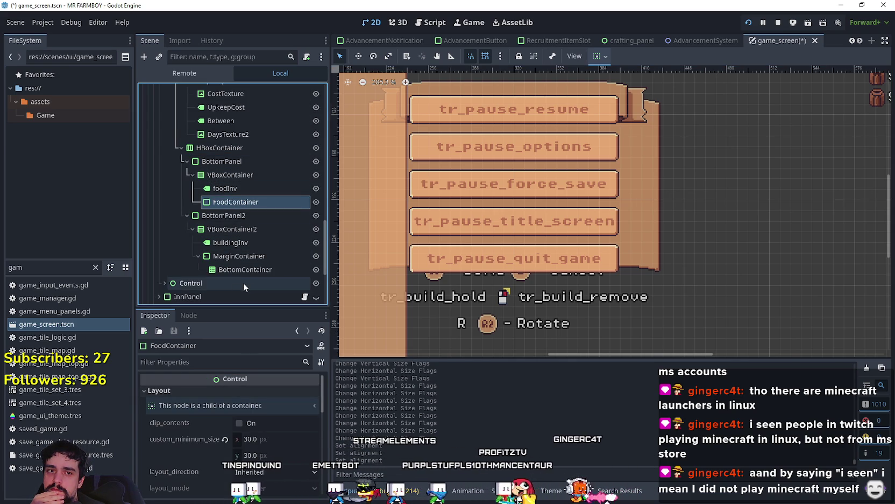
pyautogui.click(234, 175)
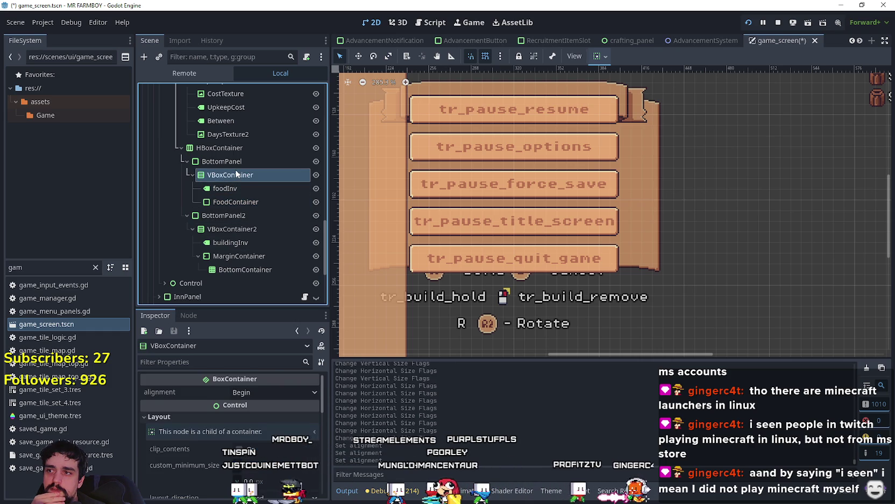
pyautogui.click(606, 56)
pyautogui.click(606, 53)
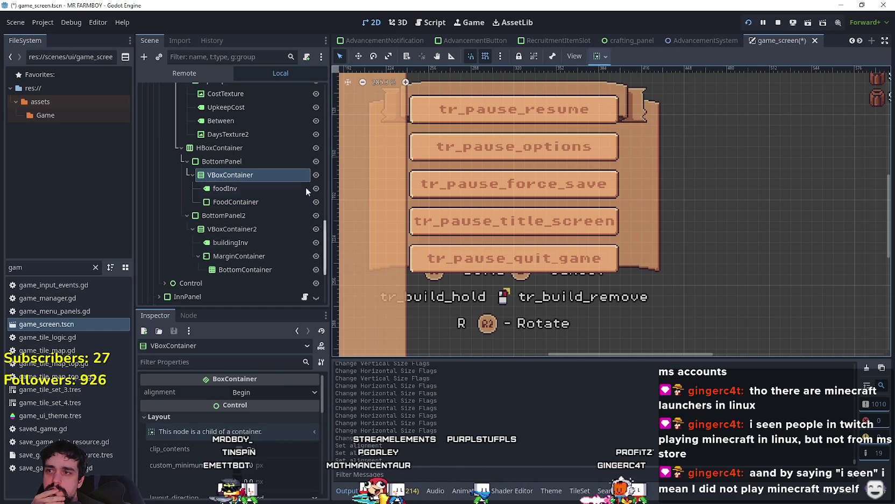
pyautogui.click(596, 57)
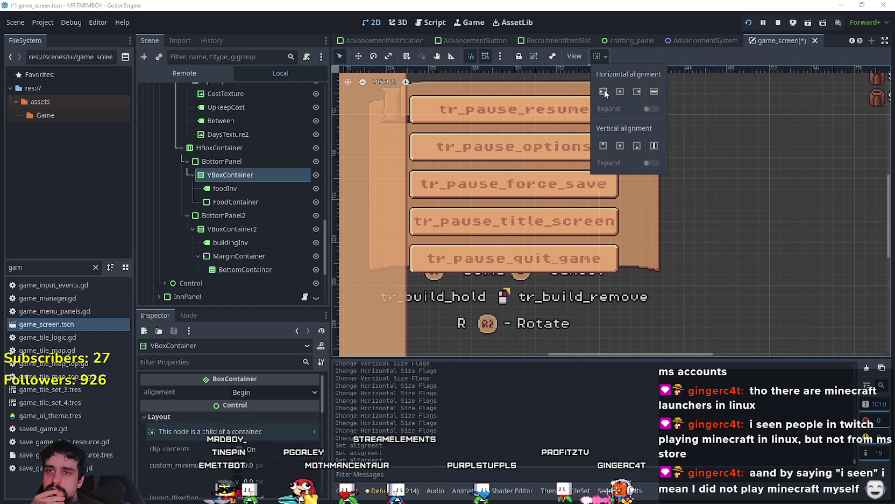
pyautogui.click(586, 64)
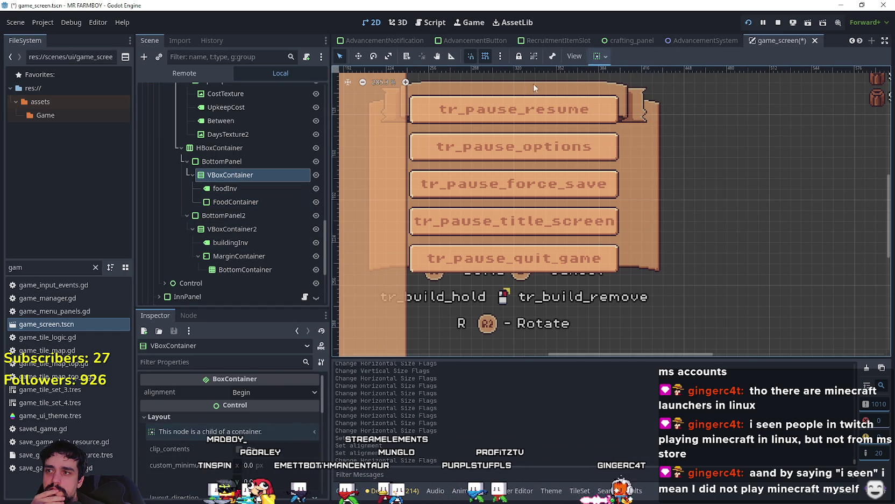
# - Select BottomPanel and unhide the BuildingPanel on the canvas
pyautogui.click(242, 161)
pyautogui.scroll(5, 261, 214)
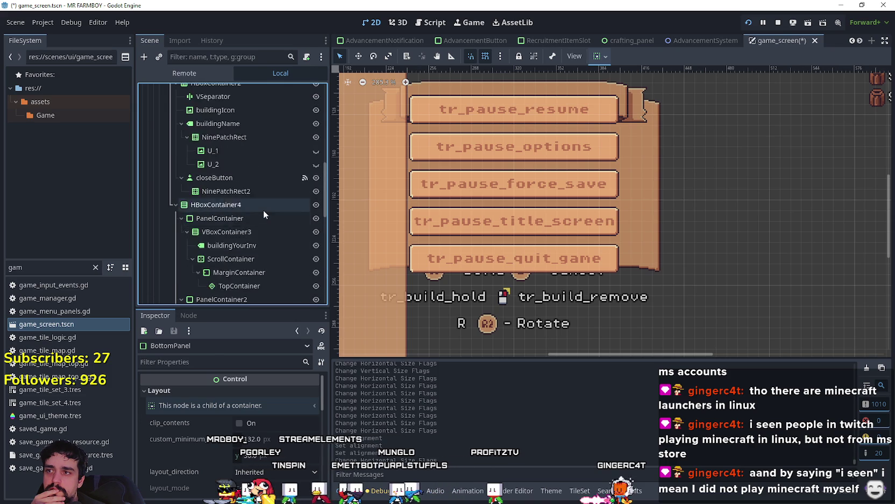
pyautogui.click(316, 124)
pyautogui.scroll(-4, 492, 196)
pyautogui.scroll(4, 401, 259)
pyautogui.scroll(-5, 247, 255)
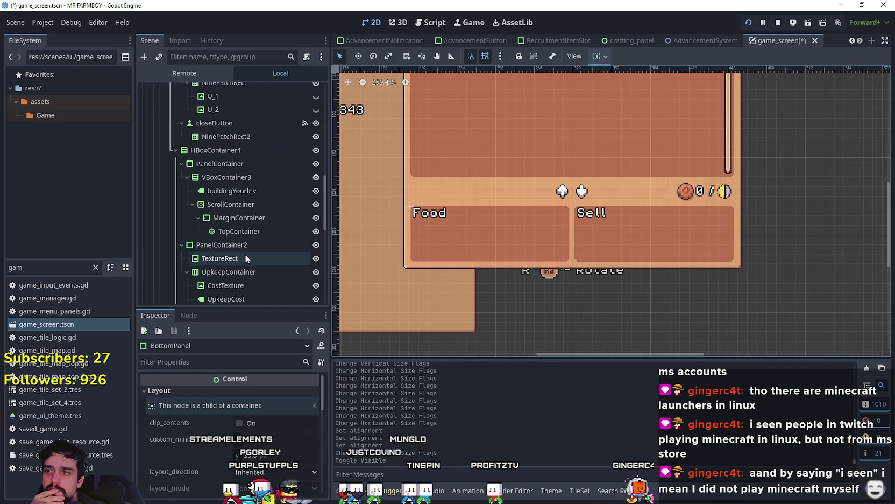
pyautogui.scroll(-2, 248, 245)
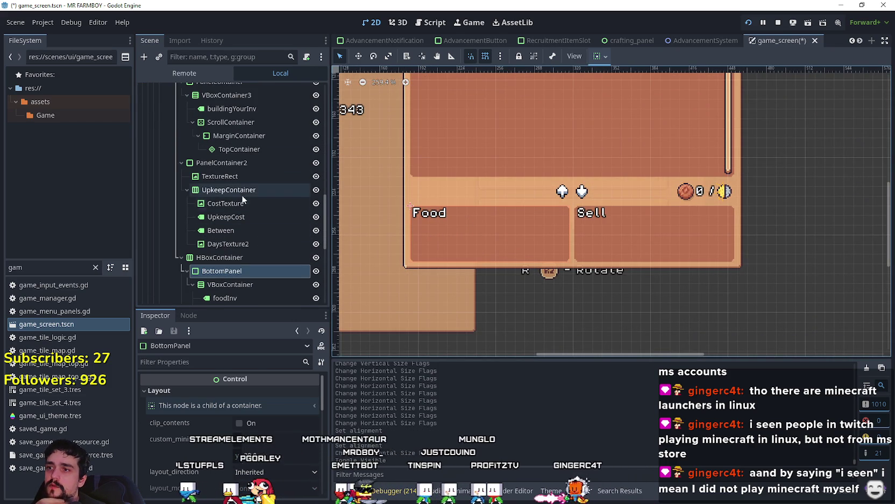
pyautogui.scroll(-3, 251, 272)
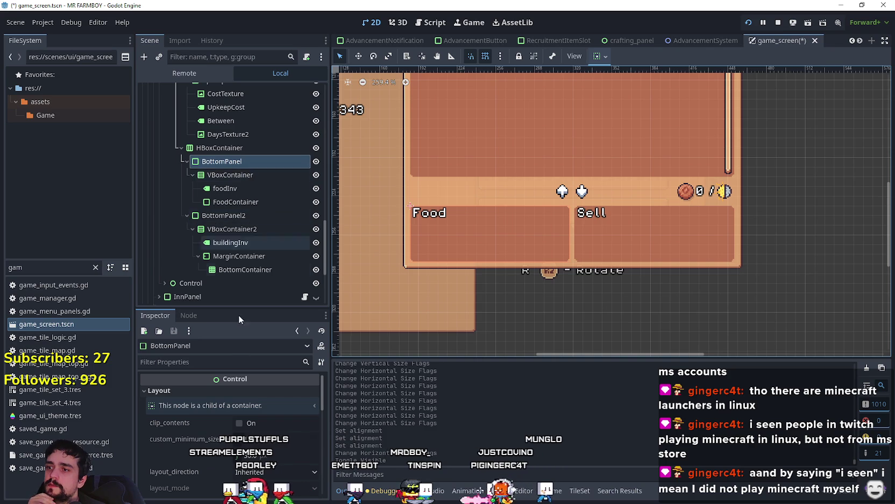
pyautogui.click(268, 440)
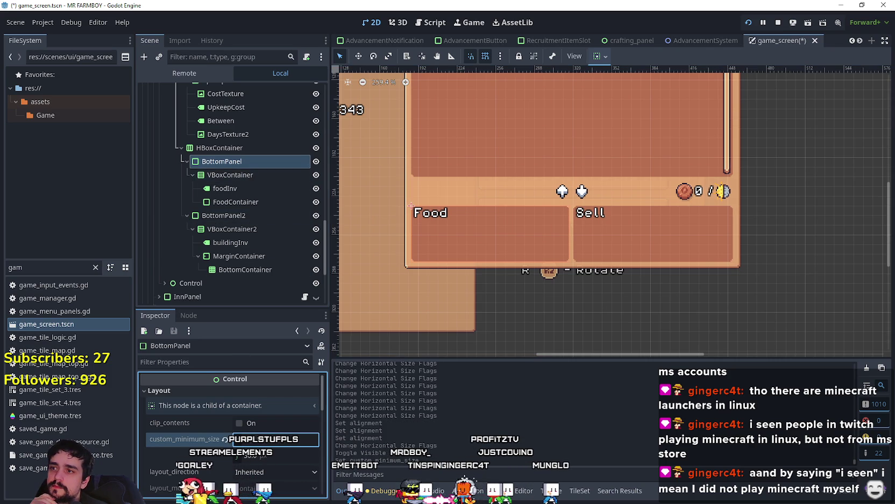
# - Set BottomPanel's custom minimum width to 30
pyautogui.moveTo(268, 439); pyautogui.dragTo(201, 439)
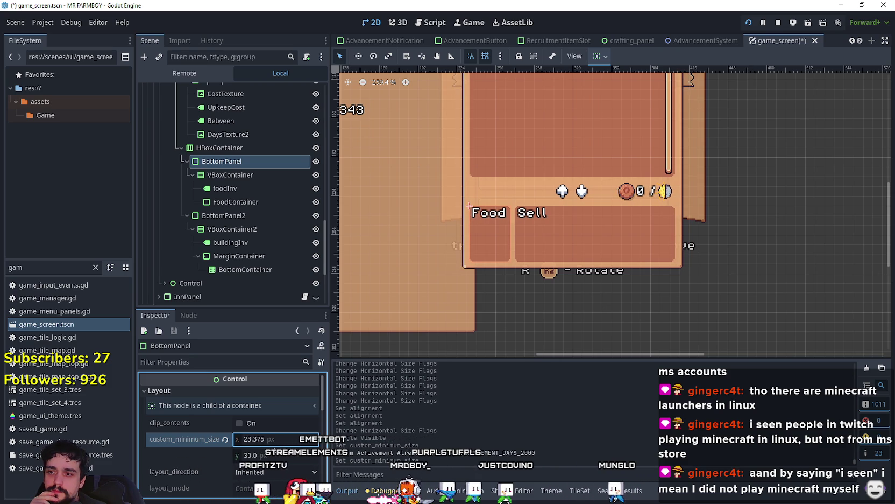
pyautogui.write('30')
pyautogui.press('Return')
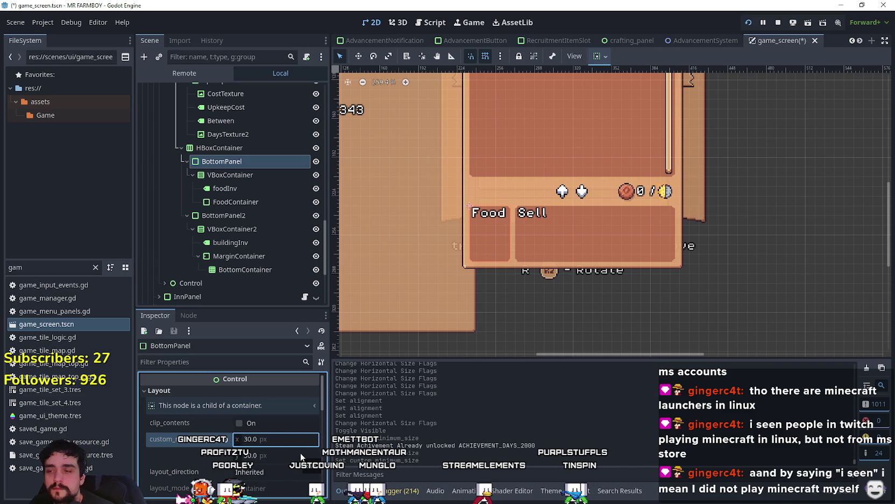
# - Hide the BuildingPanel again with its eye icon
pyautogui.scroll(5, 251, 212)
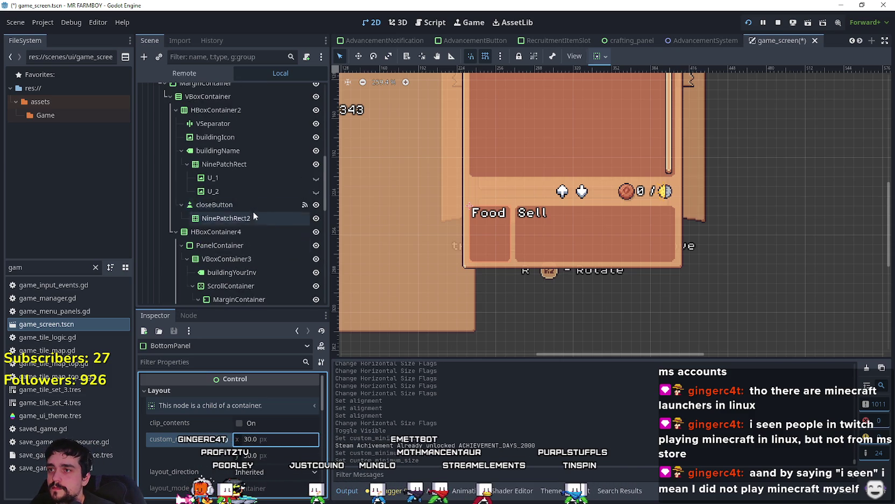
pyautogui.scroll(3, 297, 202)
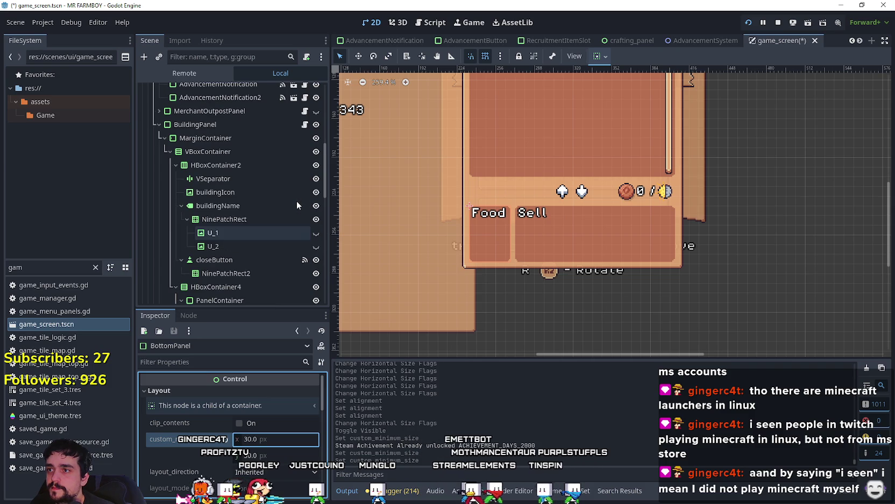
pyautogui.click(314, 125)
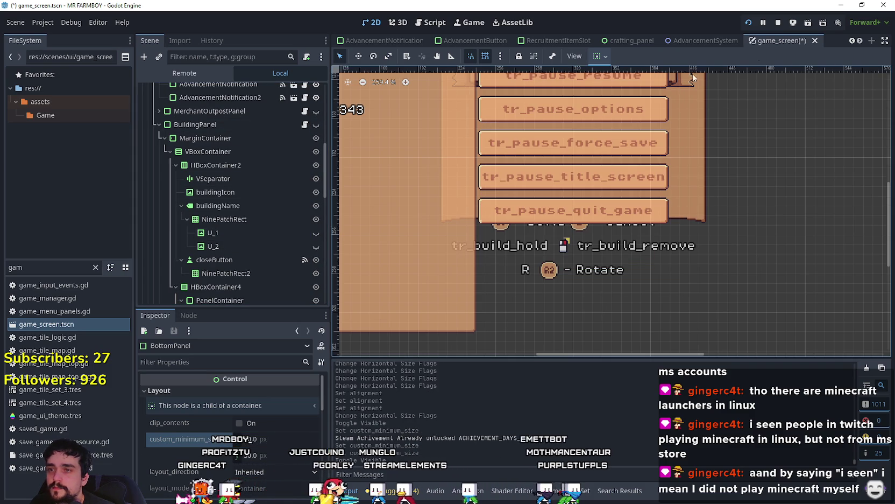
# - Stop the game, rerun it with F5, and load Save 6 via Continue
pyautogui.click(777, 23)
pyautogui.press('F5')
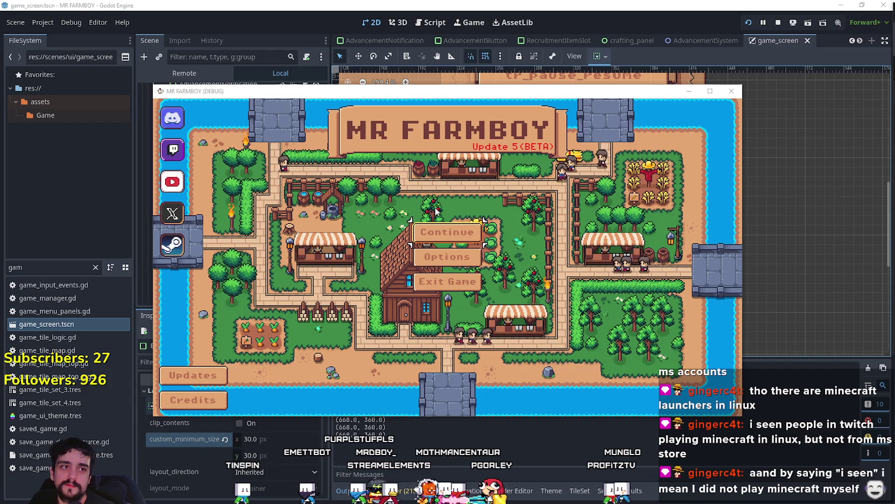
pyautogui.press('Return')
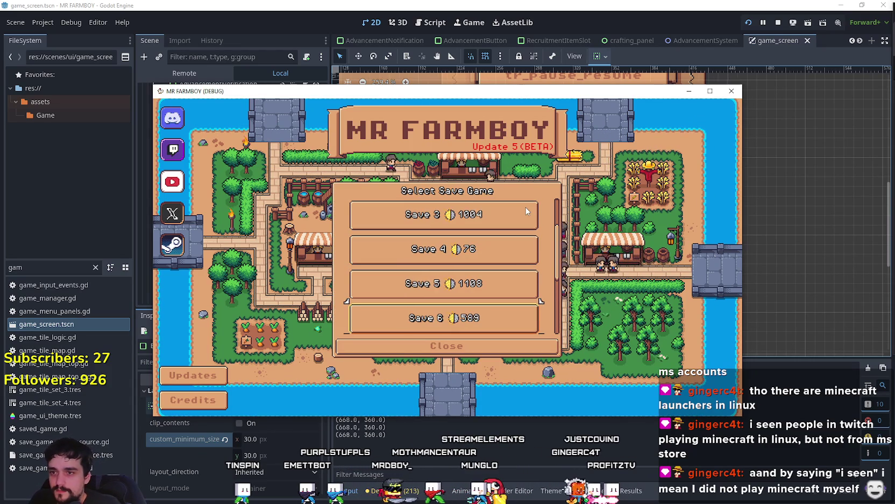
pyautogui.press('Return')
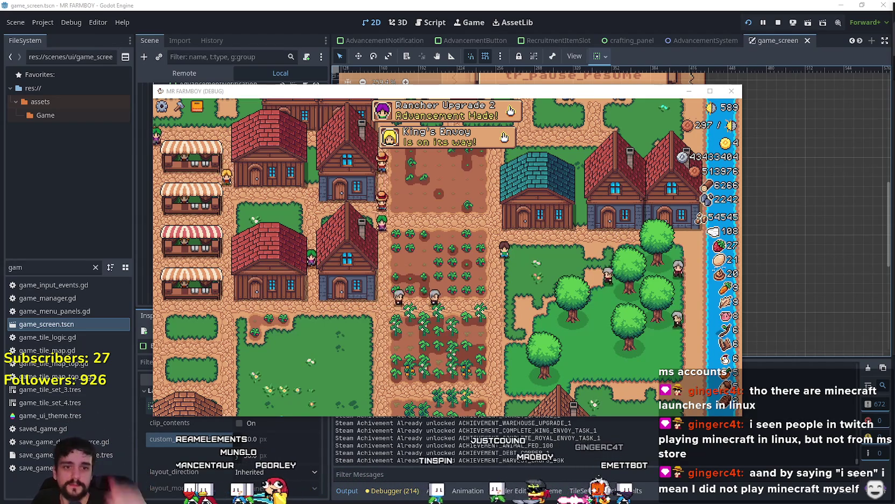
pyautogui.press('Left')
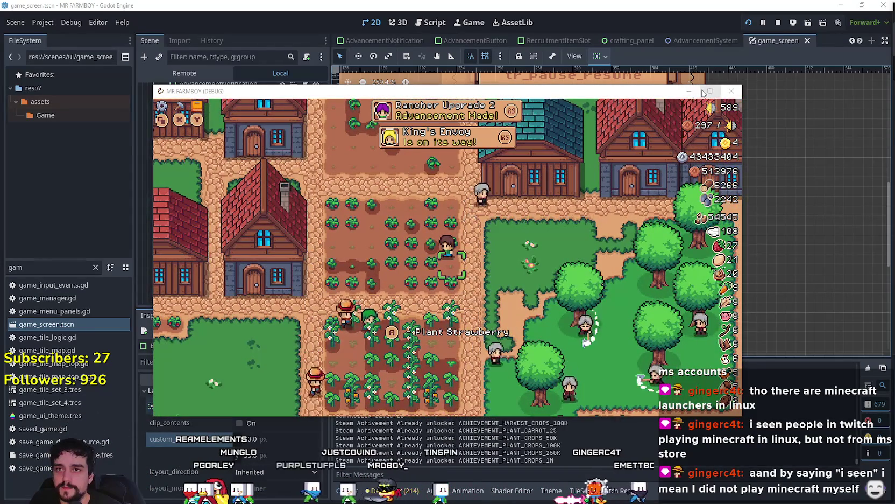
# - Make the game fill the screen and browse the Warehouse inventory panel
pyautogui.click(710, 91)
pyautogui.press('Right')
pyautogui.press('Up')
pyautogui.press('e')
pyautogui.press('Right')
pyautogui.press('Right')
pyautogui.press('Right')
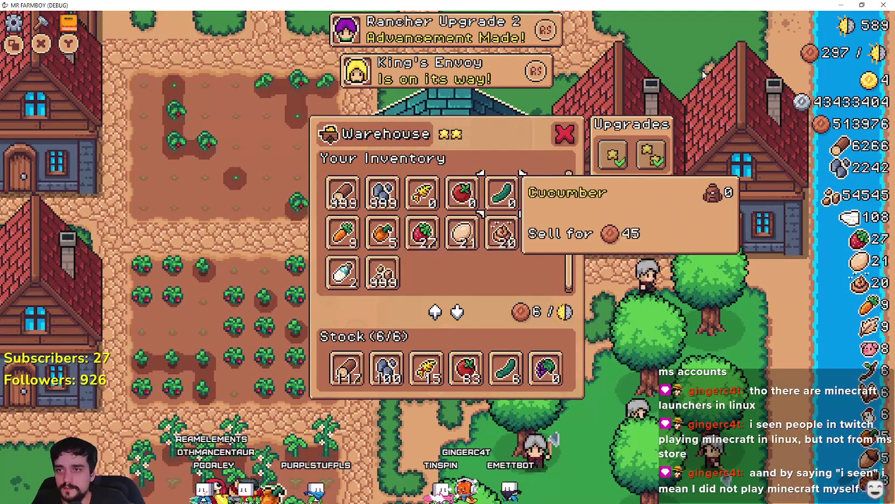
pyautogui.press('Escape')
pyautogui.press('Escape')
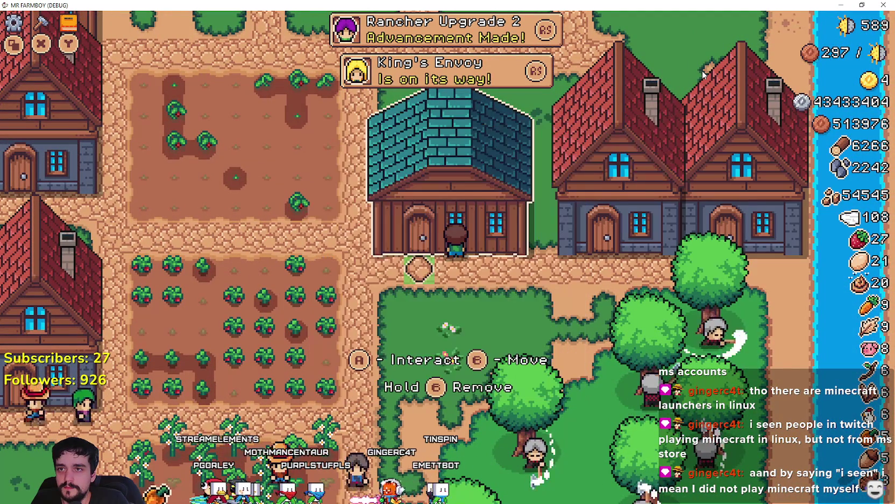
# - Review the House's Farmer, Forester and Carrier workers, then walk left to the market stalls
pyautogui.press('e')
pyautogui.press('Right')
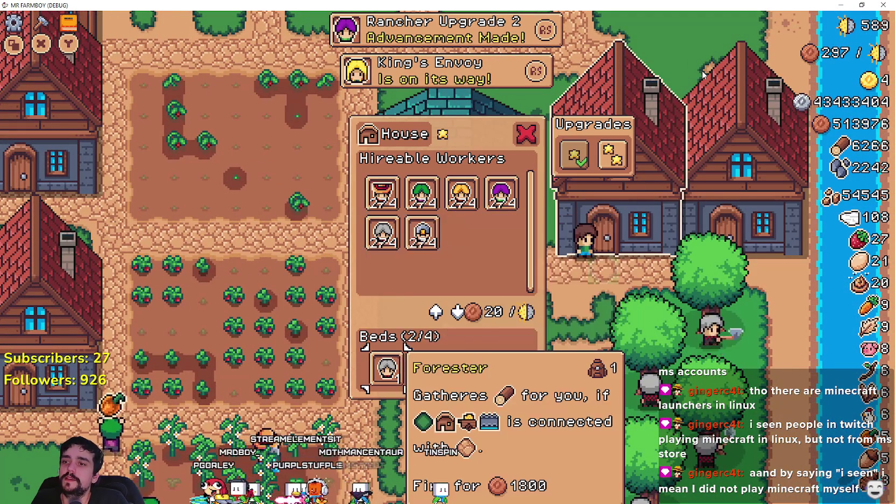
pyautogui.press('Left')
pyautogui.press('Right')
pyautogui.press('Right')
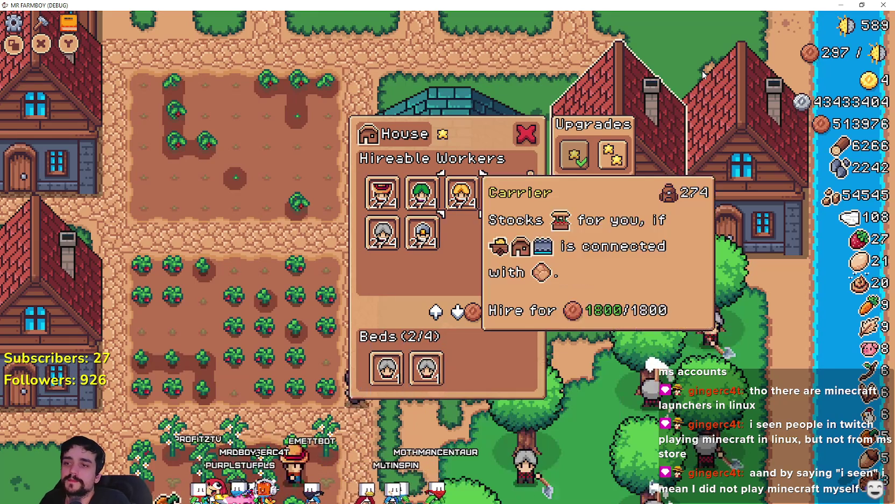
pyautogui.press('Escape')
pyautogui.press('Escape')
pyautogui.press('Left')
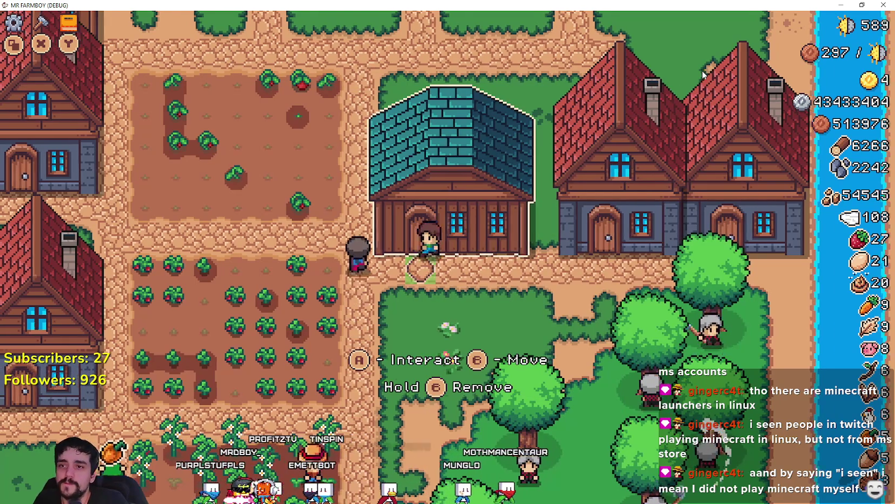
pyautogui.press('Left')
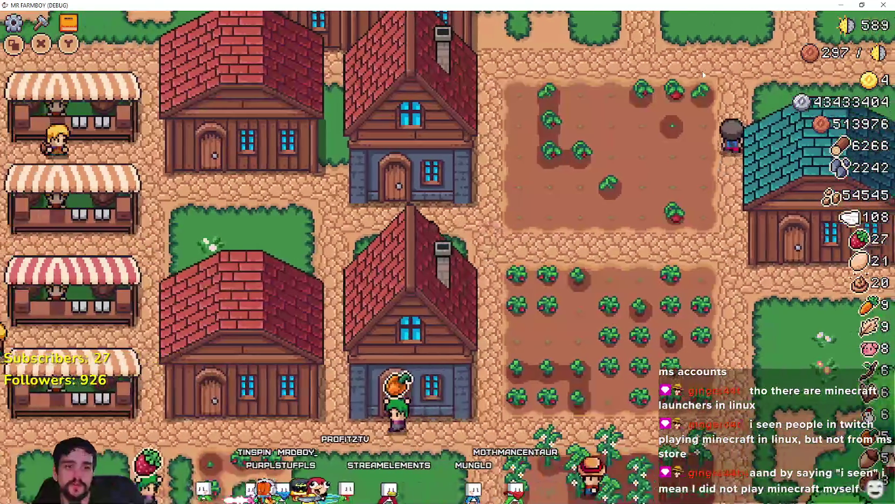
pyautogui.press('Left')
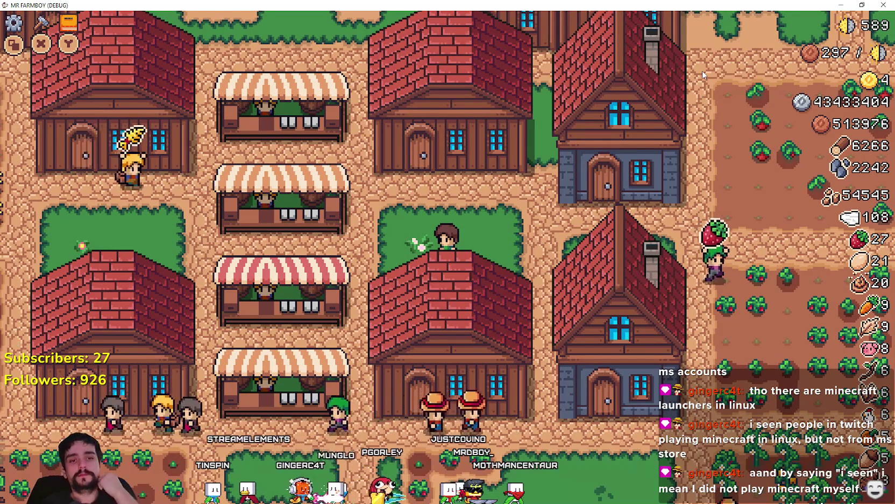
# - Browse the Warehouse panel's Copper Nugget, Strawberry and Manure items and upgrade details
pyautogui.press('d')
pyautogui.press('e')
pyautogui.press('d')
pyautogui.press('s')
pyautogui.press('s')
pyautogui.press('s')
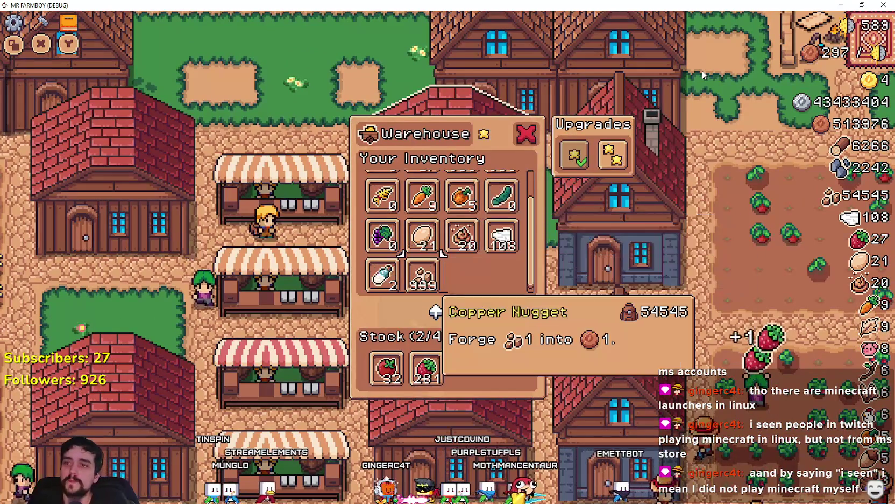
pyautogui.press('s')
pyautogui.press('w')
pyautogui.press('s')
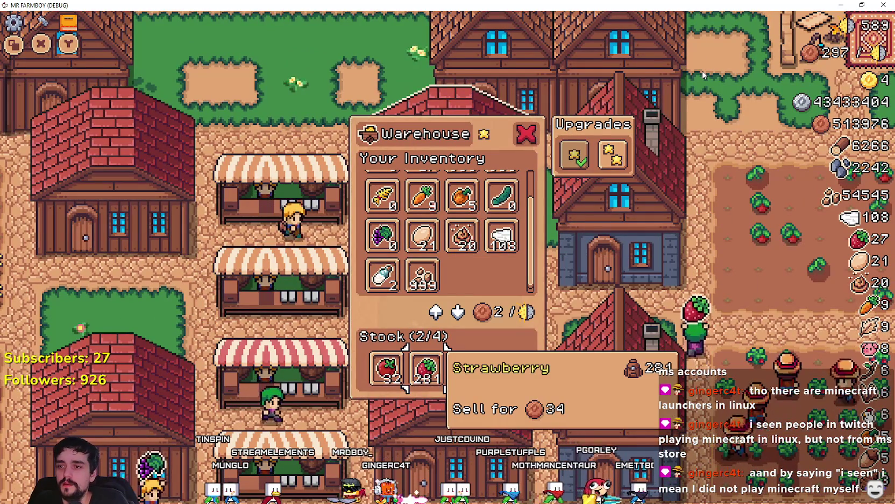
pyautogui.press('w')
pyautogui.press('d')
pyautogui.press('d')
pyautogui.press('d')
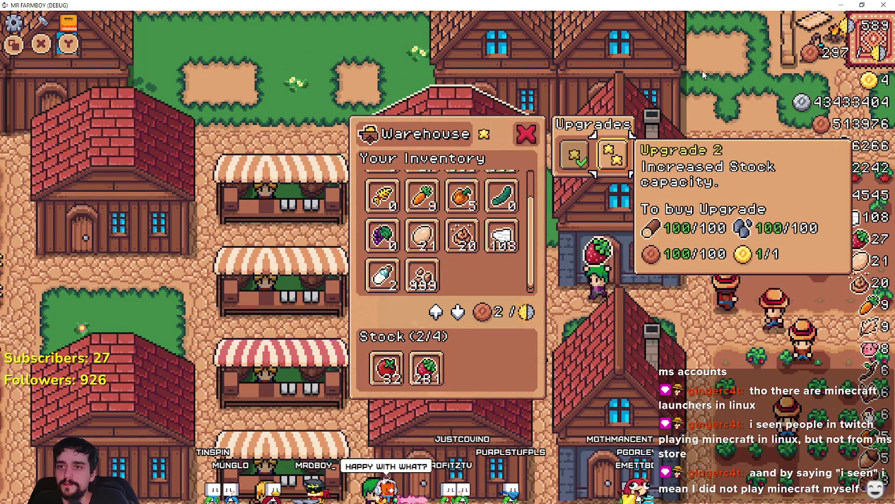
pyautogui.press('a')
pyautogui.press('a')
pyautogui.press('Escape')
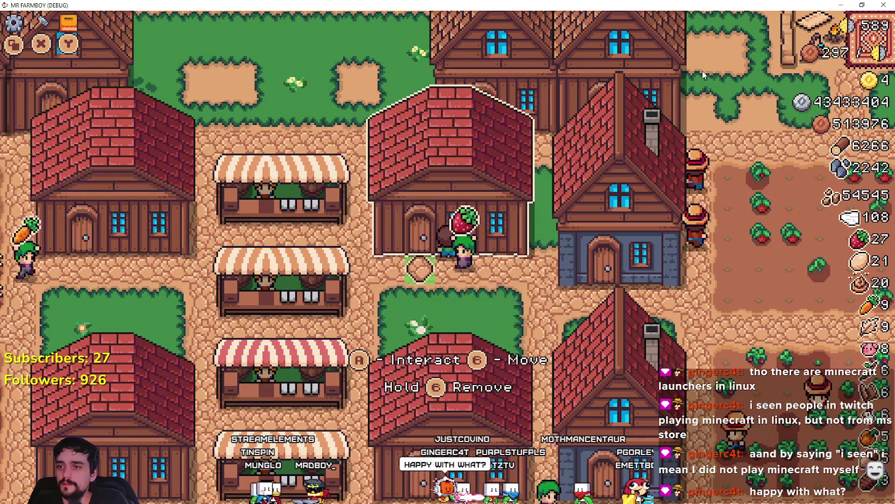
# - Open a stall's Market panel and browse to the Wood item
pyautogui.press('a')
pyautogui.press('w')
pyautogui.press('e')
pyautogui.press('d')
pyautogui.press('d')
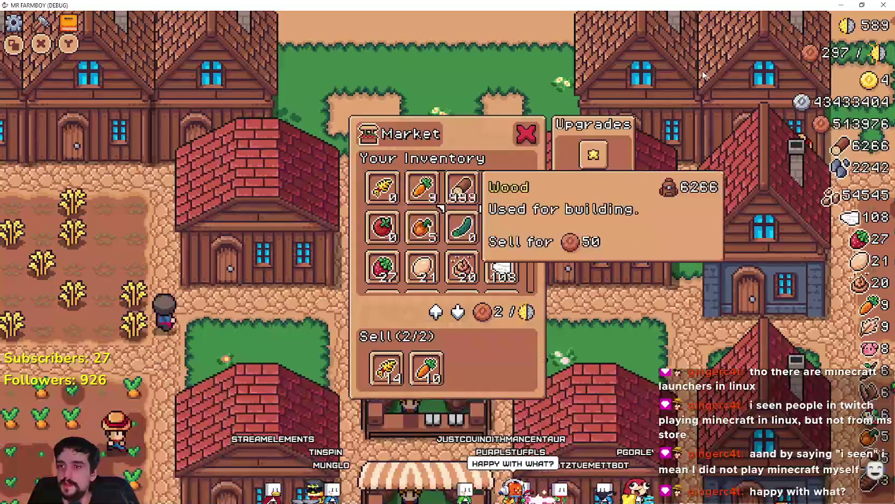
pyautogui.press('w')
pyautogui.press('e')
# - Revisit the Warehouse panel and browse its Wheat, Carrot and Wood items
pyautogui.press('a')
pyautogui.press('s')
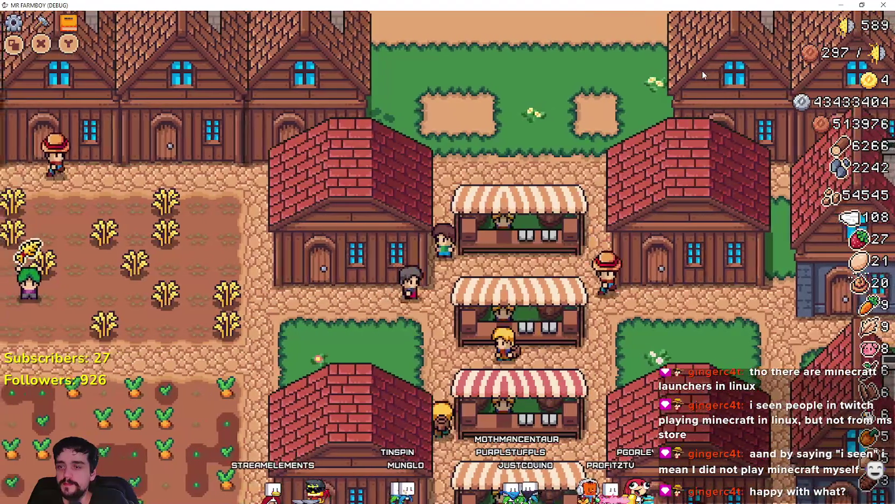
pyautogui.press('e')
pyautogui.press('d')
pyautogui.press('d')
pyautogui.press('d')
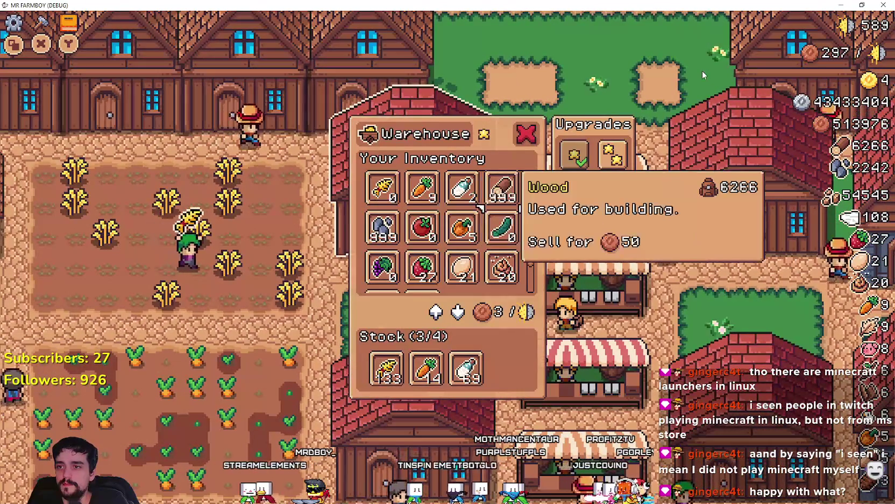
pyautogui.press('a')
pyautogui.press('a')
# - Walk around the farm and recheck the warehouse's Wool and Copper Nugget items
pyautogui.press('a')
pyautogui.press('s')
pyautogui.press('d')
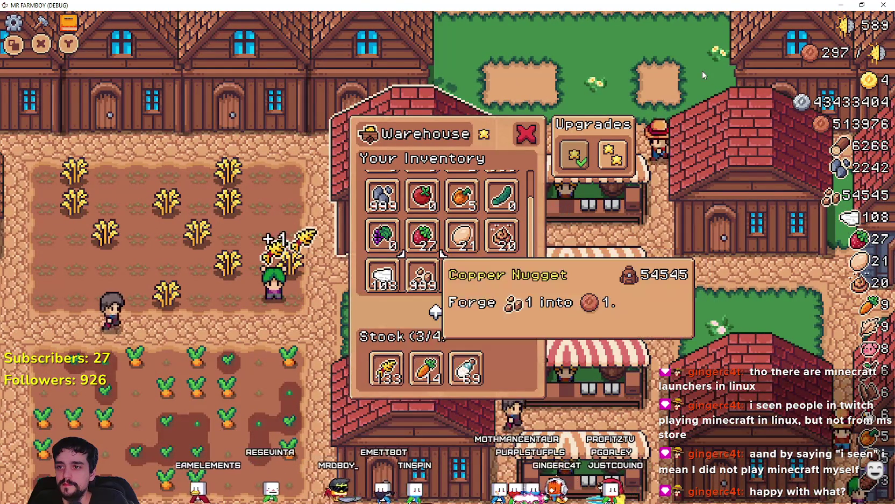
pyautogui.press('w')
pyautogui.press('w')
pyautogui.press('w')
pyautogui.press('Return')
pyautogui.press('s')
pyautogui.press('a')
pyautogui.press('s')
pyautogui.press('d')
pyautogui.press('e')
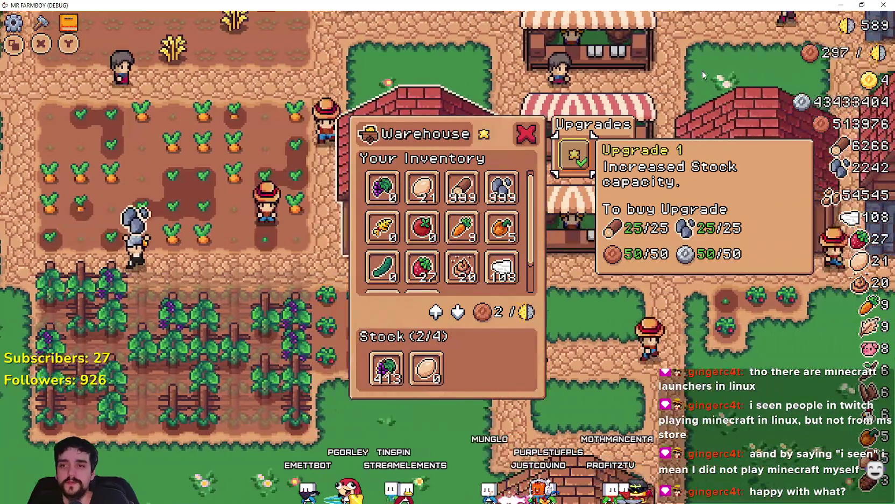
pyautogui.press('Escape')
# - Check a stall's Market panel, then walk right toward the other stalls
pyautogui.press('e')
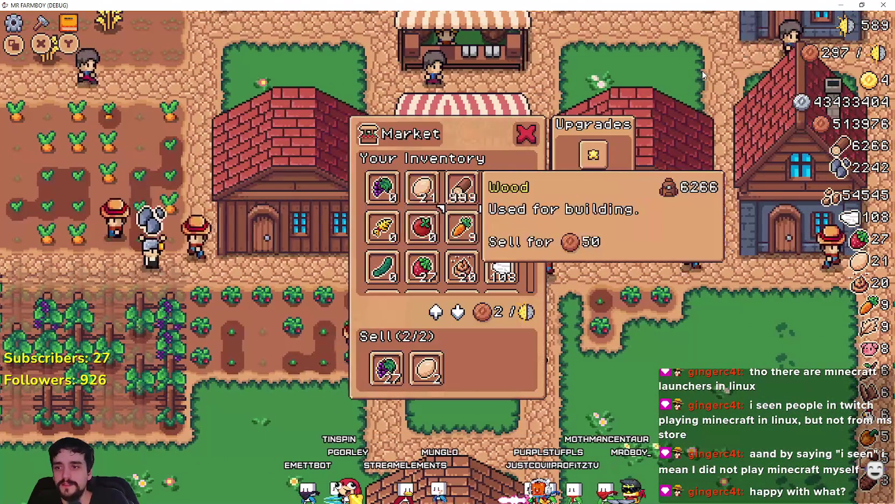
pyautogui.press('Escape')
pyautogui.press('d')
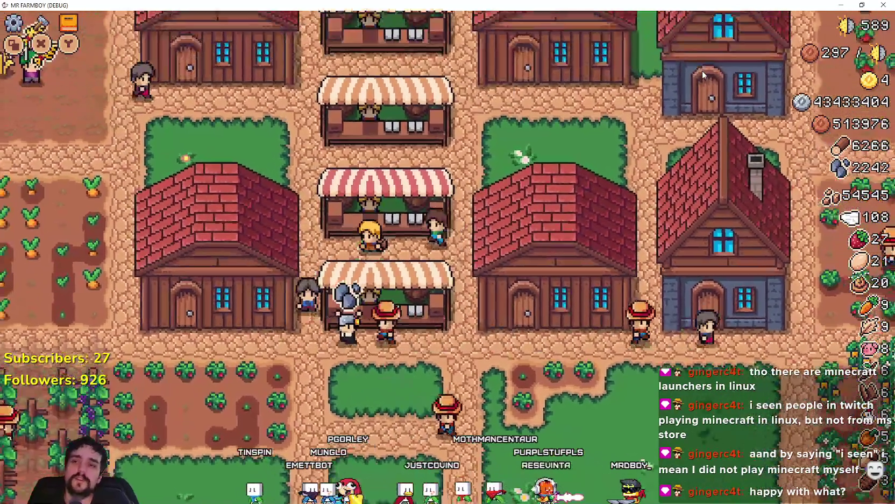
# - Browse a Market's Carrot, Wool, Grapes and Stone items, then open the Tomato-and-Strawberry market
pyautogui.press('e')
pyautogui.press('d')
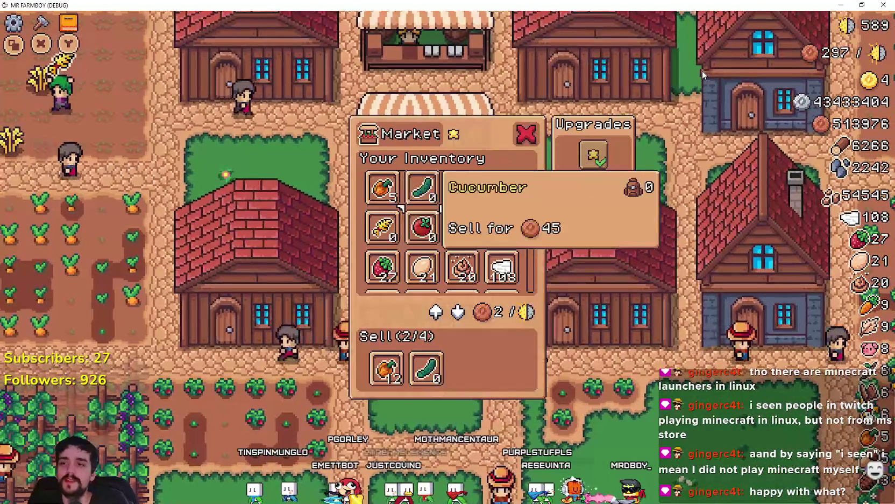
pyautogui.press('d')
pyautogui.press('s')
pyautogui.press('d')
pyautogui.press('s')
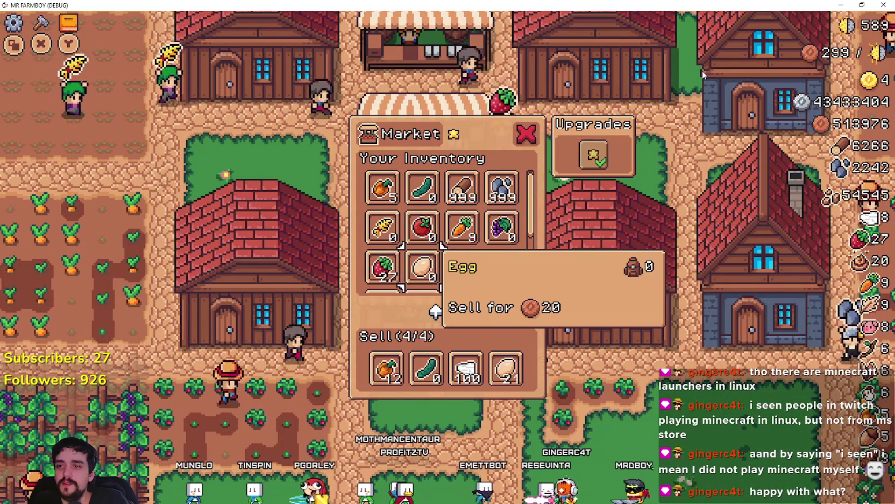
pyautogui.press('d')
pyautogui.press('d')
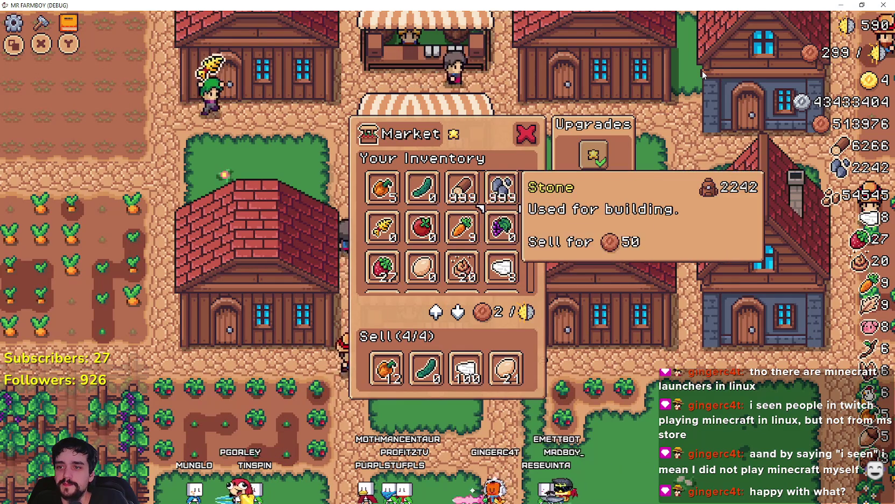
pyautogui.press('s')
pyautogui.press('w')
pyautogui.press('Escape')
pyautogui.press('e')
pyautogui.press('d')
# - Buy the market's Upgrade 1 and Upgrade 2
pyautogui.press('e')
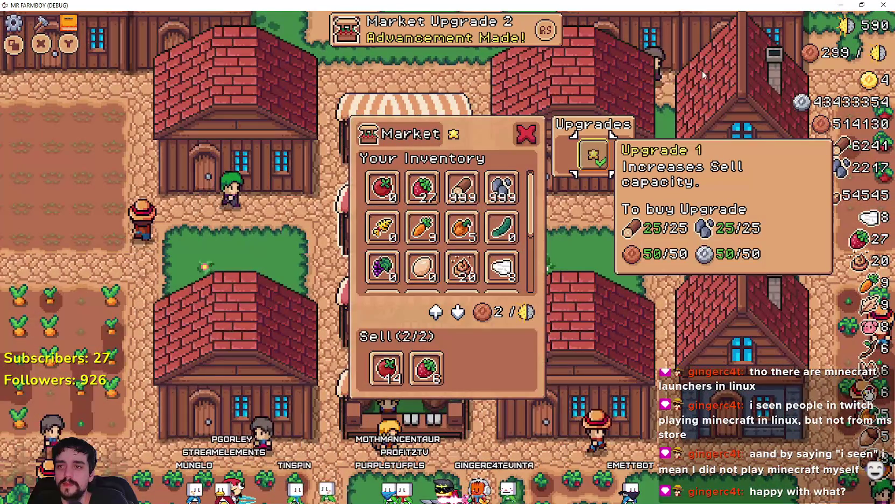
pyautogui.press('Escape')
pyautogui.press('e')
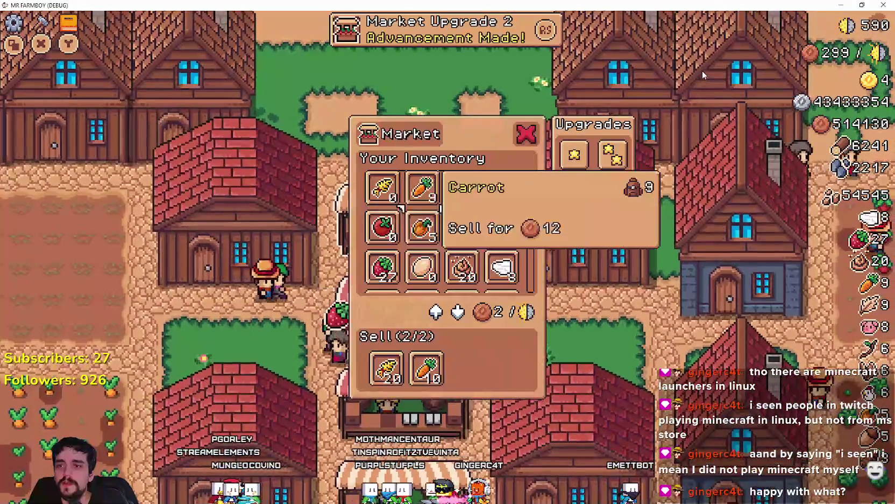
pyautogui.press('d')
pyautogui.press('e')
pyautogui.press('e')
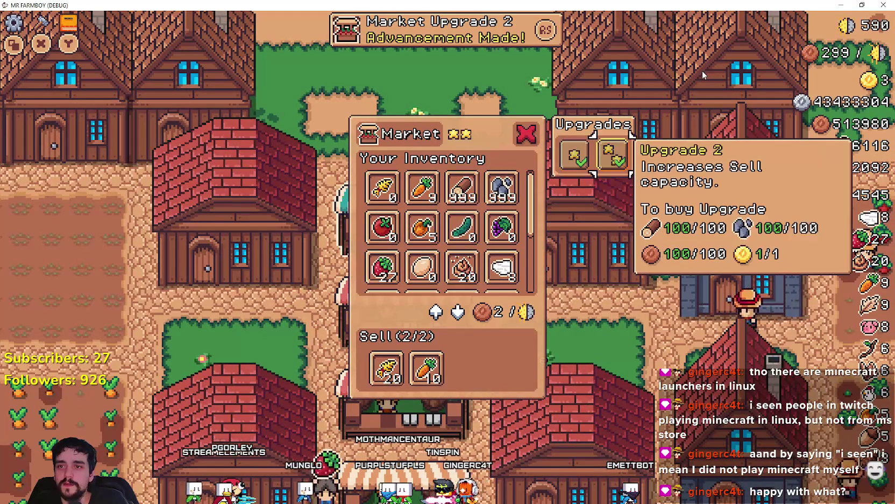
# - Add Manure, Strawberry, Orange Pepper and Paper Scroll to the market's sell slots
pyautogui.press('a')
pyautogui.press('s')
pyautogui.press('a')
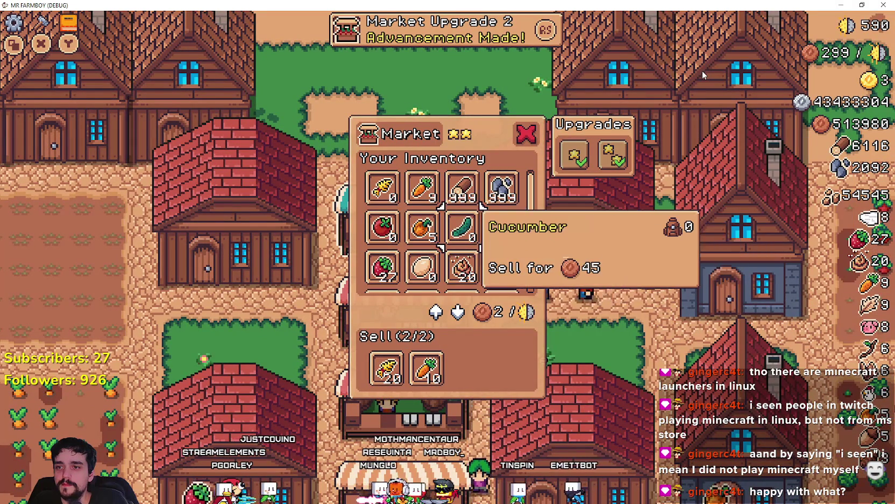
pyautogui.press('s')
pyautogui.press('e')
pyautogui.press('a')
pyautogui.press('a')
pyautogui.press('e')
pyautogui.press('d')
pyautogui.press('e')
pyautogui.press('s')
pyautogui.press('d')
pyautogui.press('d')
pyautogui.press('d')
pyautogui.press('w')
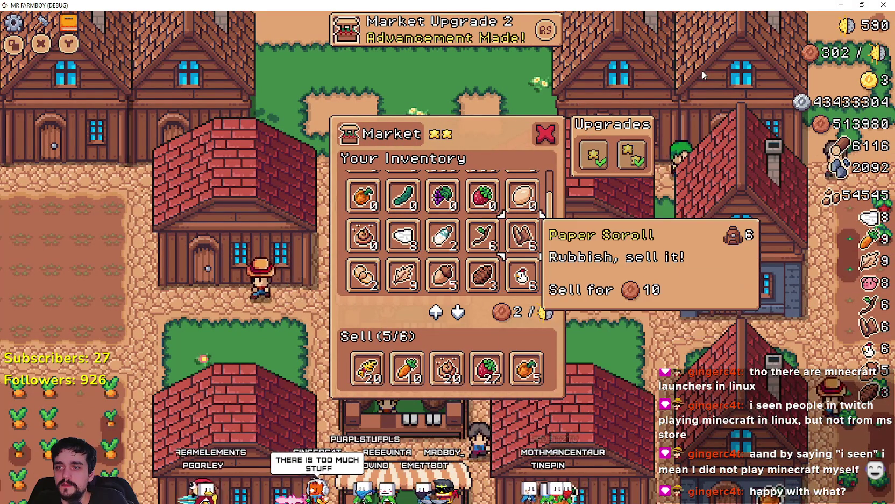
pyautogui.press('e')
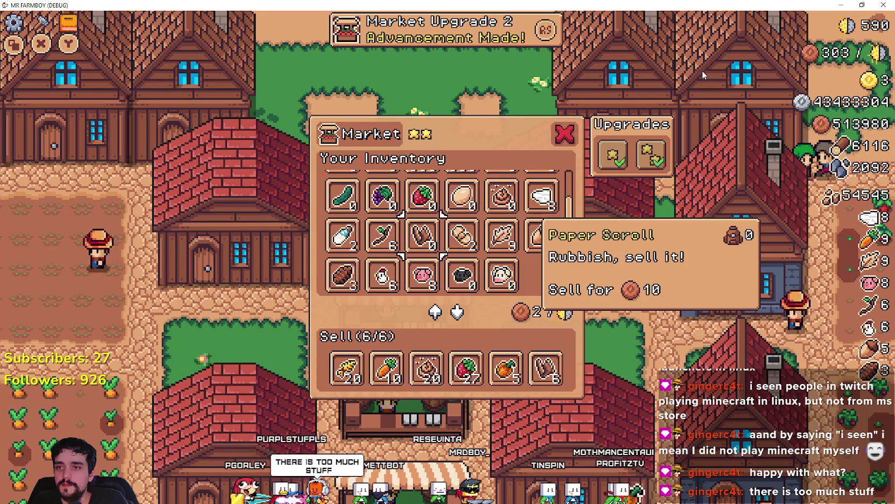
# - Browse the widened six-column inventory and buy the first market upgrade
pyautogui.press('w')
pyautogui.press('d')
pyautogui.press('d')
pyautogui.press('d')
pyautogui.press('w')
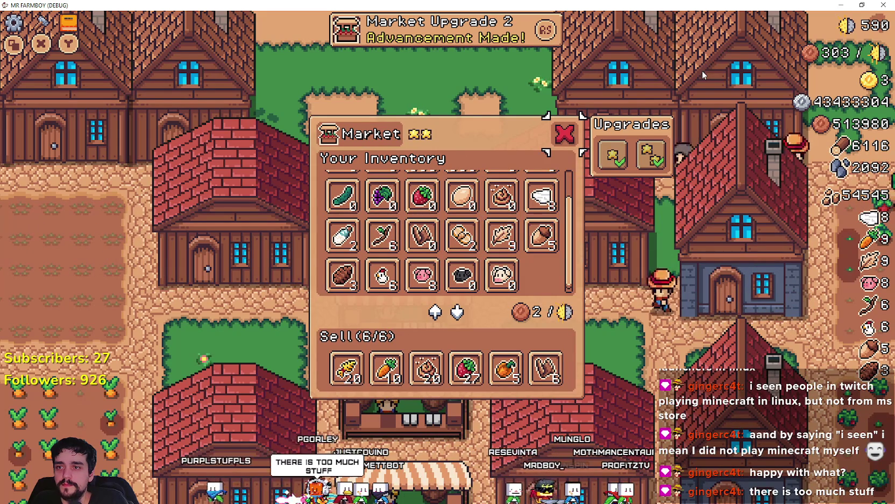
pyautogui.press('s')
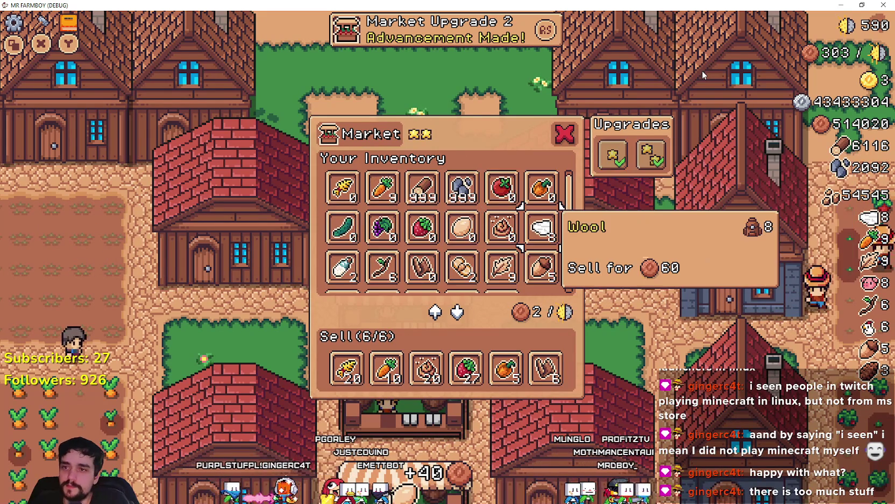
pyautogui.press('s')
pyautogui.press('s')
pyautogui.press('a')
pyautogui.press('s')
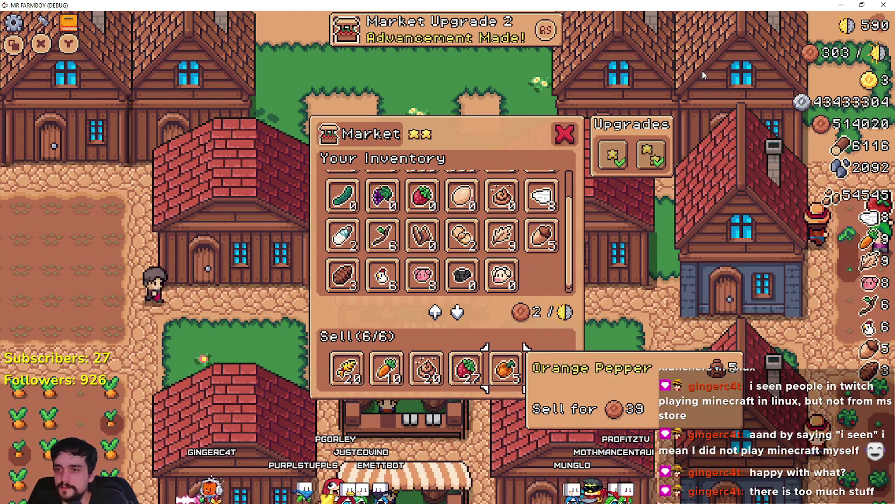
pyautogui.press('d')
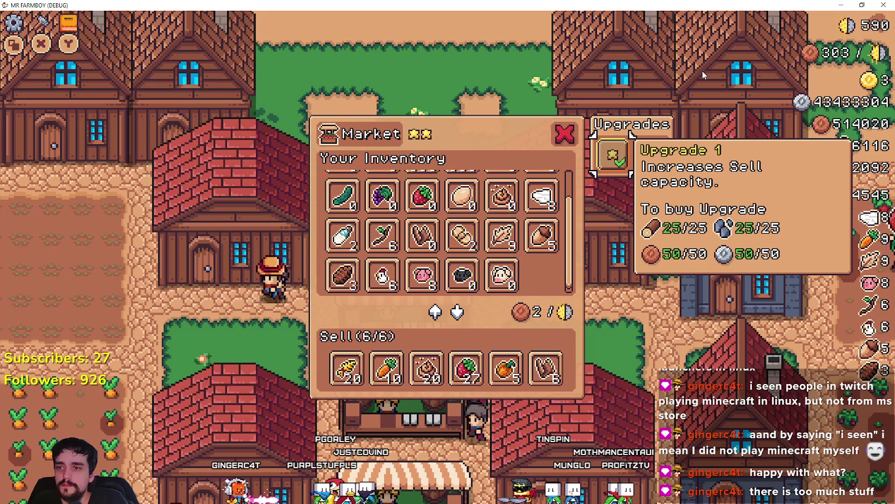
pyautogui.press('space')
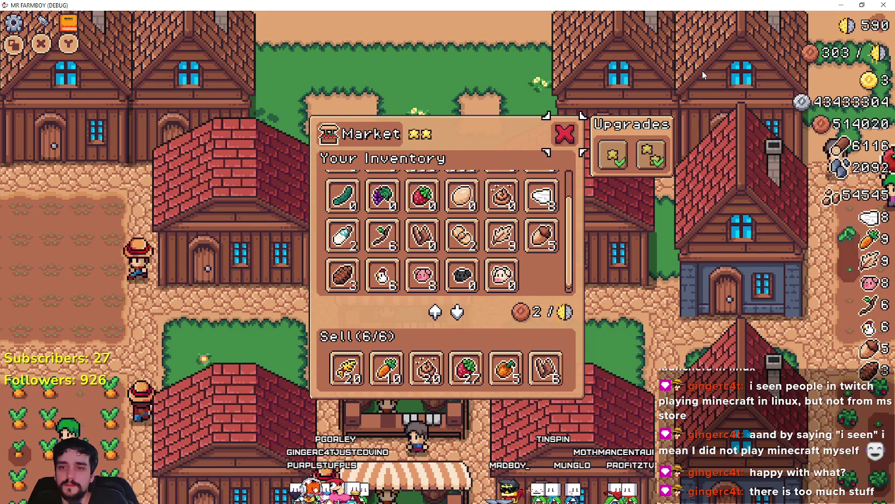
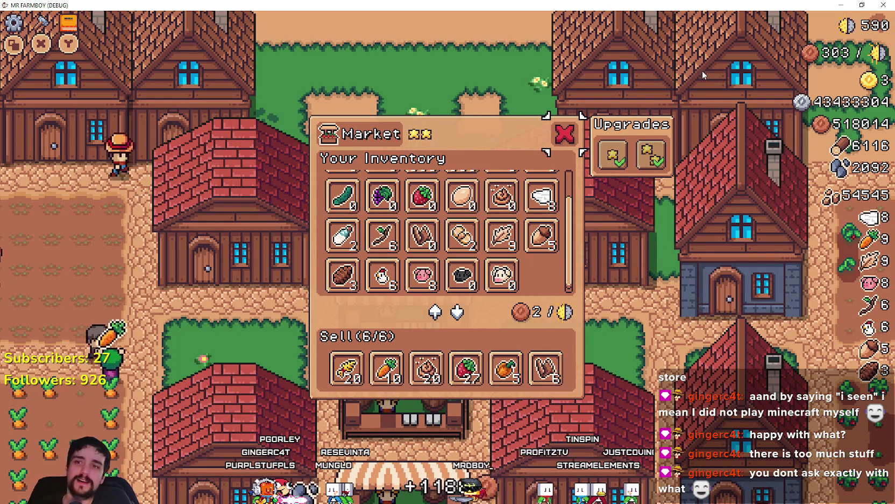
# - Browse the Market inventory, including the Acorn item, then close the Market
pyautogui.press('Right')
pyautogui.press('Left')
pyautogui.press('Down')
pyautogui.press('Down')
pyautogui.press('Up')
pyautogui.press('Up')
pyautogui.press('Up')
pyautogui.press('Right')
pyautogui.press('Left')
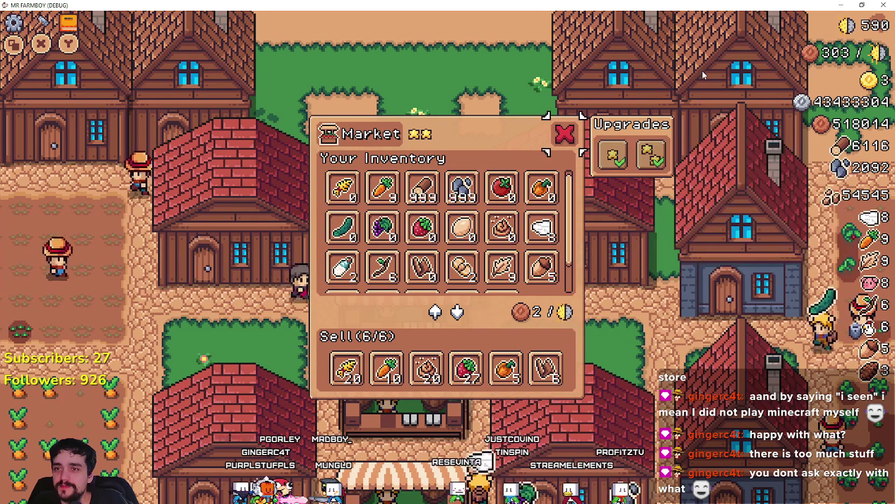
pyautogui.press('Return')
# - Walk to the Warehouse, check its stock, and leave
pyautogui.press('Left')
pyautogui.press('e')
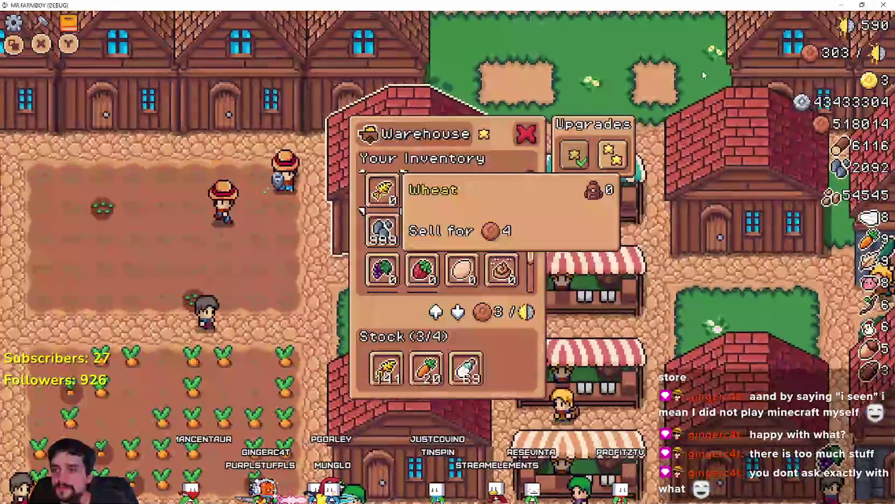
pyautogui.press('Down')
pyautogui.press('Down')
pyautogui.press('Left')
# - Walk the farmer through the carrot field to the chicken pen and open the Coop
pyautogui.press('Left')
pyautogui.press('Down')
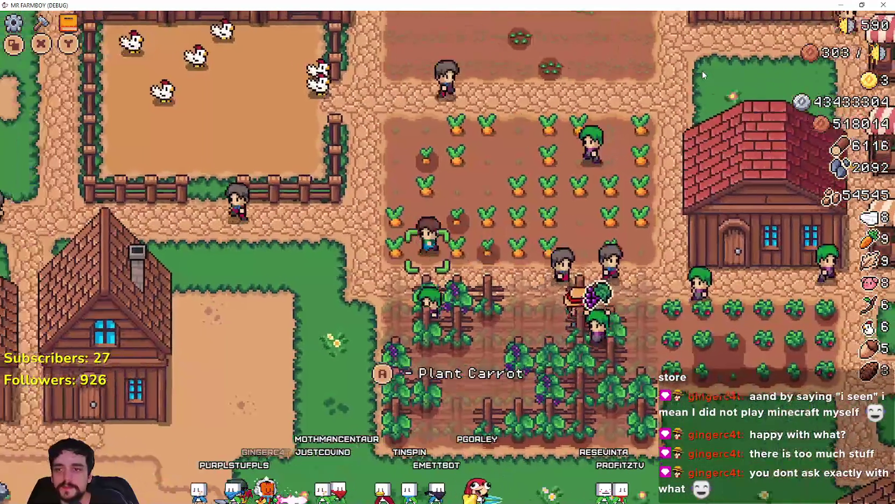
pyautogui.press('Left')
pyautogui.press('Up')
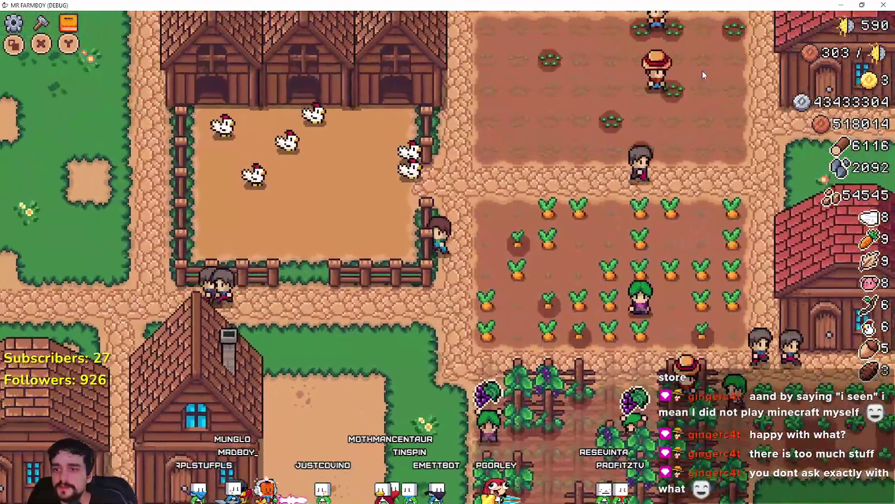
pyautogui.press('a')
pyautogui.press('s')
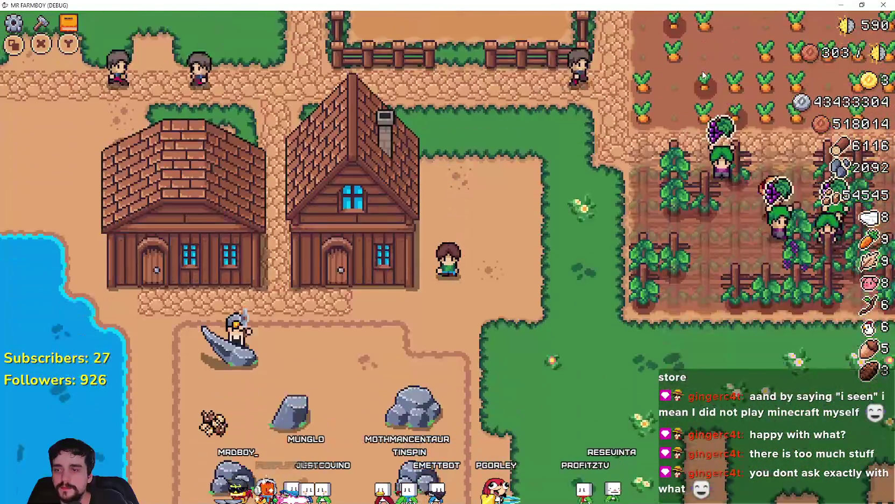
pyautogui.press('d')
pyautogui.press('w')
pyautogui.press('w')
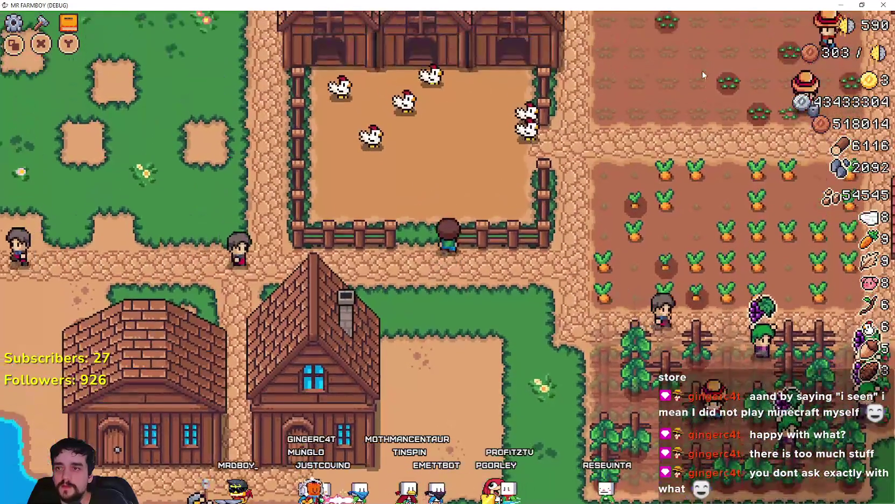
pyautogui.press('e')
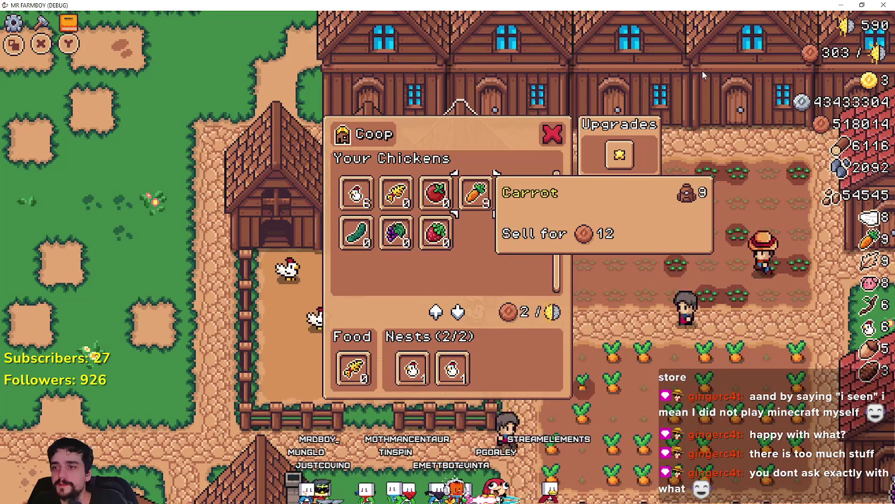
# - Browse the coop's items and check the chickens in its Food and nest slots
pyautogui.press('s')
pyautogui.press('a')
pyautogui.press('a')
pyautogui.press('w')
pyautogui.press('d')
pyautogui.press('d')
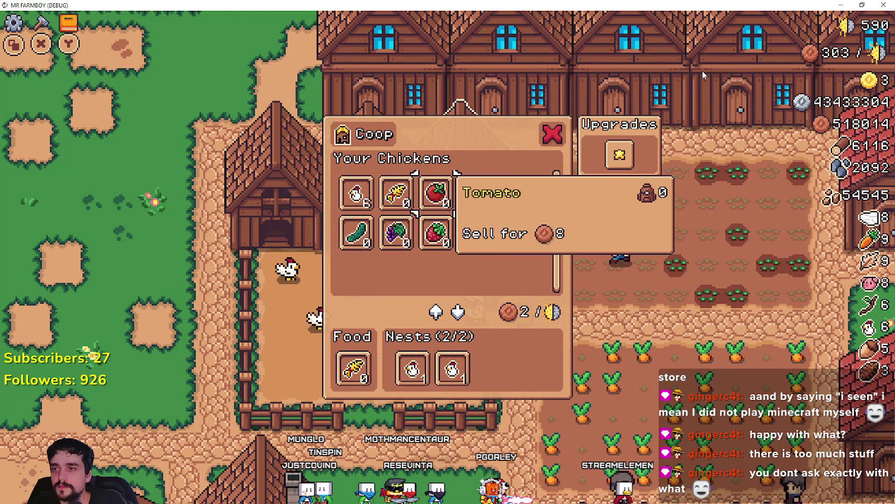
pyautogui.press('a')
pyautogui.press('a')
pyautogui.press('s')
pyautogui.press('s')
pyautogui.press('d')
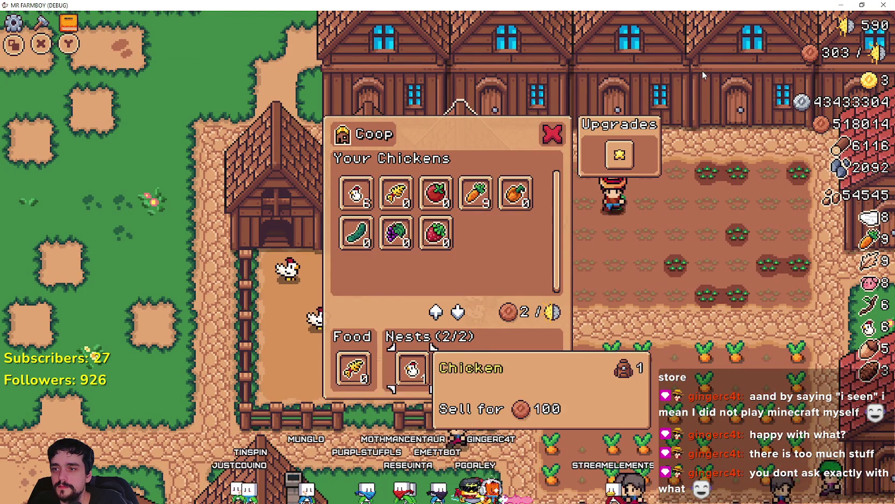
pyautogui.press('d')
pyautogui.press('w')
pyautogui.press('s')
pyautogui.press('a')
# - Place a chicken into the coop's fourth nest
pyautogui.press('w')
pyautogui.press('w')
pyautogui.press('d')
pyautogui.press('d')
pyautogui.press('d')
pyautogui.press('d')
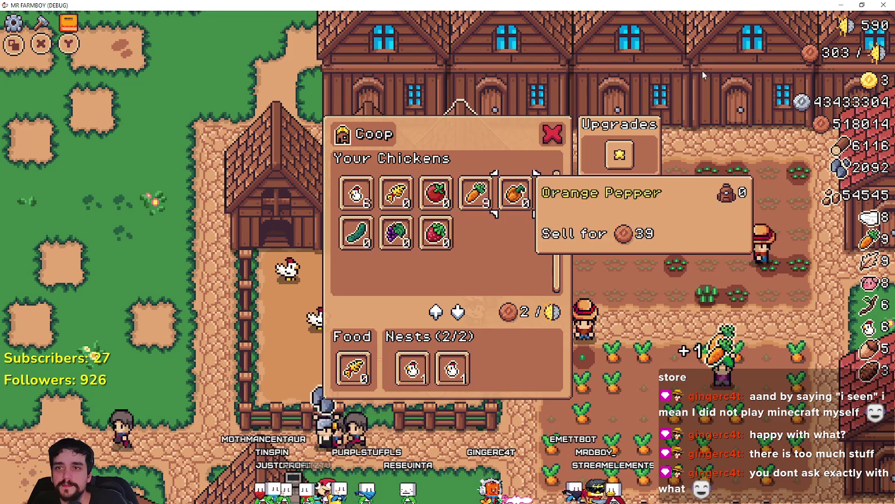
pyautogui.press('d')
pyautogui.press('a')
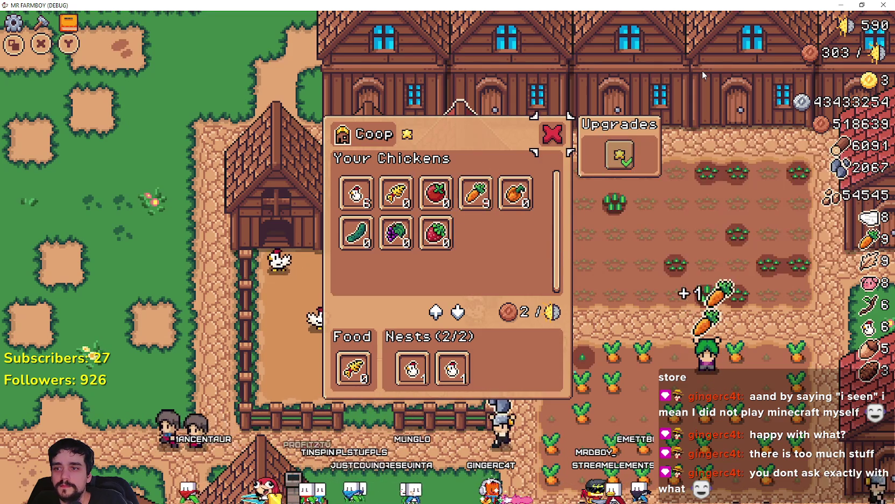
pyautogui.press('s')
pyautogui.press('a')
pyautogui.press('a')
pyautogui.press('w')
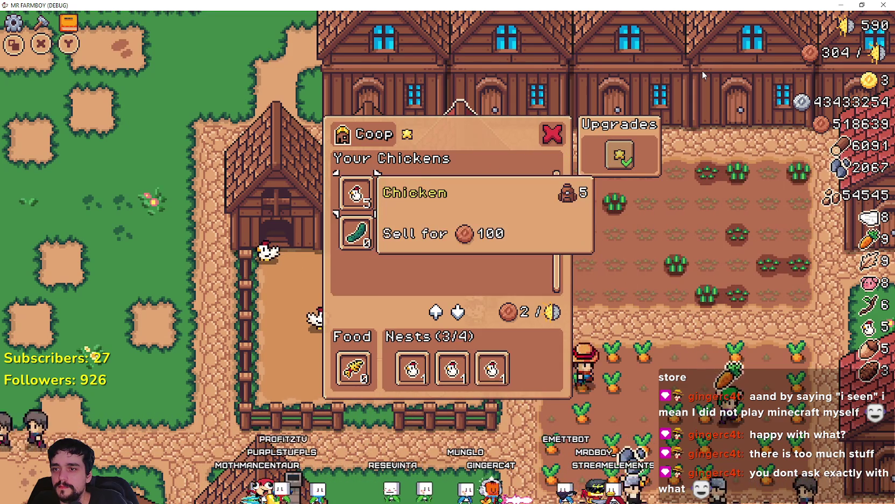
pyautogui.press('d')
pyautogui.press('a')
pyautogui.press('space')
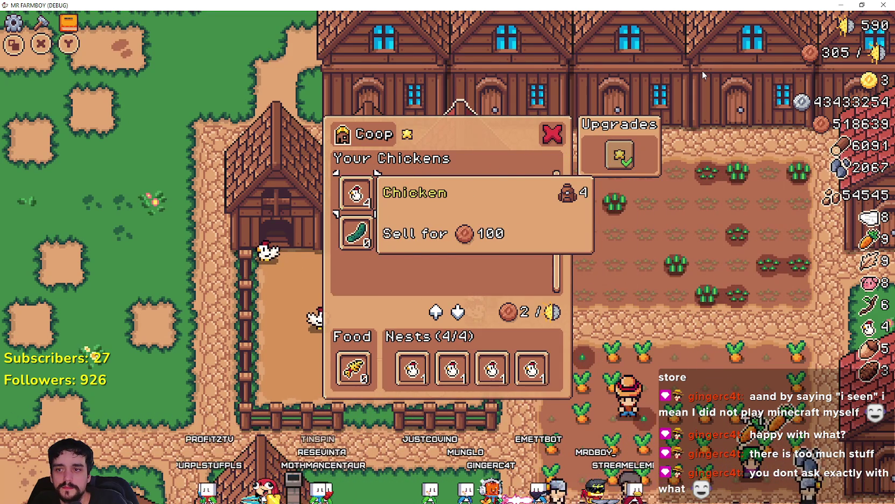
# - Review the nests, close this coop, and buy the next coop's Upgrade 1
pyautogui.press('s')
pyautogui.press('s')
pyautogui.press('w')
pyautogui.press('w')
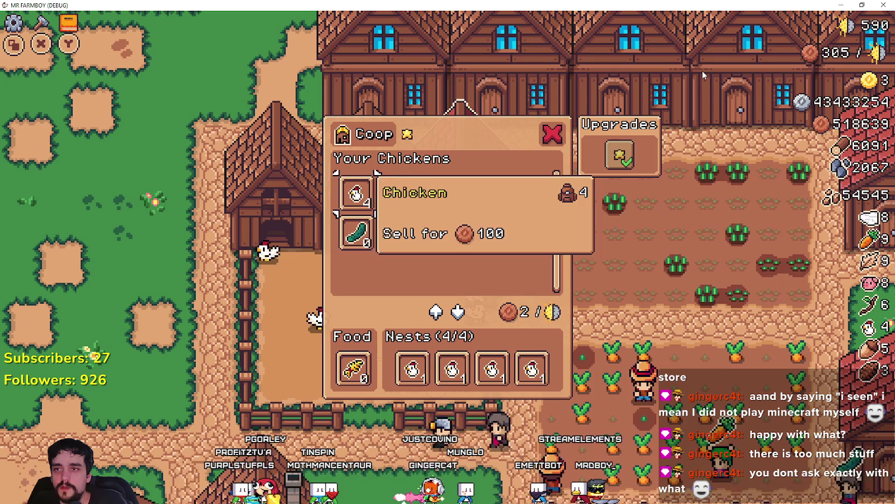
pyautogui.press('d')
pyautogui.press('Escape')
pyautogui.press('a')
pyautogui.press('e')
pyautogui.press('d')
pyautogui.press('d')
pyautogui.press('d')
# - Buy the first nest upgrade at another coop as well
pyautogui.press('d')
pyautogui.press('space')
pyautogui.press('Escape')
pyautogui.press('a')
pyautogui.press('e')
pyautogui.press('d')
pyautogui.press('d')
pyautogui.press('d')
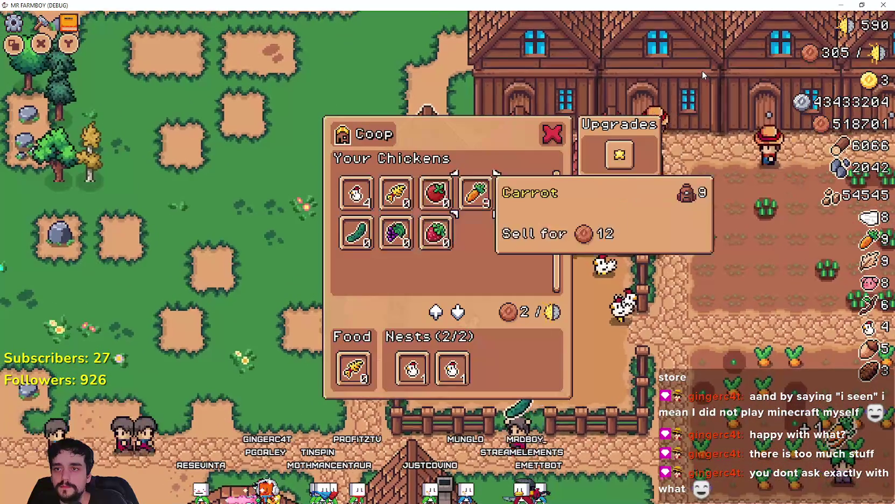
pyautogui.press('w')
# - Check one more coop, close it, and bring up the Advancements tree
pyautogui.press('d')
pyautogui.press('space')
pyautogui.press('Escape')
pyautogui.press('d')
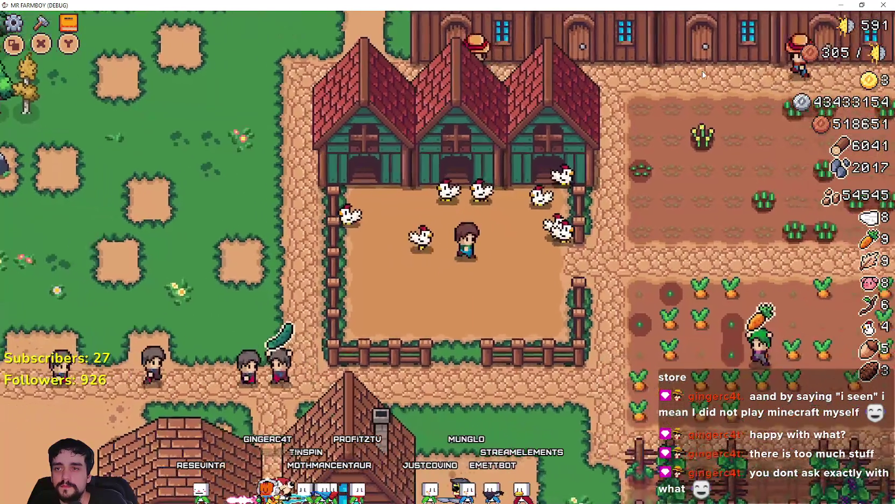
pyautogui.press('e')
pyautogui.press('d')
pyautogui.press('d')
pyautogui.press('d')
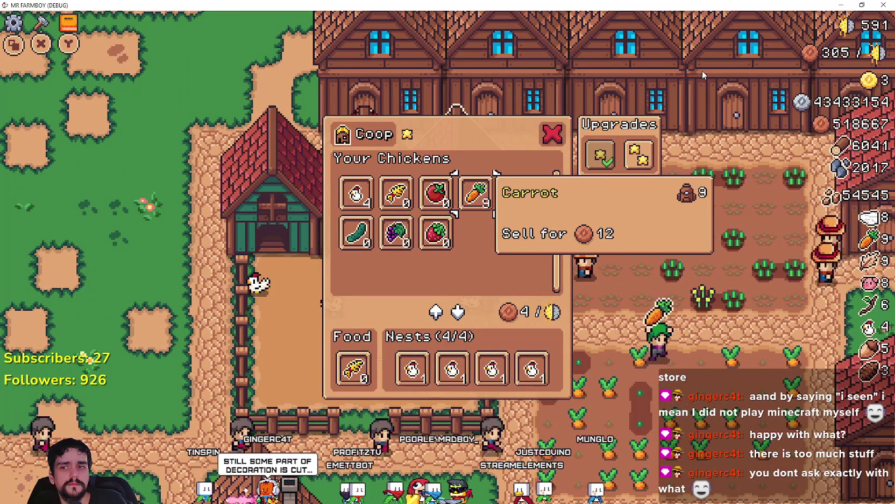
pyautogui.press('Escape')
pyautogui.press('Tab')
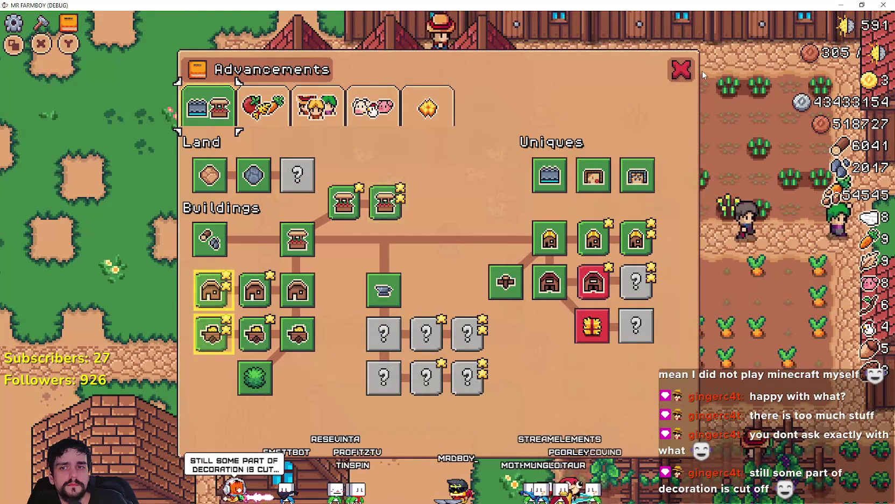
# - Browse the Advancements to the Coop Upgrade 2 entry, then close the tree
pyautogui.press('d')
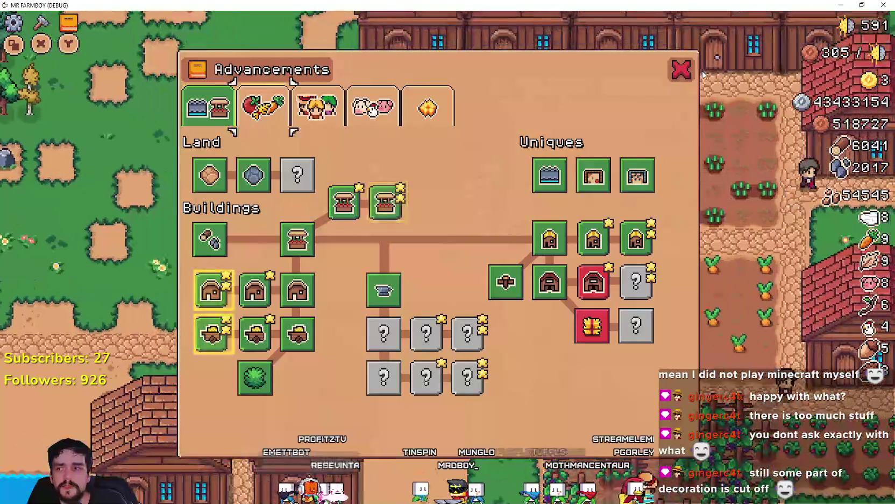
pyautogui.press('d')
pyautogui.press('s')
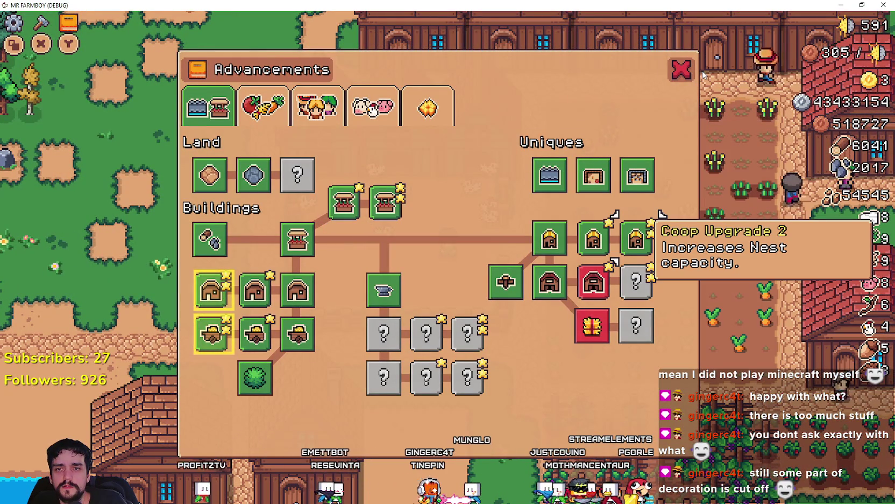
pyautogui.press('Escape')
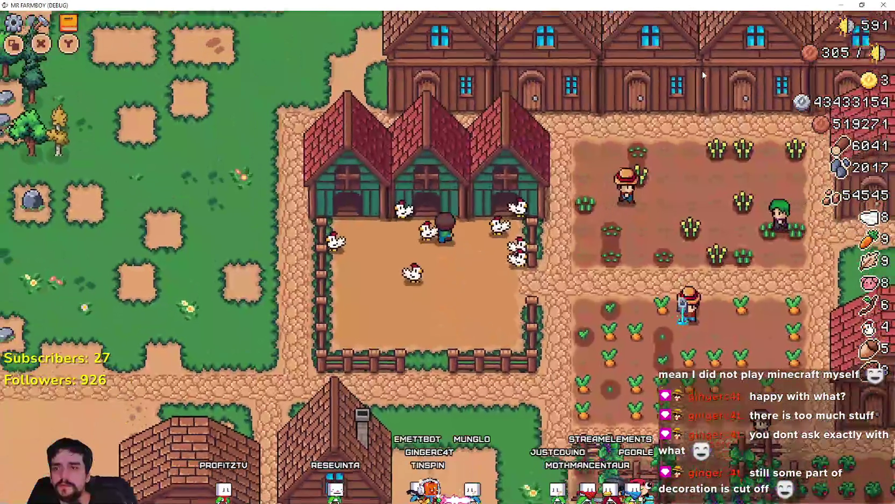
# - Open the nearby coop and buy its second nest upgrade
pyautogui.press('e')
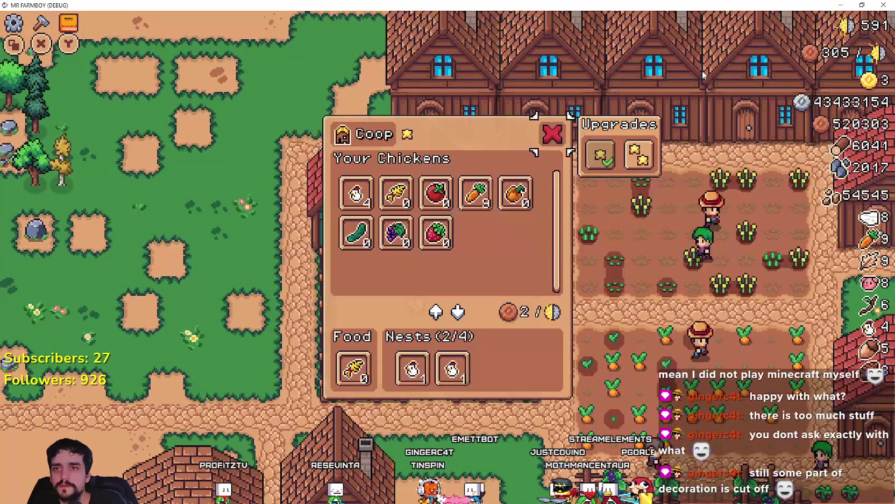
pyautogui.press('d')
pyautogui.press('d')
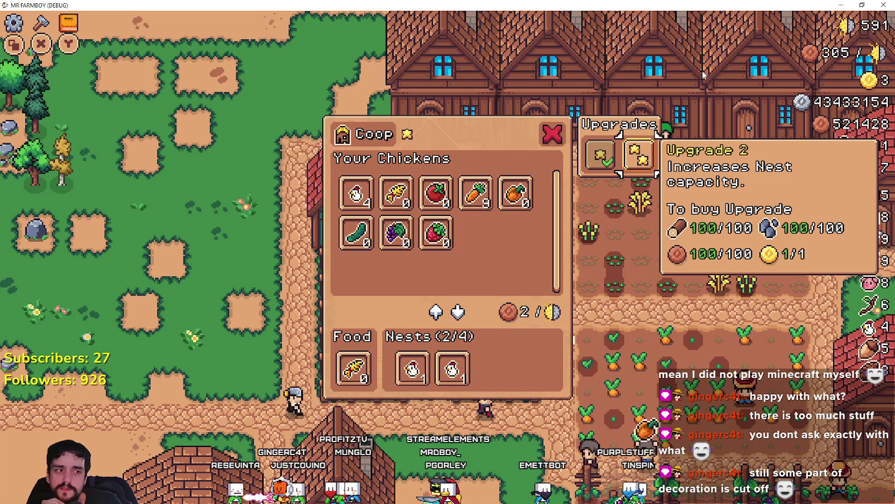
pyautogui.press('Return')
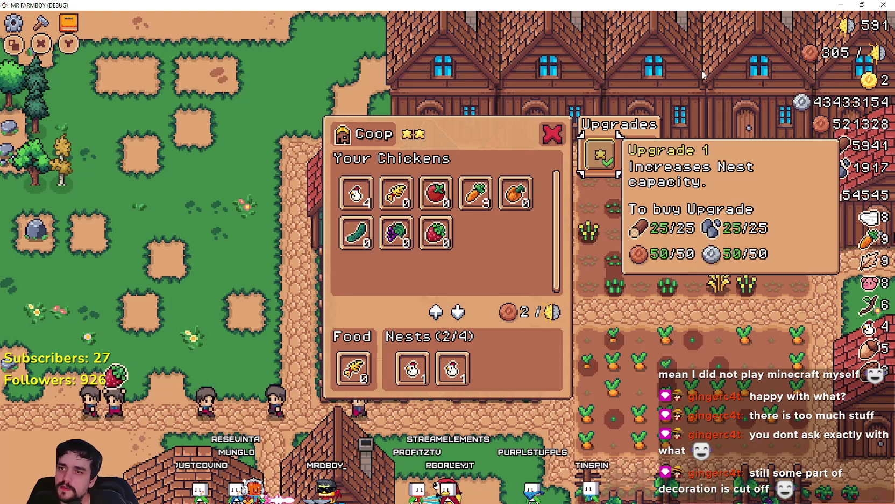
pyautogui.press('Left')
pyautogui.press('Left')
pyautogui.press('Left')
pyautogui.press('Left')
pyautogui.press('Down')
pyautogui.press('Up')
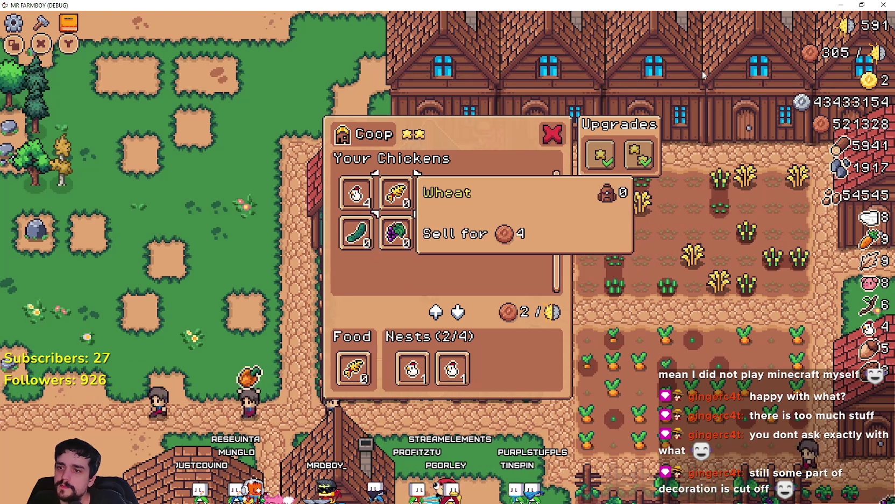
pyautogui.press('Left')
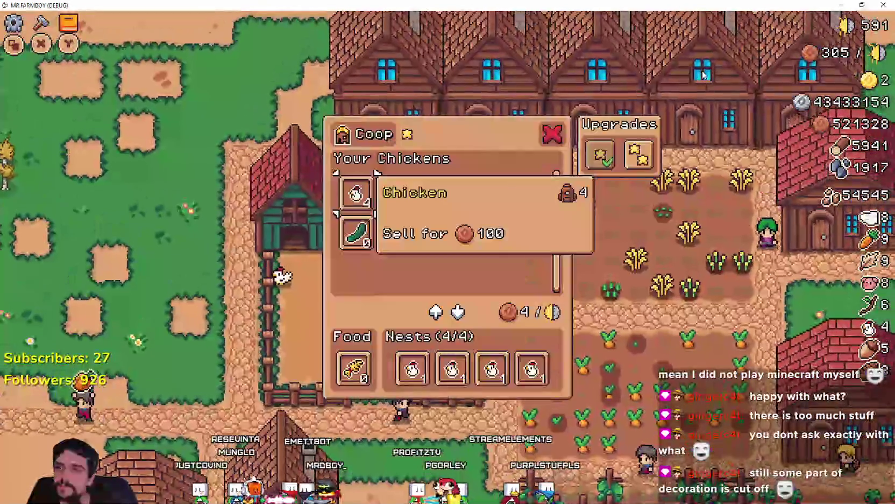
pyautogui.press('Right')
pyautogui.press('Right')
pyautogui.press('Right')
pyautogui.press('Right')
# - Fill the two new empty nests with chickens
pyautogui.press('Right')
pyautogui.press('Right')
pyautogui.press('Return')
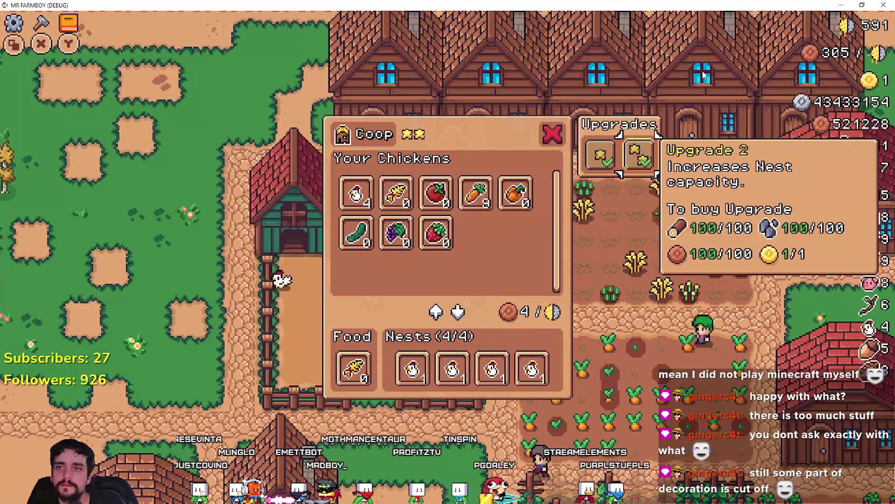
pyautogui.press('Left')
pyautogui.press('Left')
pyautogui.press('Left')
pyautogui.press('Down')
pyautogui.press('Up')
pyautogui.press('Right')
pyautogui.press('Right')
pyautogui.press('Left')
pyautogui.press('Left')
pyautogui.press('Left')
pyautogui.press('Left')
pyautogui.press('Return')
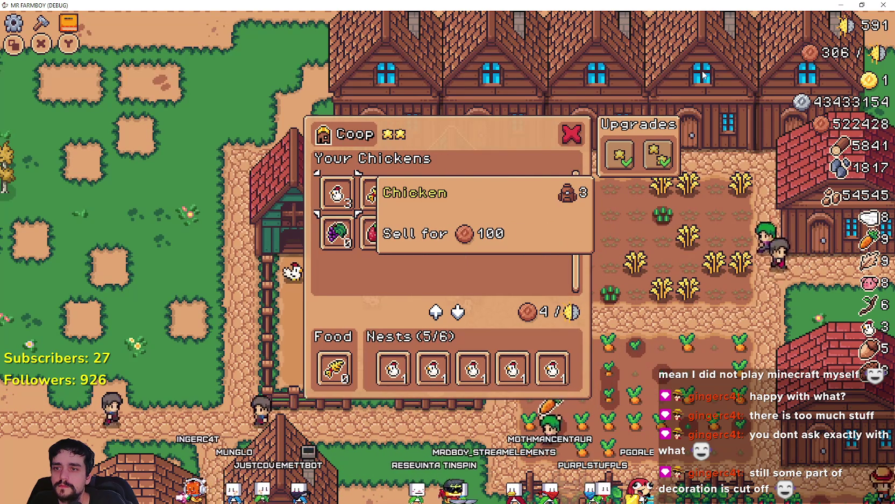
pyautogui.press('Return')
# - Review the Food slot and all nests through the sixth chicken
pyautogui.press('Down')
pyautogui.press('Down')
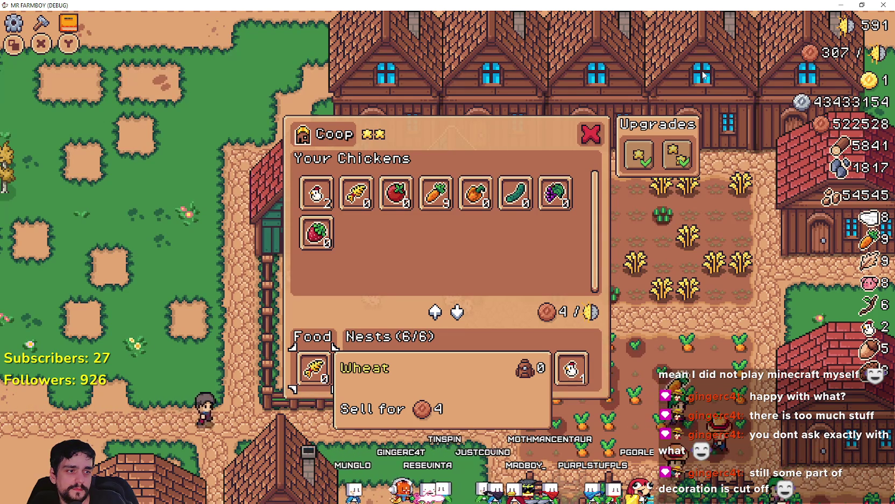
pyautogui.press('Right')
pyautogui.press('Right')
pyautogui.press('Right')
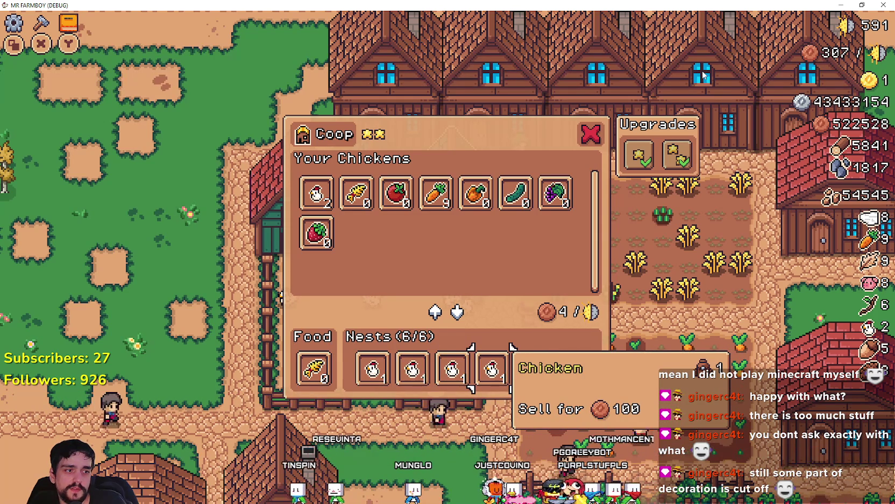
pyautogui.press('Left')
pyautogui.press('Left')
pyautogui.press('Left')
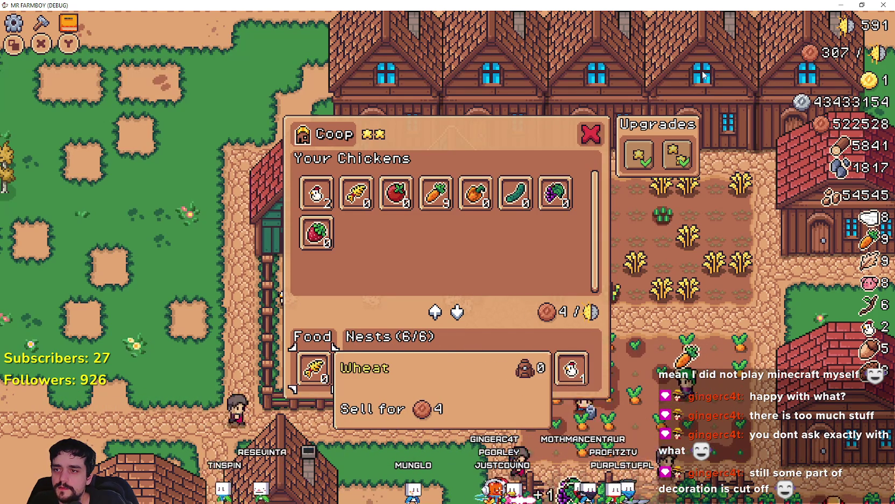
pyautogui.press('Right')
pyautogui.press('Right')
pyautogui.press('Right')
pyautogui.press('Right')
pyautogui.press('Right')
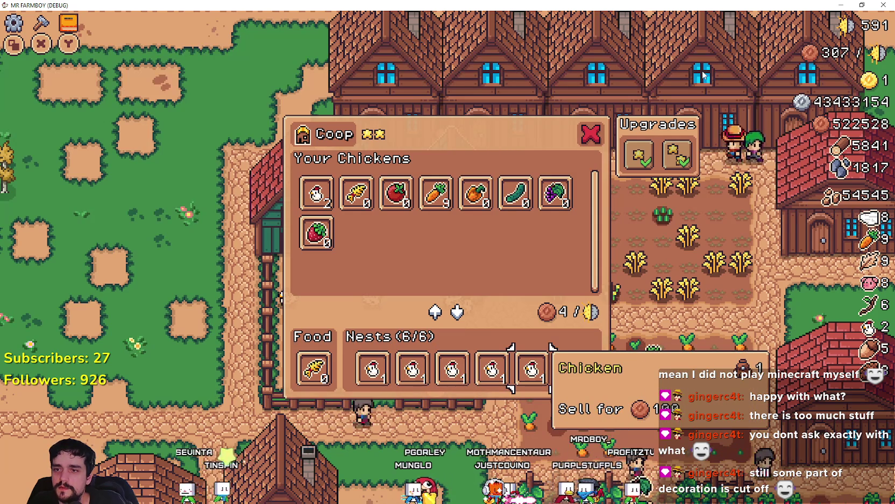
pyautogui.press('Right')
pyautogui.press('Up')
pyautogui.press('Down')
pyautogui.press('Down')
pyautogui.press('Up')
# - Check the stored Orange Pepper and food details, then close the coop panel
pyautogui.press('Up')
pyautogui.press('Right')
pyautogui.press('Right')
pyautogui.press('Right')
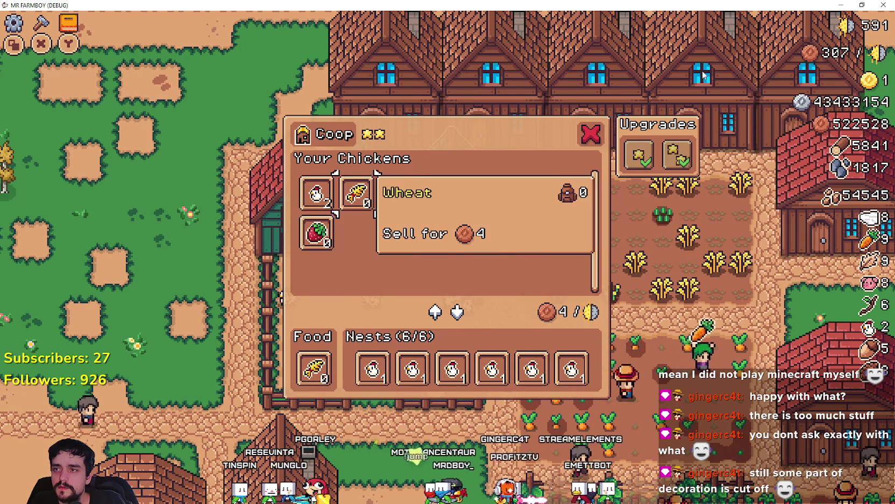
pyautogui.press('Right')
pyautogui.press('Up')
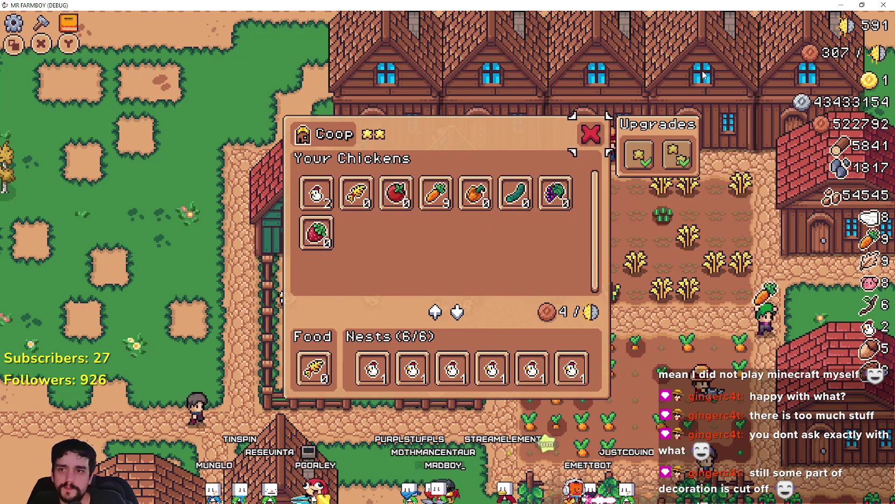
pyautogui.press('Down')
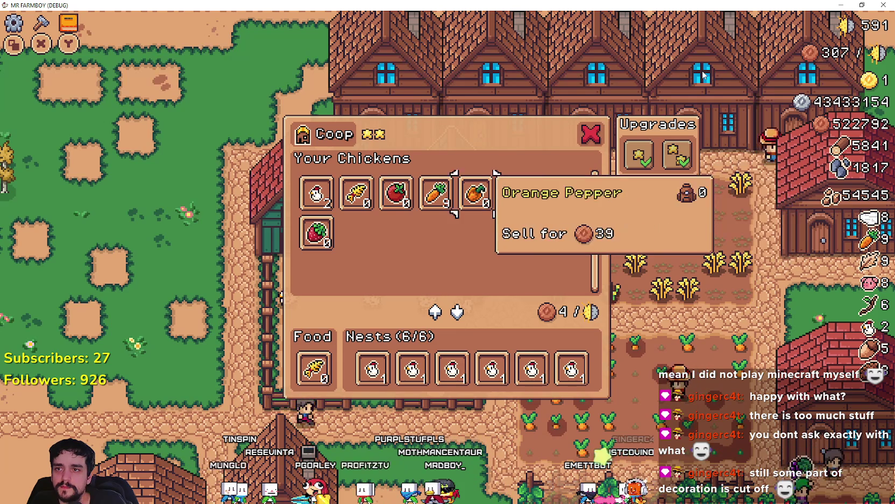
pyautogui.press('Down')
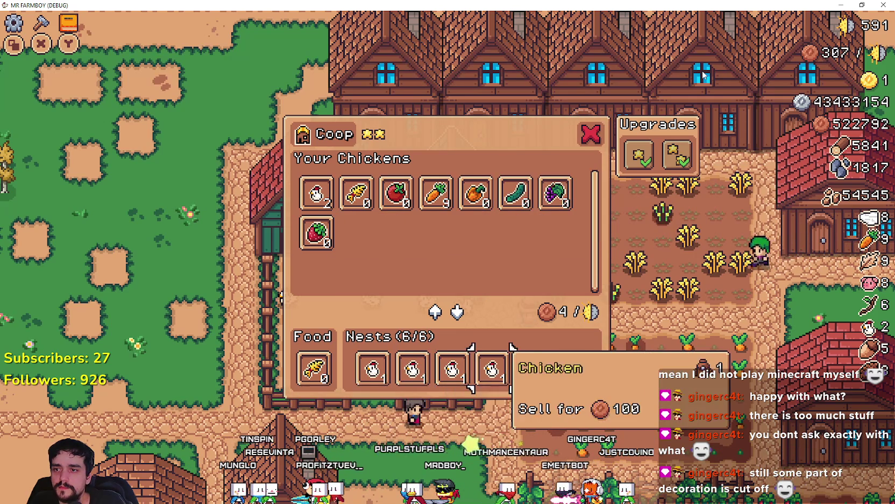
pyautogui.press('Up')
pyautogui.press('Up')
pyautogui.press('Return')
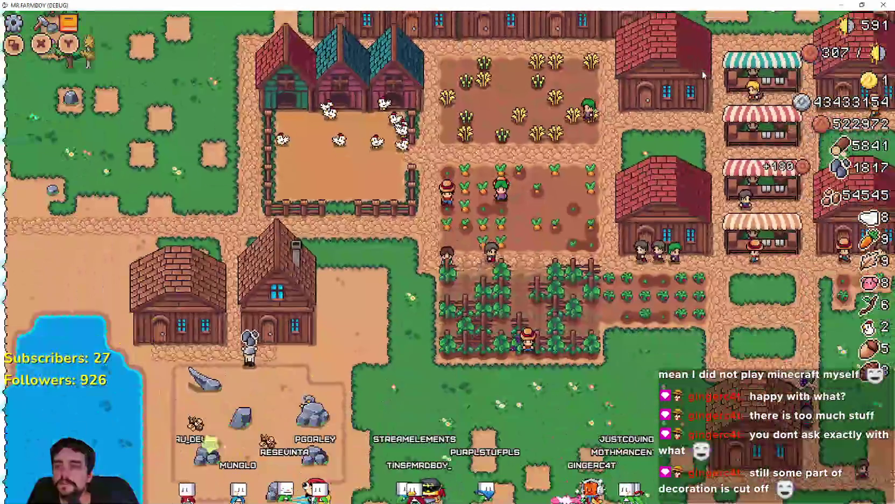
# - Check the barn entries in the Advancements tree, then return to the farmer
pyautogui.press('Tab')
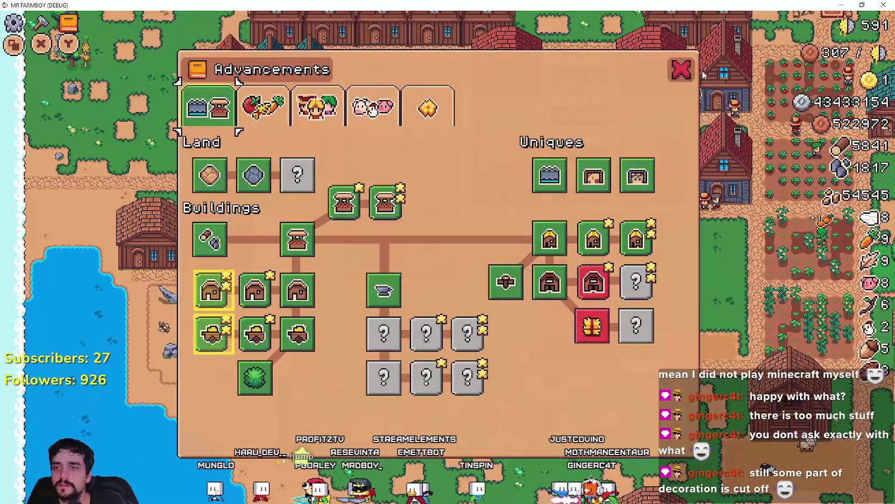
pyautogui.press('Escape')
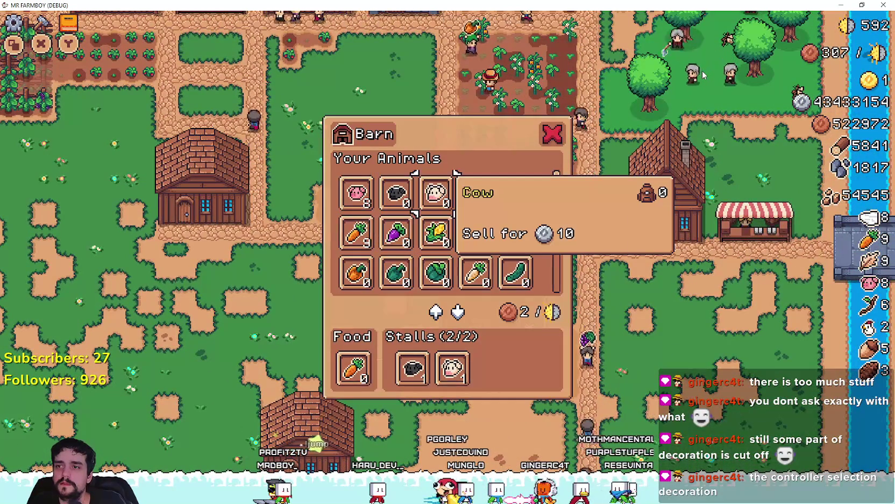
# - Check Advancements, then browse the Crafting list down to the buildings and the barn
pyautogui.press('Escape')
pyautogui.press('Tab')
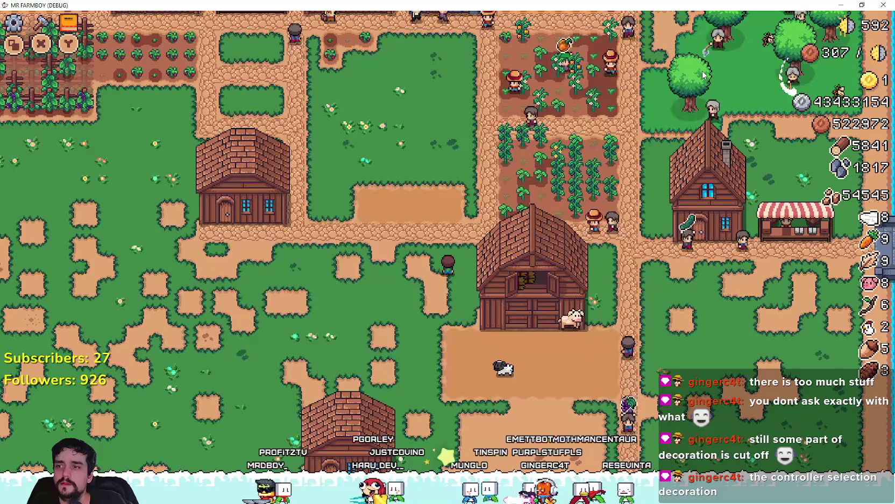
pyautogui.press('c')
pyautogui.press('Down')
pyautogui.press('Down')
pyautogui.press('Down')
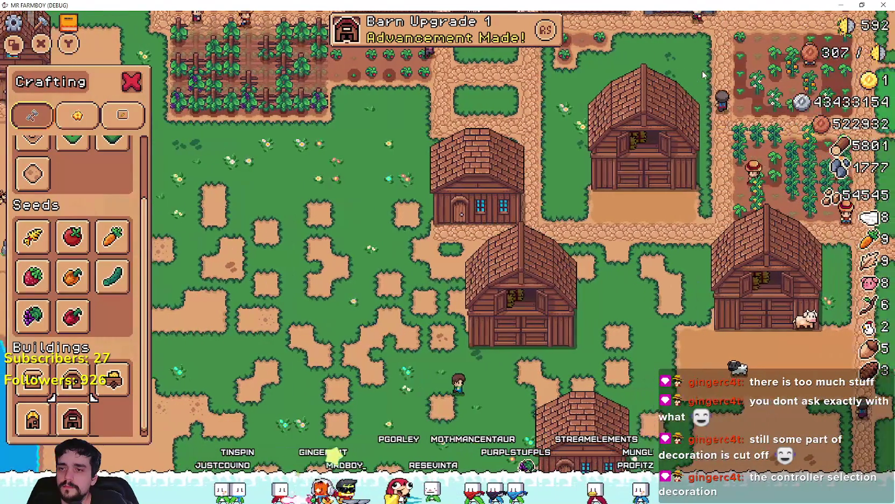
pyautogui.press('e')
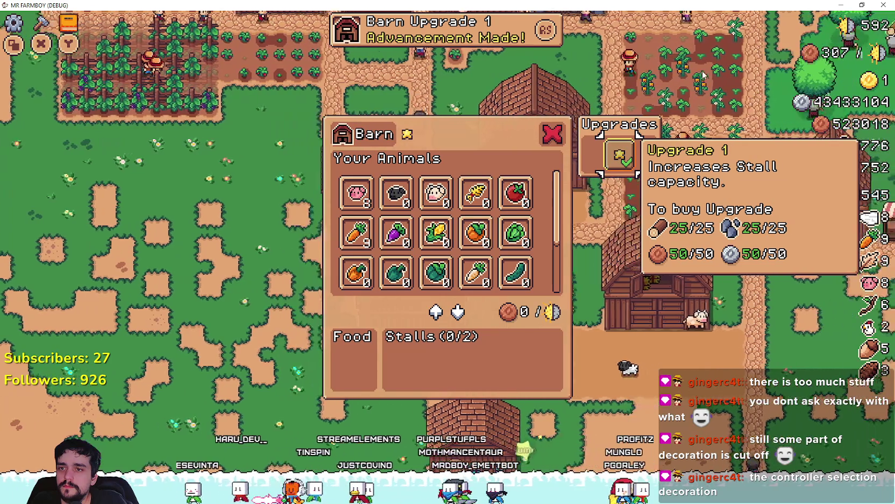
pyautogui.press('Escape')
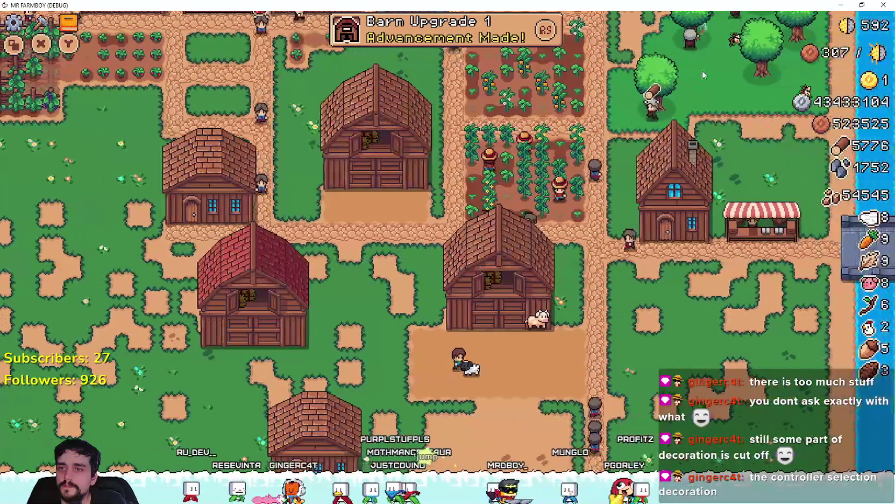
# - Walk to the barn, recheck Advancements, and view the barn's Upgrade 1 cost
pyautogui.press('w')
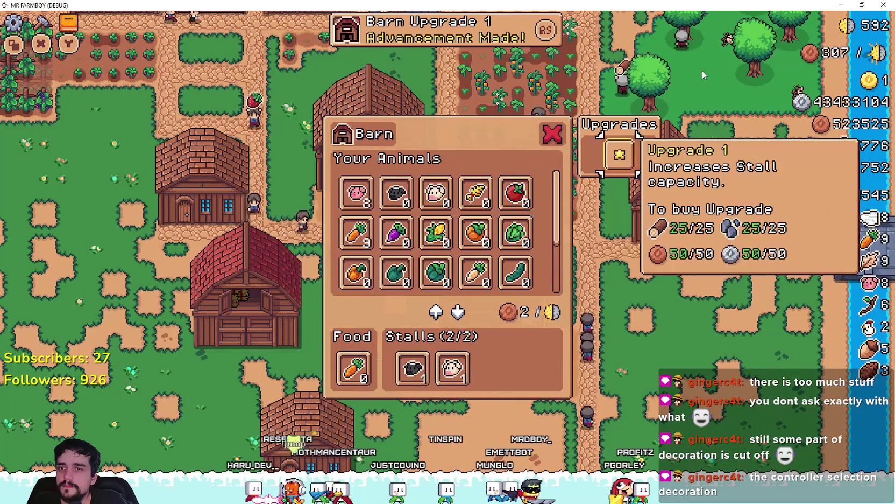
pyautogui.press('Escape')
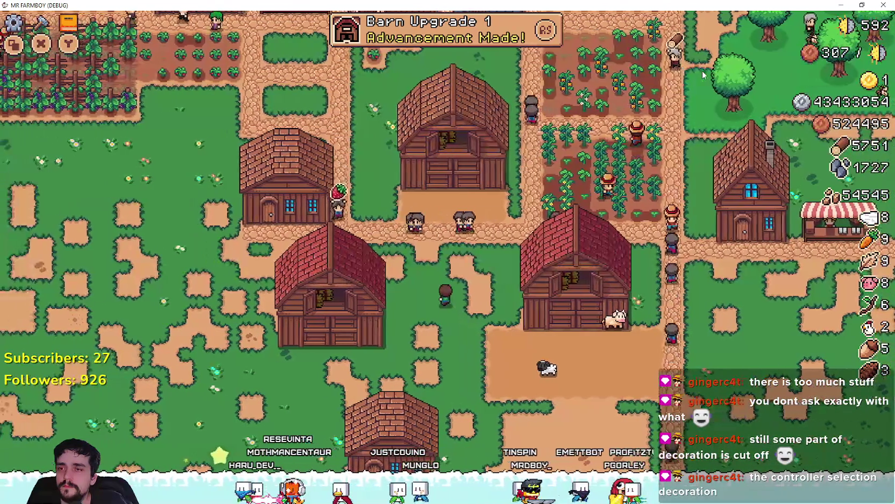
pyautogui.press('Tab')
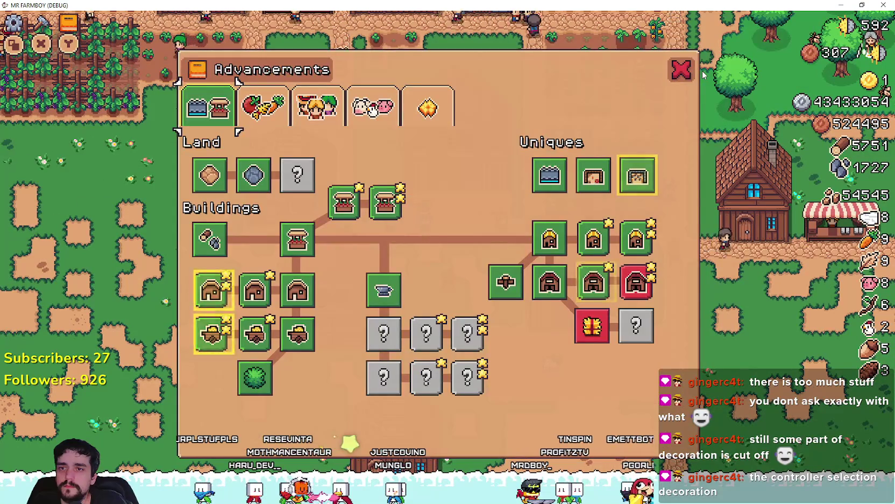
pyautogui.press('Escape')
pyautogui.press('w')
pyautogui.press('e')
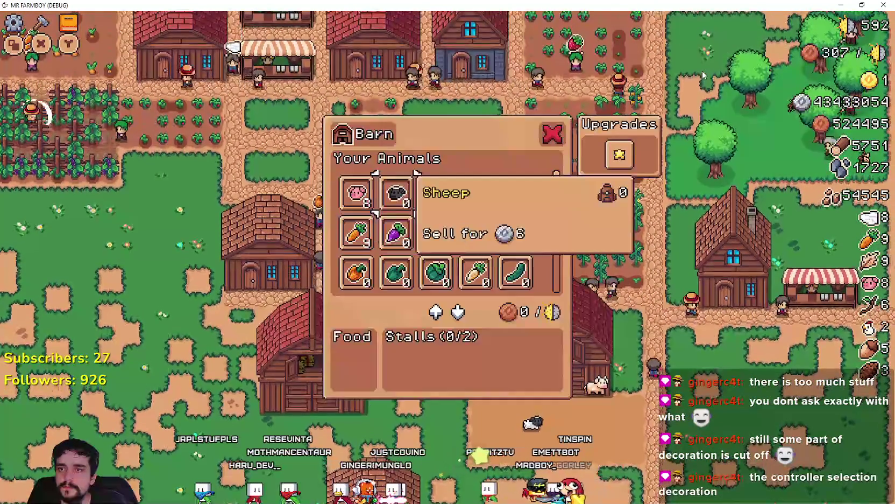
pyautogui.press('Right')
pyautogui.press('Right')
pyautogui.press('Right')
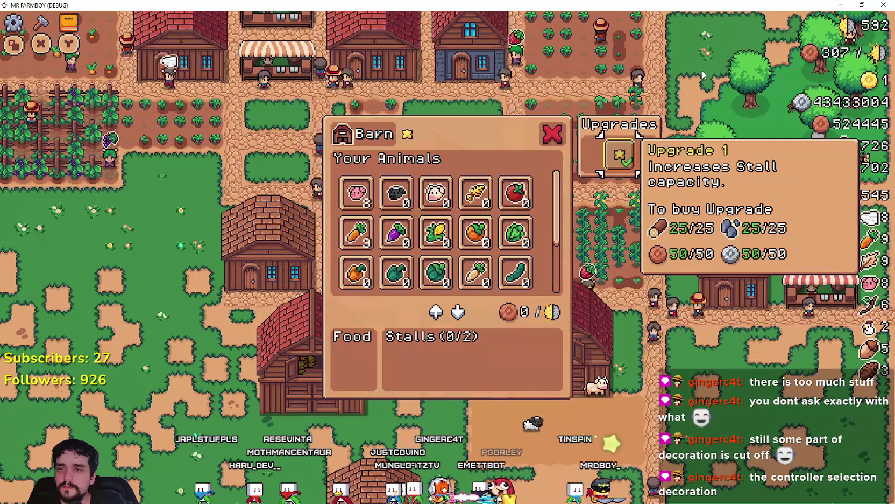
pyautogui.press('Escape')
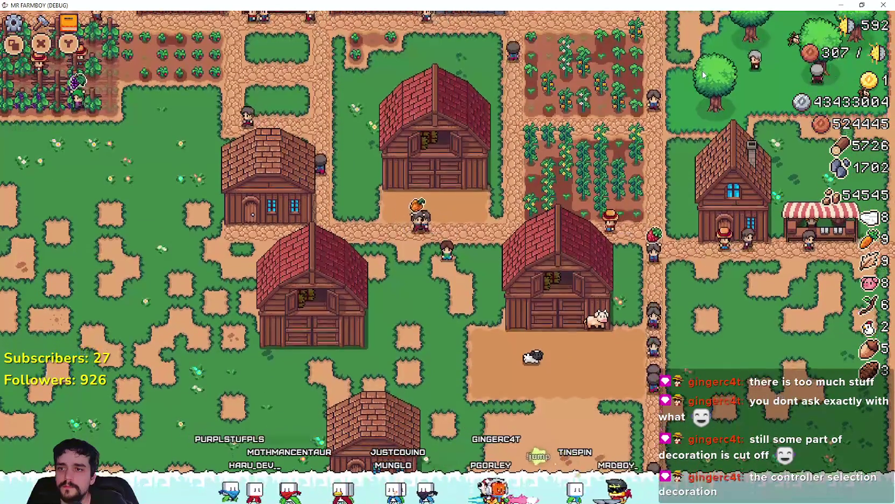
# - Find the Barn Upgrade 2 entry in the Advancements tree
pyautogui.press('Tab')
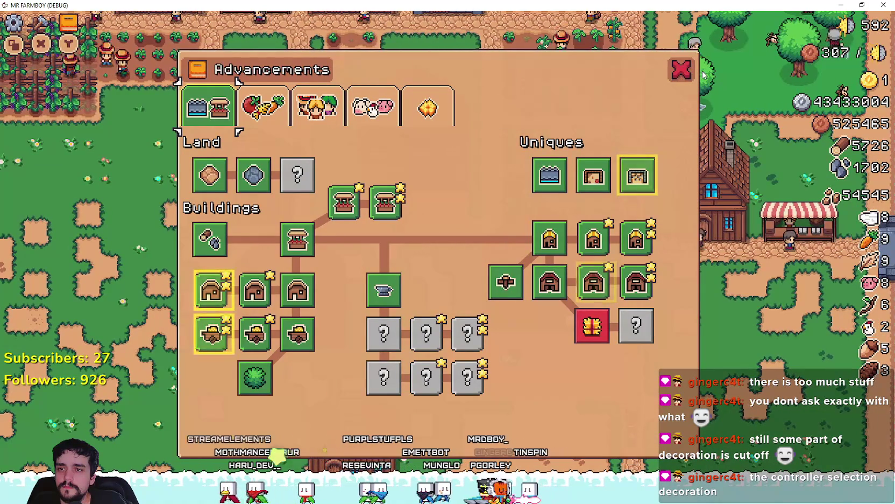
pyautogui.press('Down')
pyautogui.press('Down')
pyautogui.press('Down')
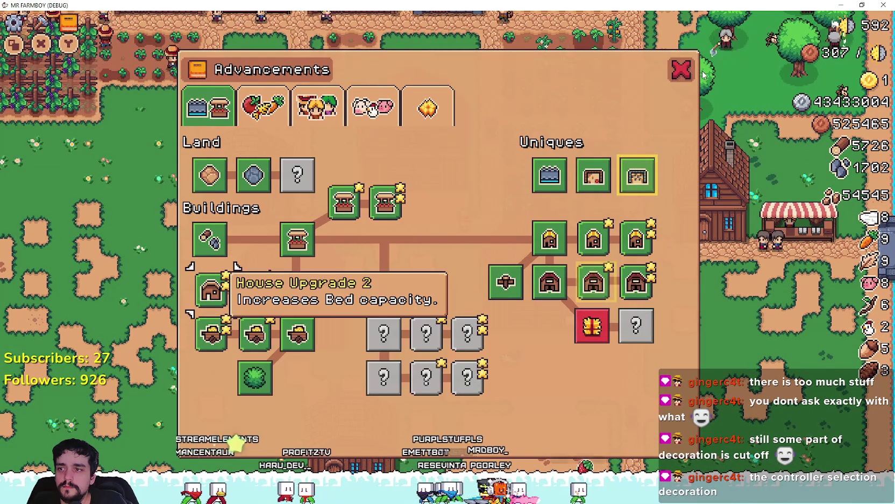
pyautogui.press('Right')
pyautogui.press('Right')
pyautogui.press('Right')
pyautogui.press('Right')
pyautogui.press('Right')
pyautogui.press('Right')
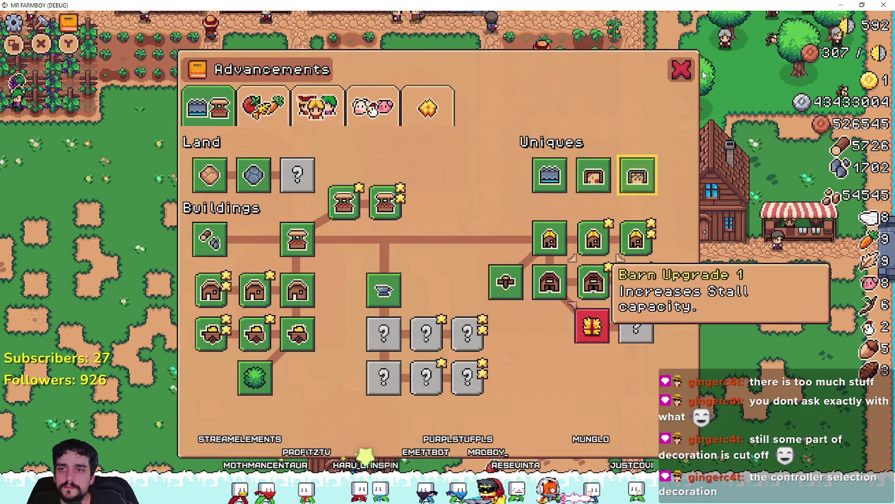
pyautogui.press('Right')
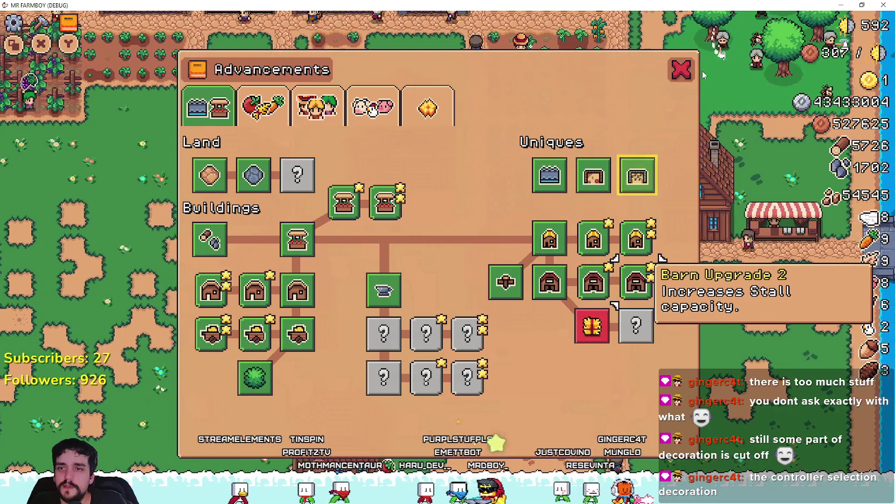
pyautogui.press('Return')
# - Open the barn and compare its Upgrade 1 and Upgrade 2 details
pyautogui.press('Escape')
pyautogui.press('d')
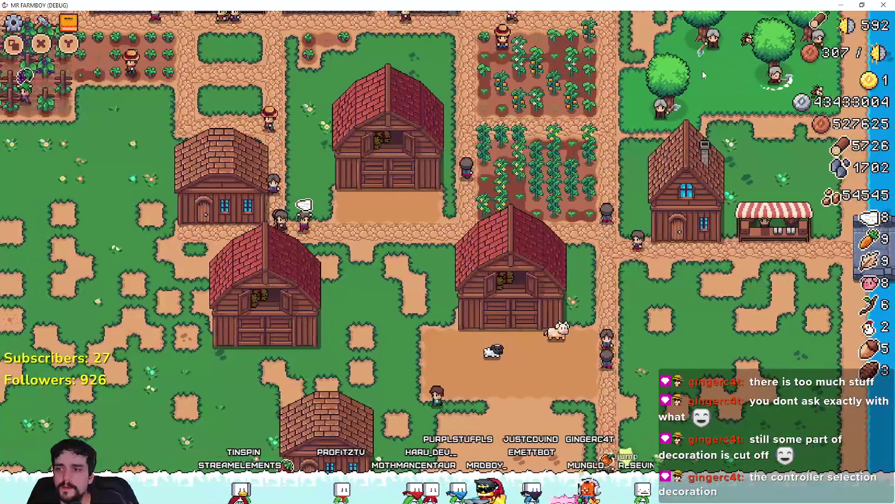
pyautogui.press('e')
pyautogui.press('Right')
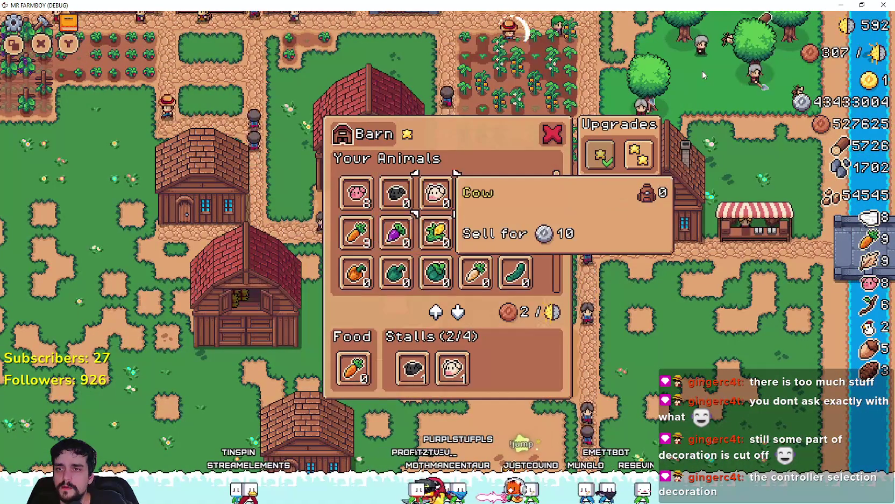
pyautogui.press('Right')
pyautogui.press('Right')
pyautogui.press('Right')
pyautogui.press('Right')
pyautogui.press('Right')
pyautogui.press('Left')
pyautogui.press('Right')
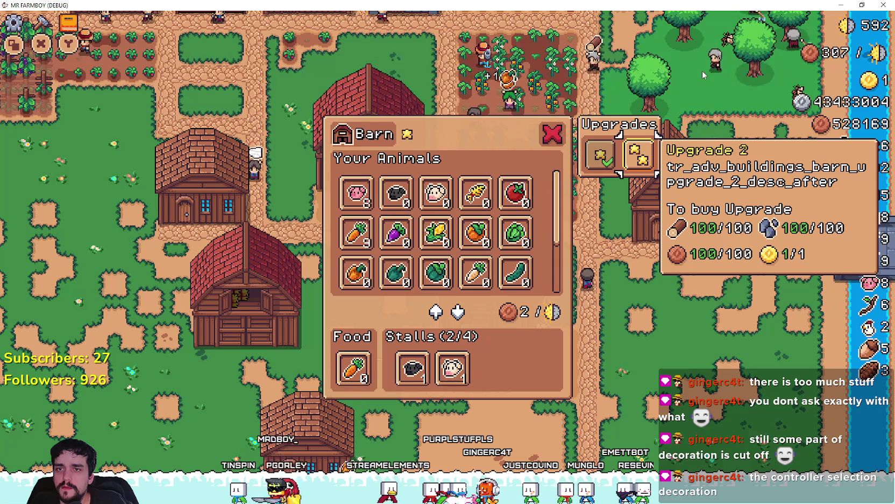
pyautogui.press('Left')
pyautogui.press('Right')
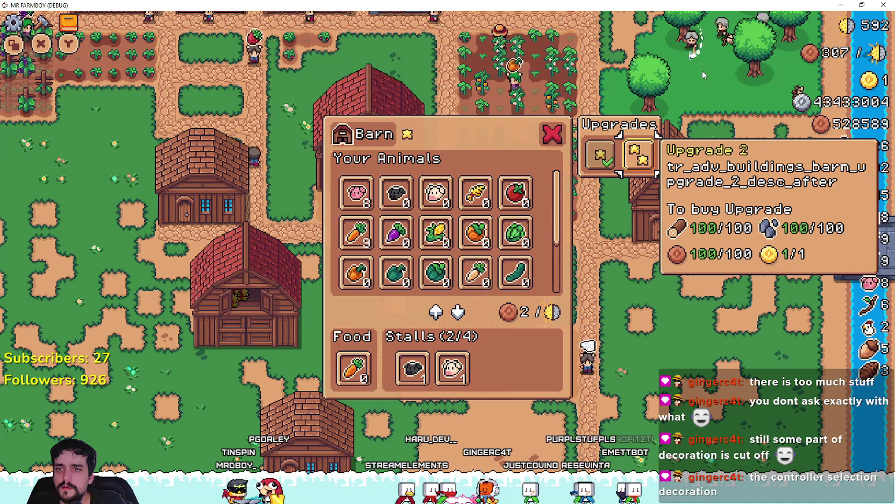
# - Release the stalled animals and buy Barn Upgrade 2
pyautogui.press('Return')
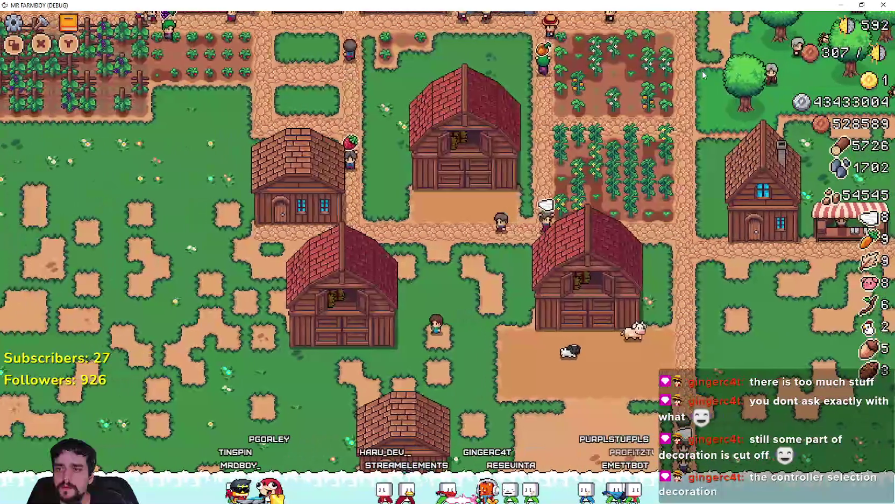
pyautogui.press('Right')
pyautogui.press('Right')
pyautogui.press('Right')
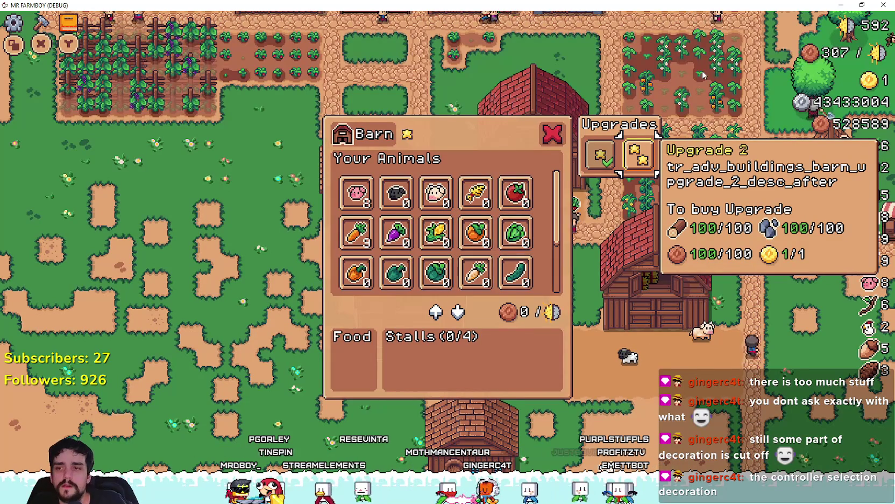
pyautogui.press('Escape')
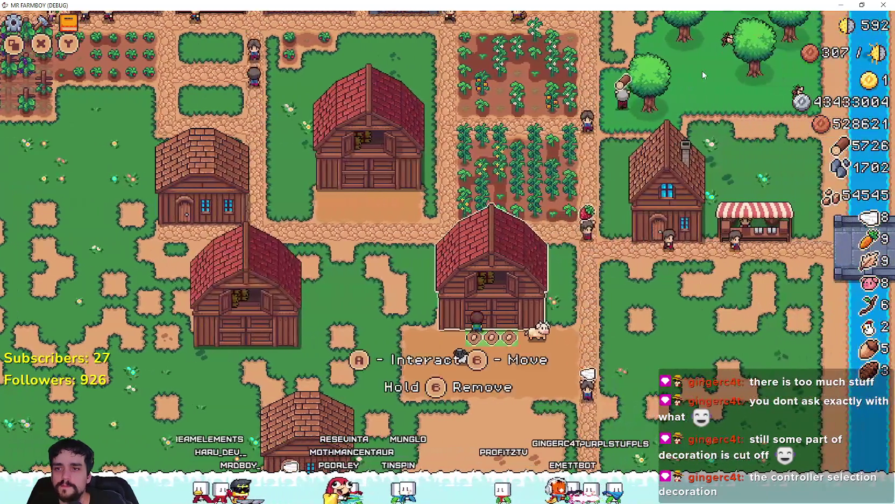
pyautogui.press('e')
pyautogui.press('Right')
pyautogui.press('Right')
pyautogui.press('Right')
pyautogui.press('Right')
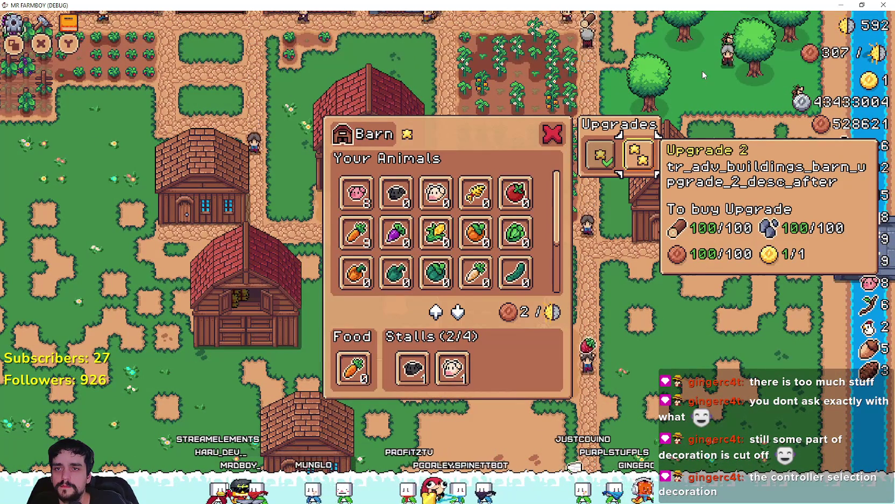
pyautogui.press('Left')
pyautogui.press('Left')
pyautogui.press('Left')
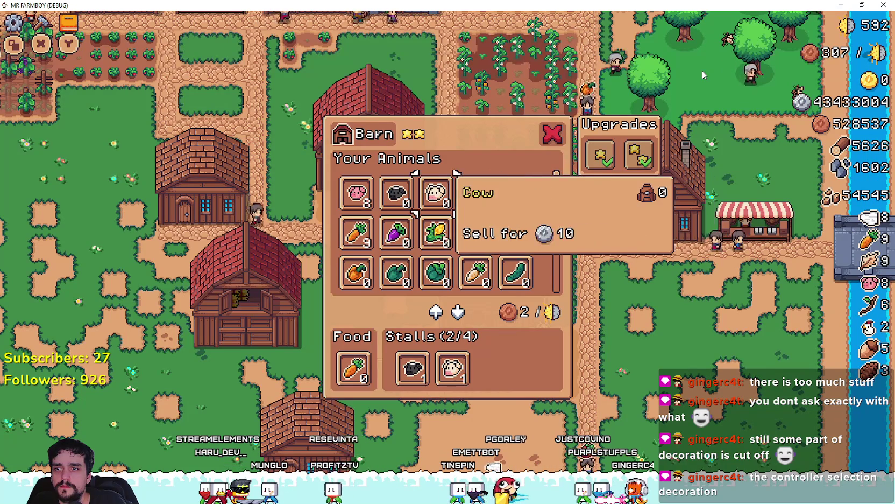
# - Put a pig into a free stall and close the barn panel
pyautogui.press('e')
pyautogui.press('e')
pyautogui.press('e')
pyautogui.press('e')
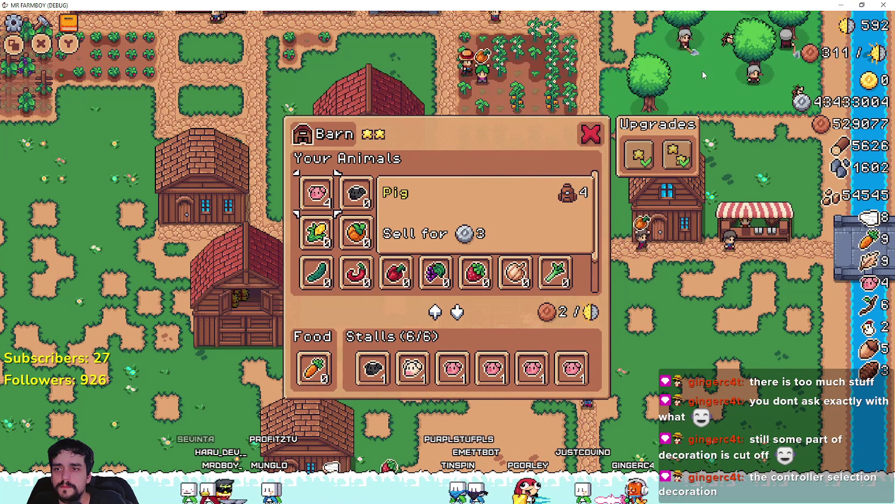
pyautogui.press('Escape')
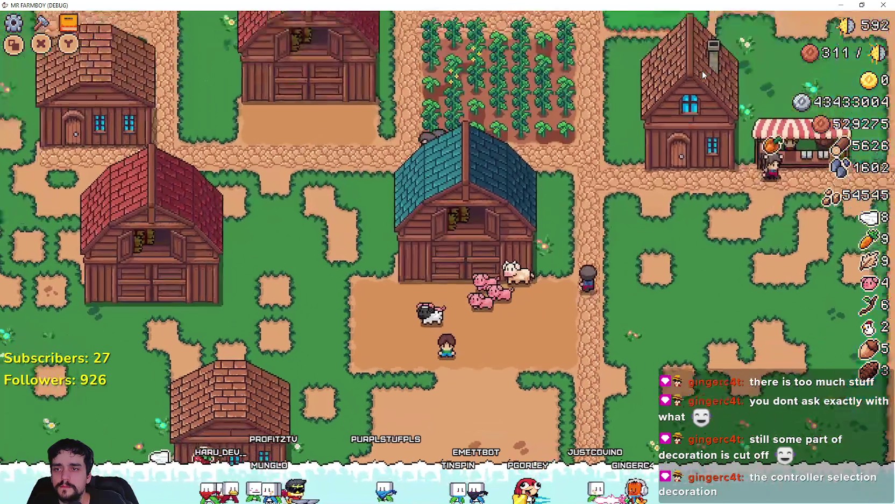
pyautogui.press('w')
pyautogui.scroll(-5, 703, 71)
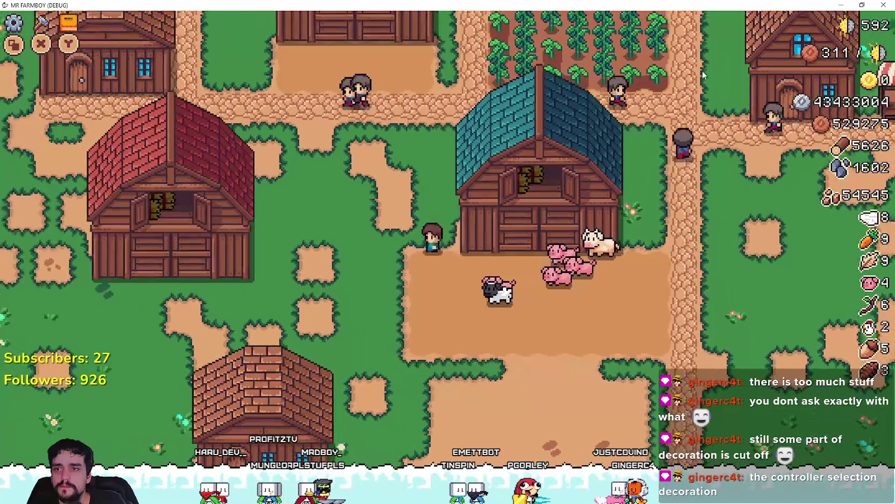
# - Look through the chicken coop's chicken items and upgrades, then close the coop window
pyautogui.scroll(-5, 702, 71)
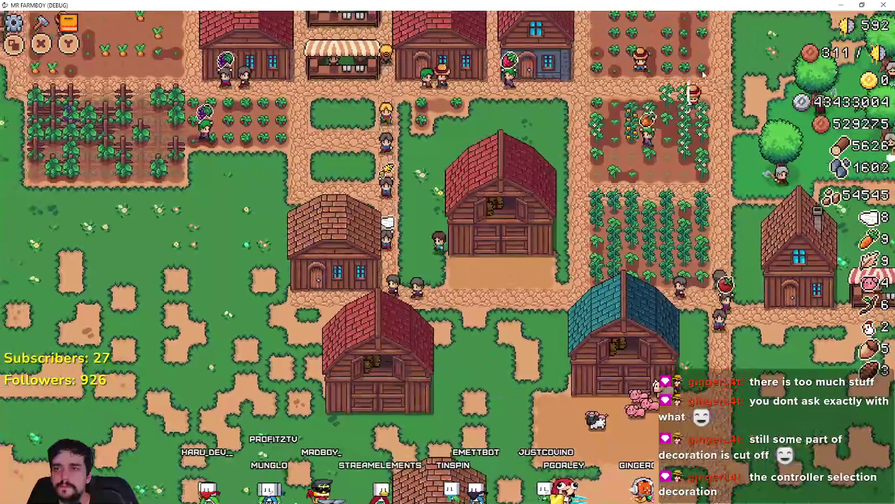
pyautogui.scroll(5, 702, 71)
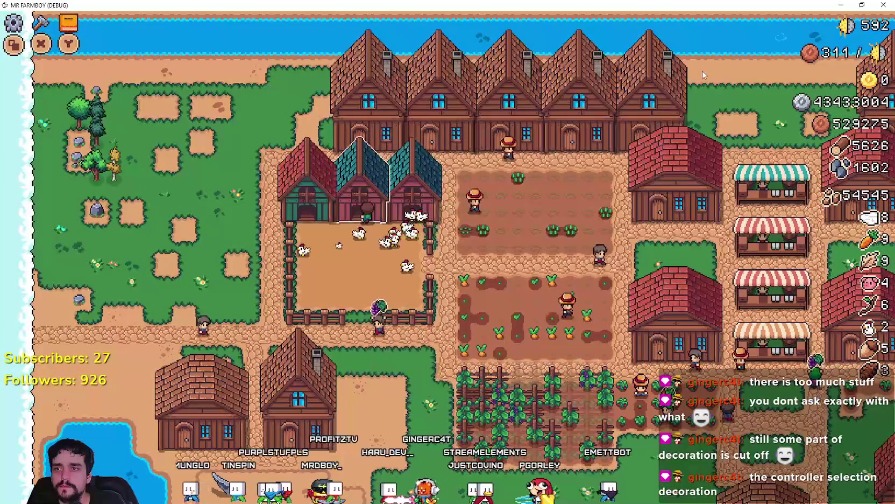
pyautogui.press('Return')
pyautogui.press('Right')
pyautogui.press('Right')
pyautogui.press('Right')
pyautogui.press('Right')
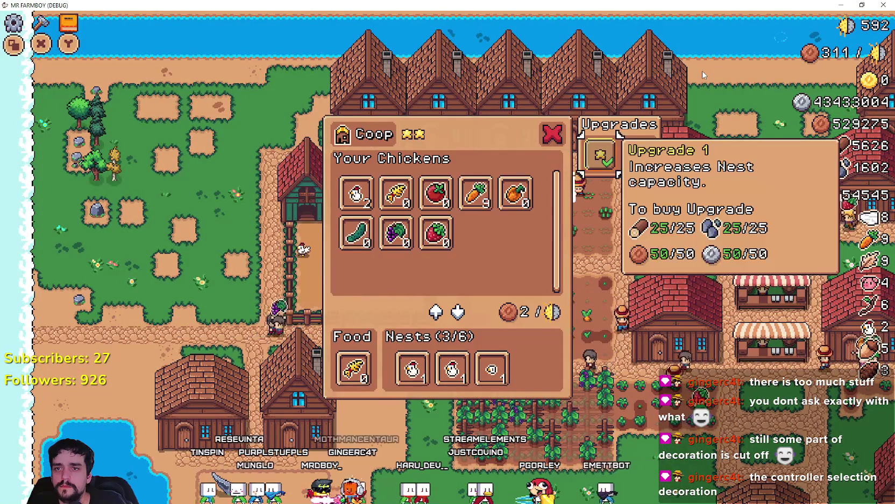
pyautogui.press('Right')
pyautogui.press('Escape')
# - Walk the farmer to the barn, buy Barn Upgrade 2, and switch to the Godot editor
pyautogui.press('Down')
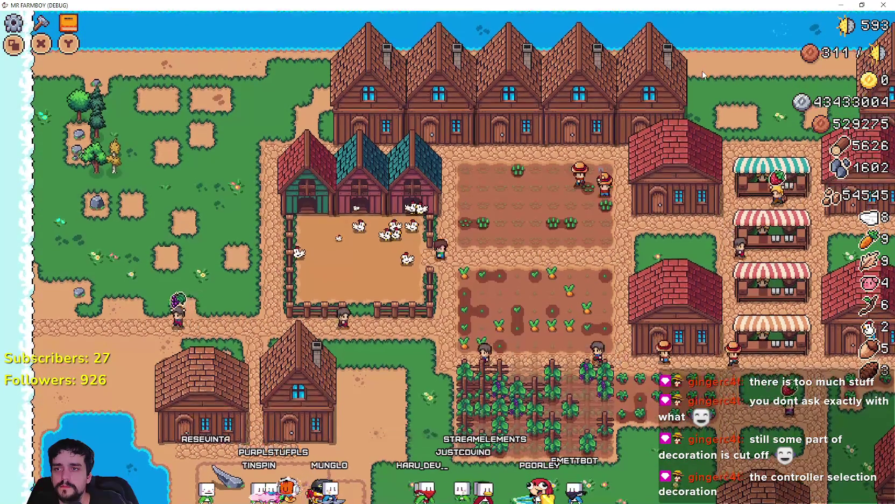
pyautogui.press('Down')
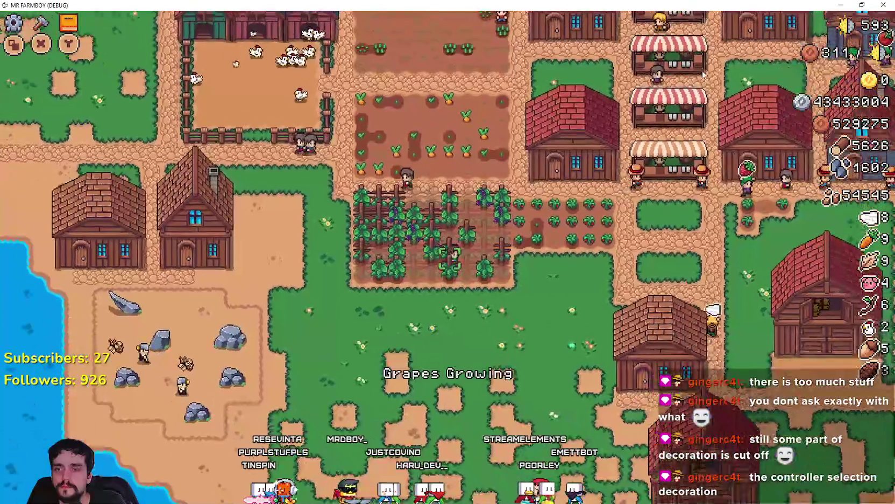
pyautogui.press('Right')
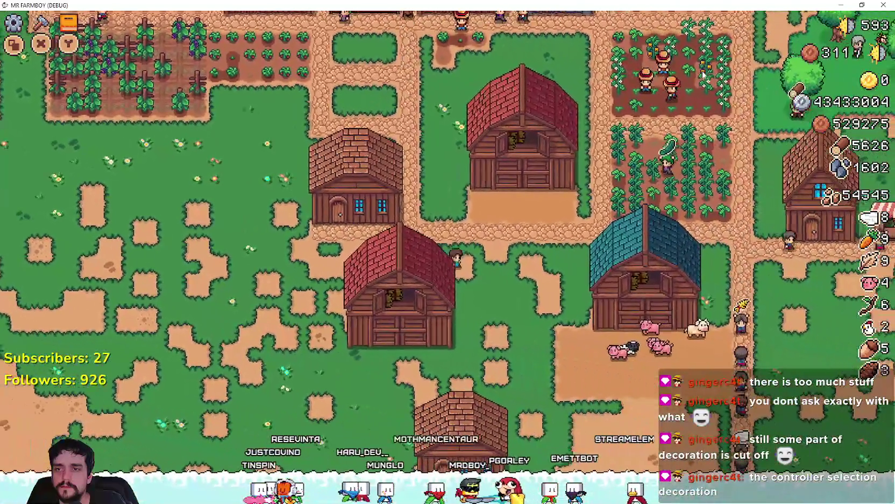
pyautogui.press('Right')
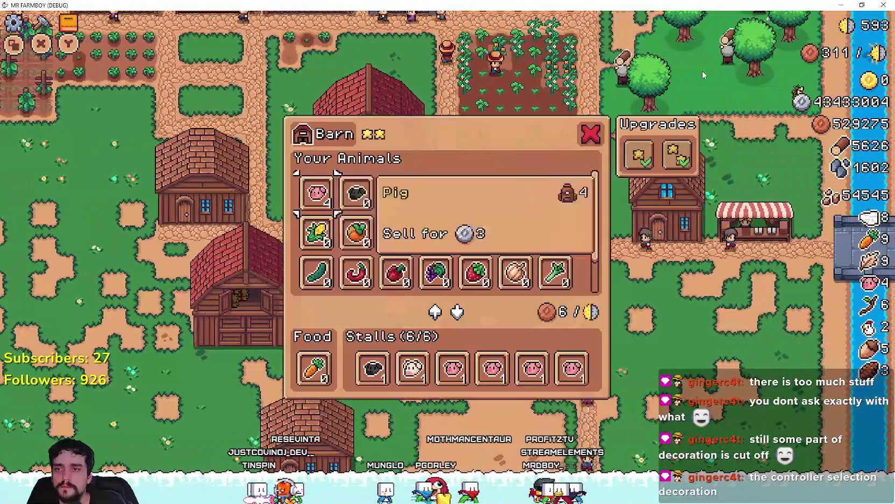
pyautogui.press('Right')
pyautogui.press('Right')
pyautogui.press('Right')
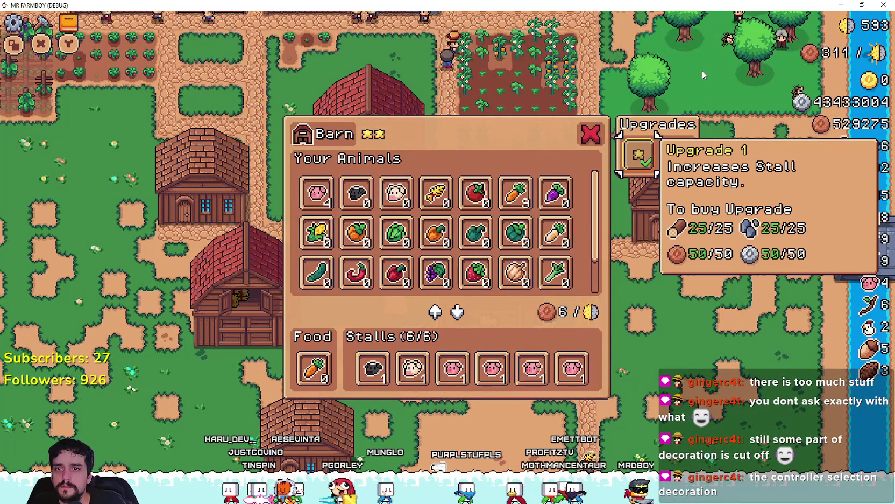
pyautogui.press('Right')
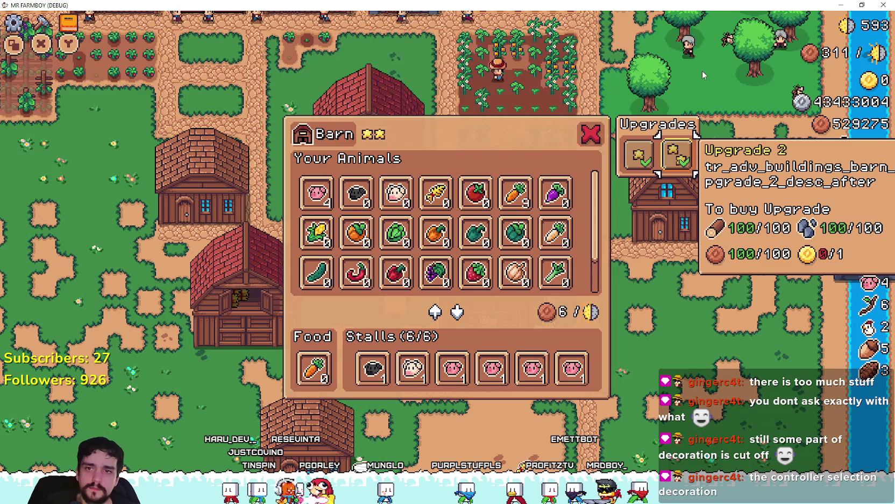
pyautogui.press('Return')
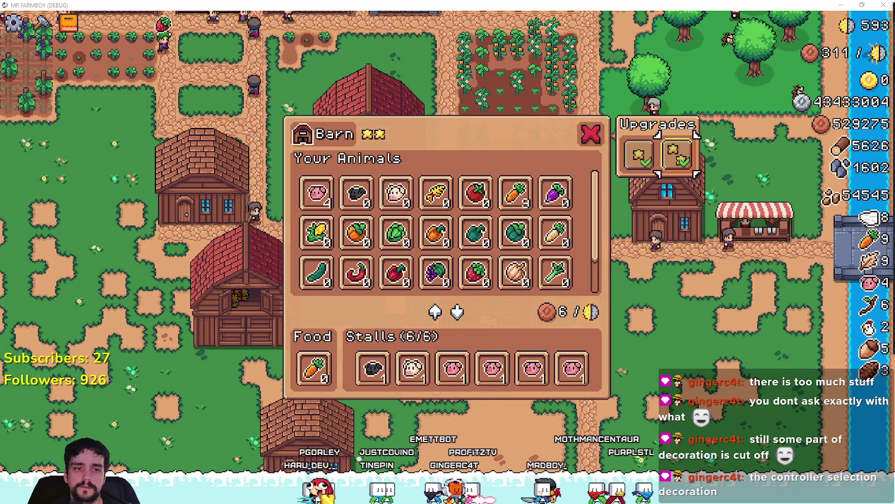
pyautogui.hotkey('alt', 'Tab')
pyautogui.doubleClick(11, 269)
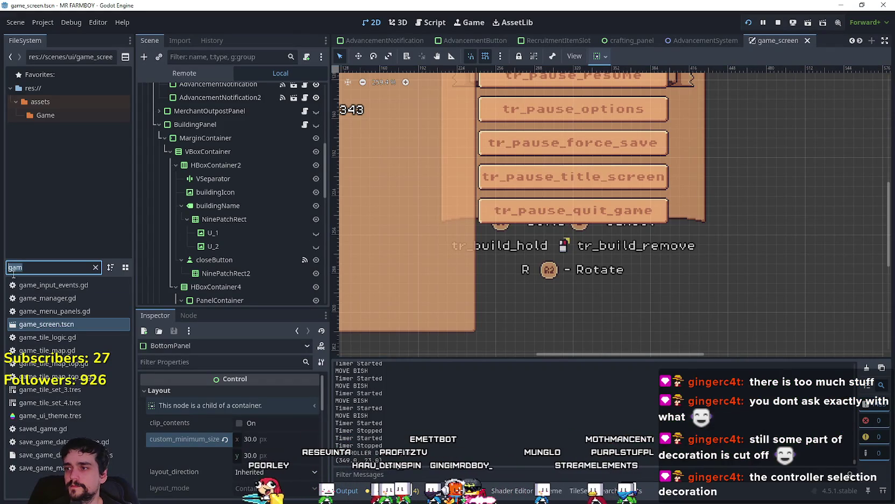
# - Filter the FileSystem for 'barn', open Barn.tscn, and expand its build data resource
pyautogui.write('barn')
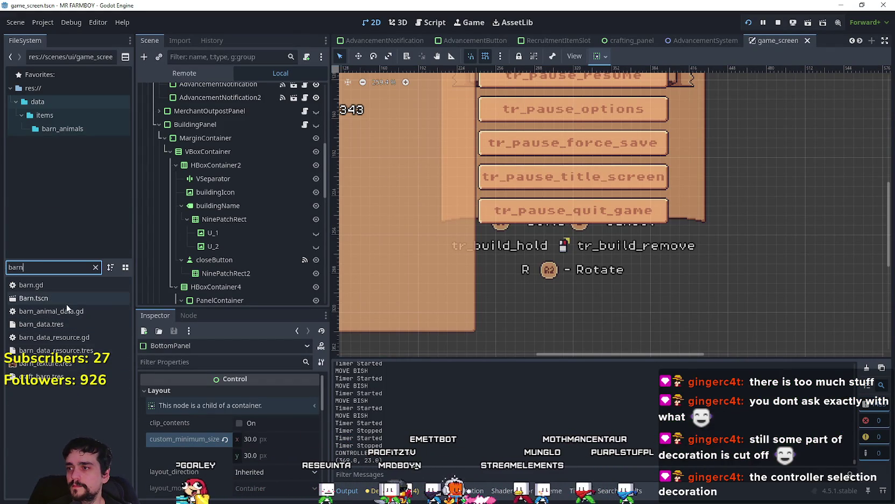
pyautogui.doubleClick(67, 301)
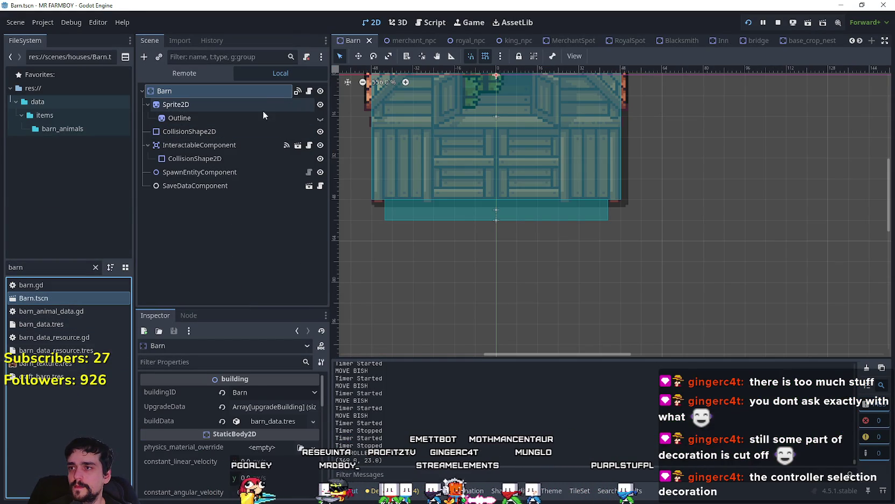
pyautogui.click(279, 422)
pyautogui.scroll(-6, 240, 411)
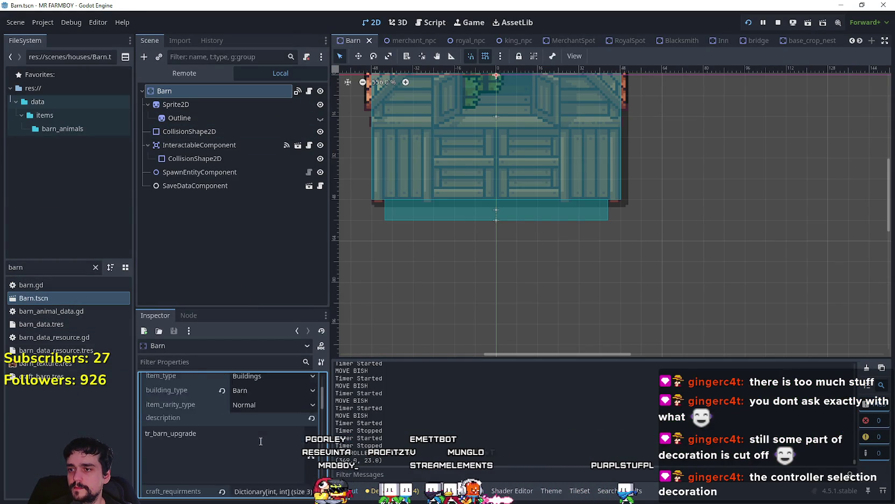
pyautogui.scroll(3, 231, 403)
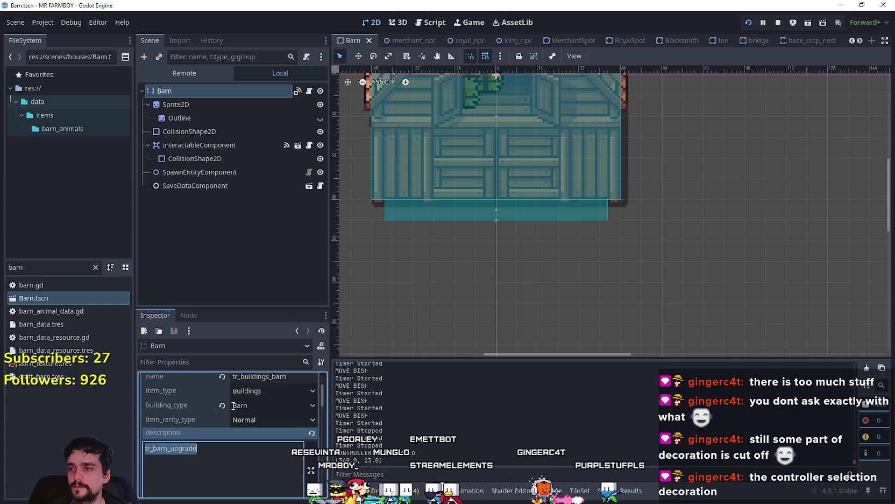
pyautogui.scroll(-6, 259, 405)
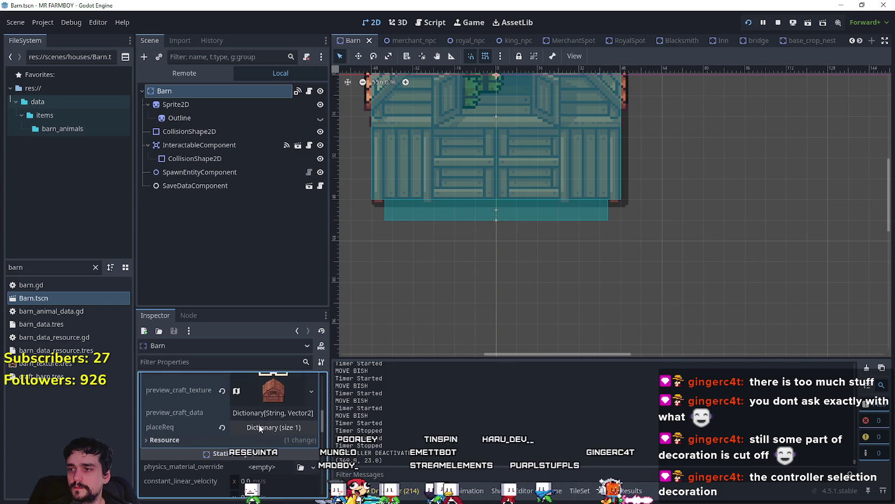
pyautogui.scroll(-5, 266, 427)
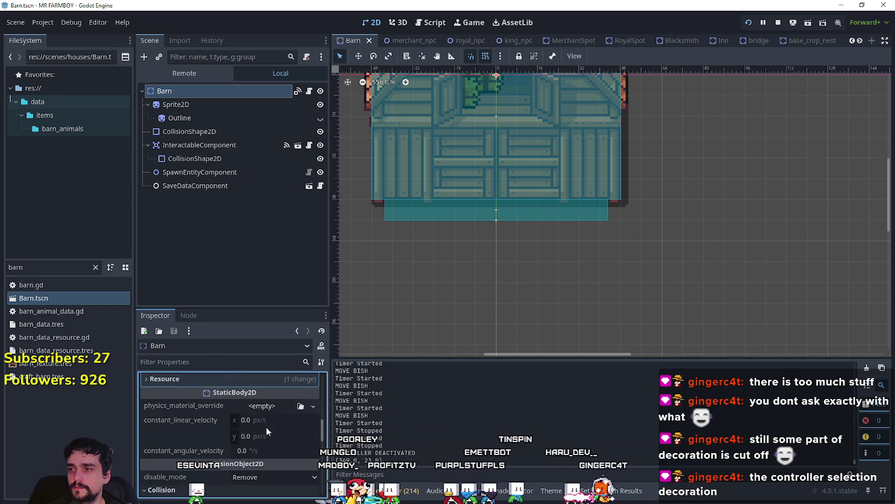
pyautogui.scroll(7, 266, 426)
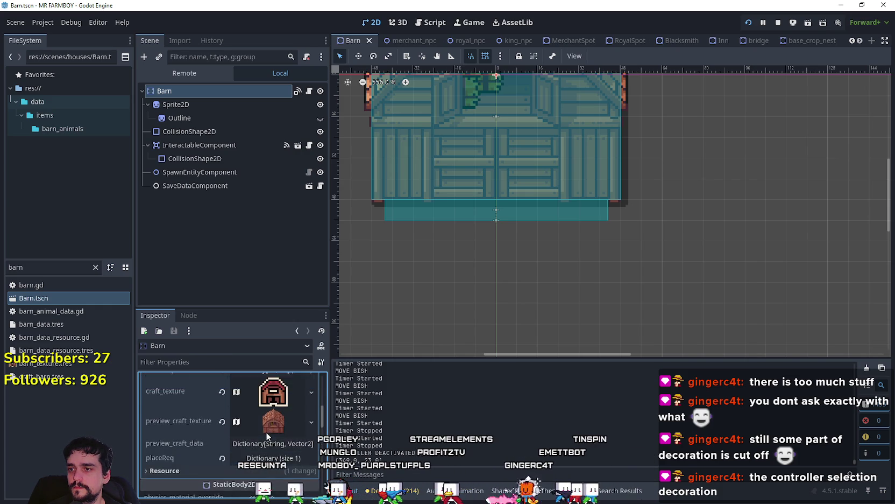
pyautogui.scroll(3, 265, 432)
# - Paste tr_barn_upgrade into the second UpgradeData entry's description and save the Barn scene
pyautogui.click(273, 412)
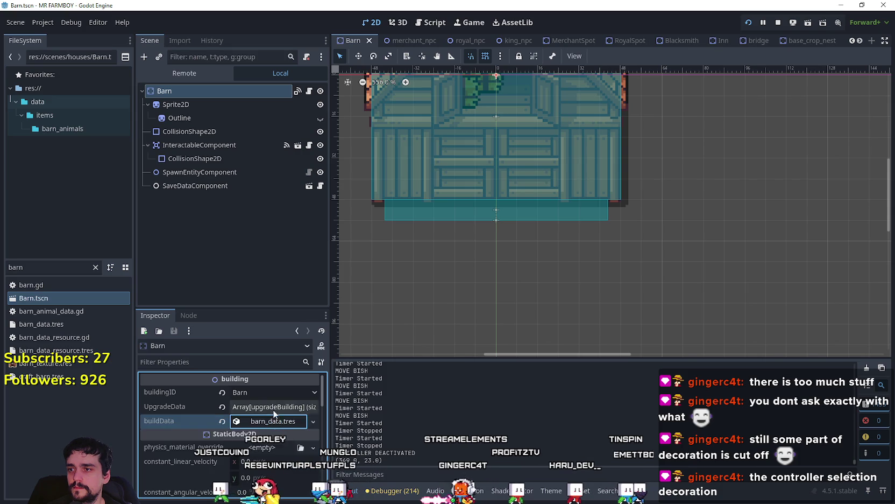
pyautogui.scroll(-1, 260, 433)
pyautogui.click(257, 396)
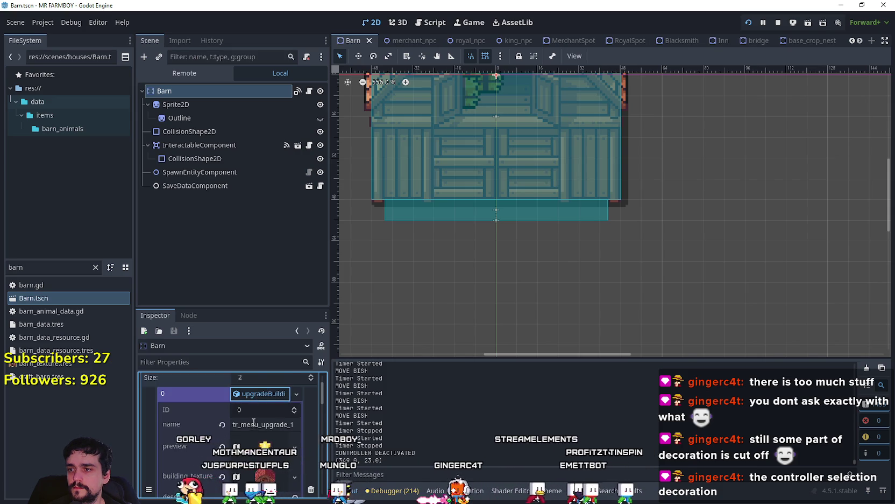
pyautogui.scroll(-3, 255, 419)
pyautogui.scroll(-2, 255, 418)
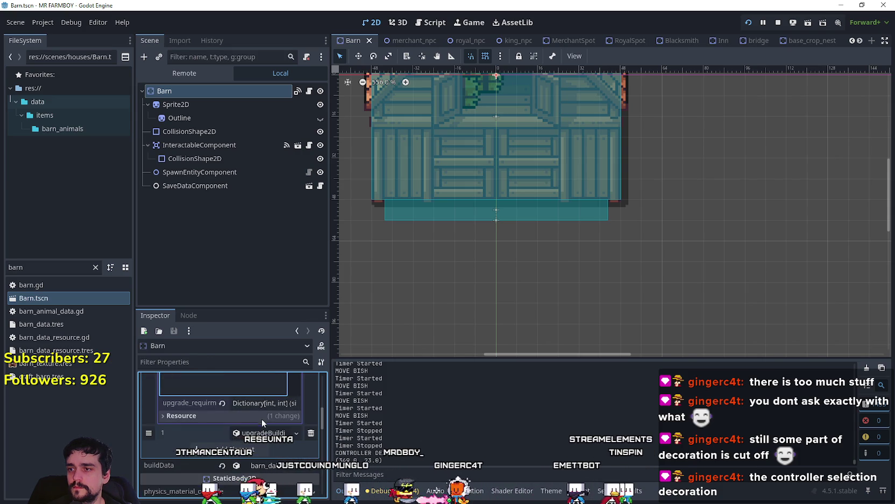
pyautogui.scroll(-3, 251, 427)
pyautogui.click(209, 426)
pyautogui.hotkey('ctrl', 'a')
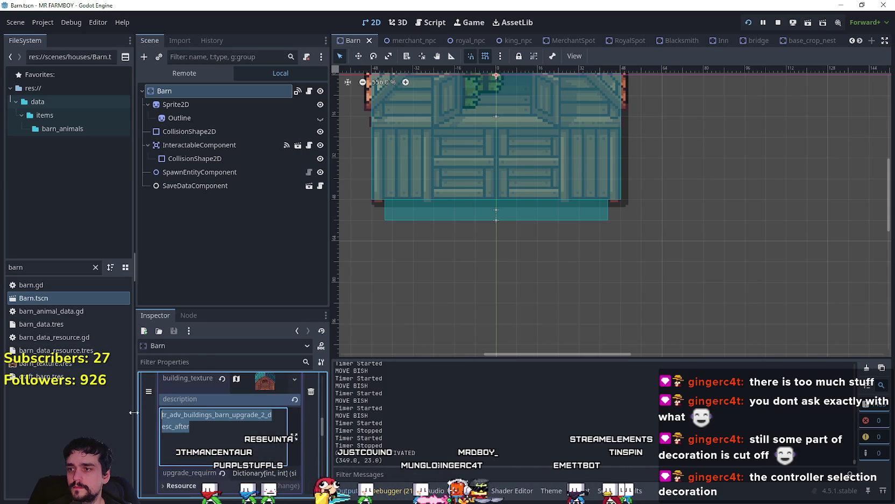
pyautogui.write('tr_barn_upgrade')
pyautogui.hotkey('ctrl', 's')
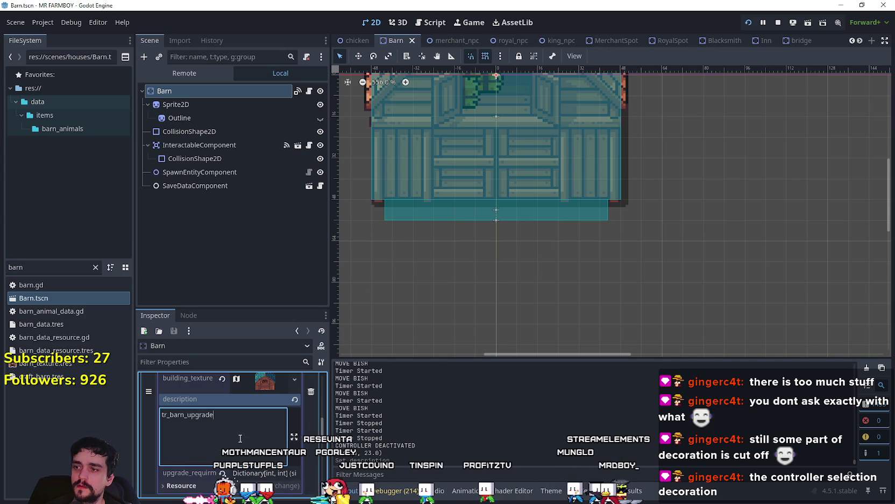
# - Expand and review the second barn upgrade's cost requirements in the Inspector
pyautogui.scroll(2, 248, 433)
pyautogui.scroll(-3, 248, 434)
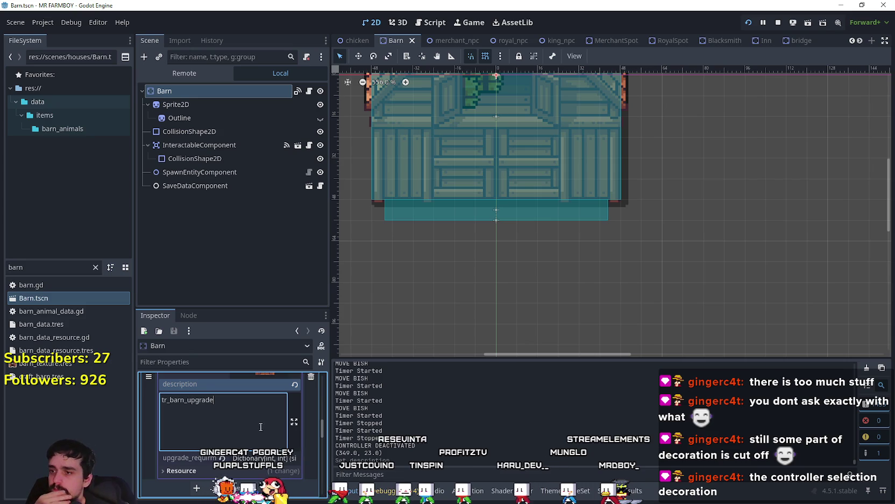
pyautogui.click(263, 458)
pyautogui.scroll(-3, 256, 443)
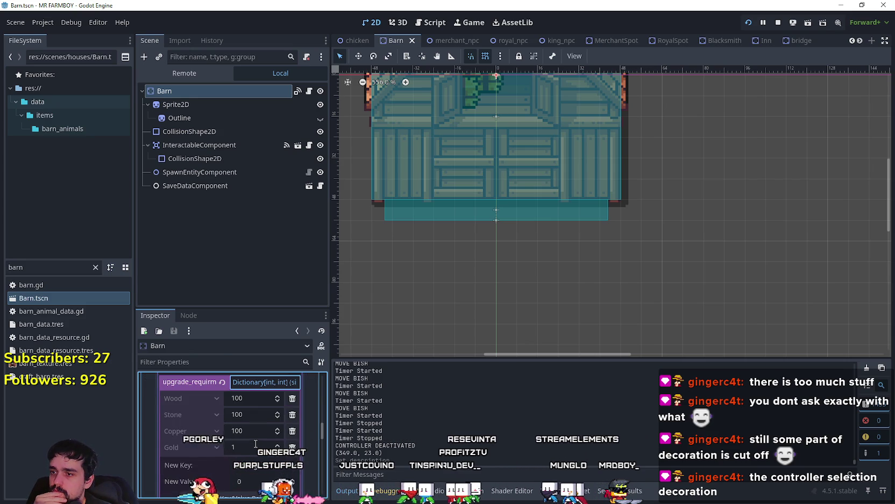
pyautogui.scroll(5, 267, 455)
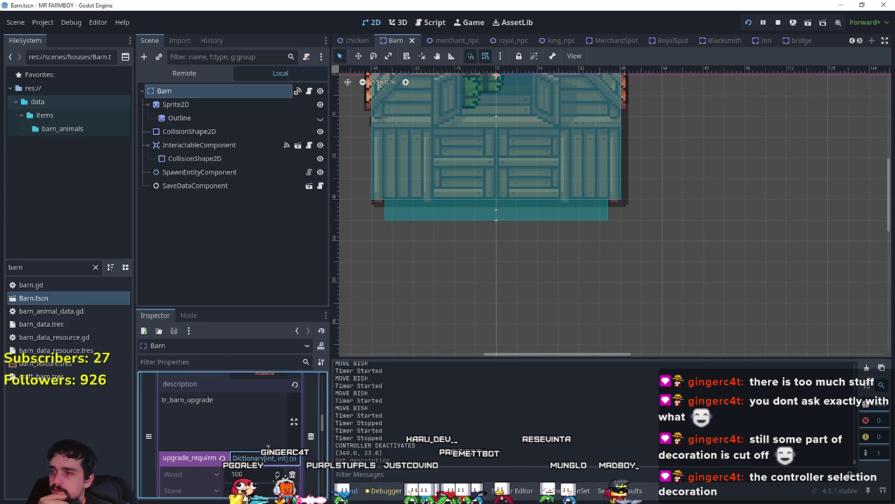
pyautogui.scroll(3, 270, 443)
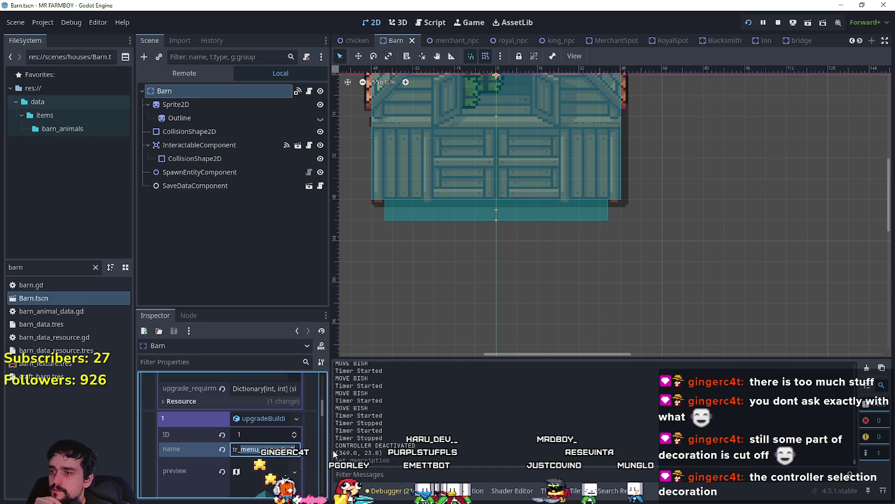
pyautogui.scroll(5, 271, 430)
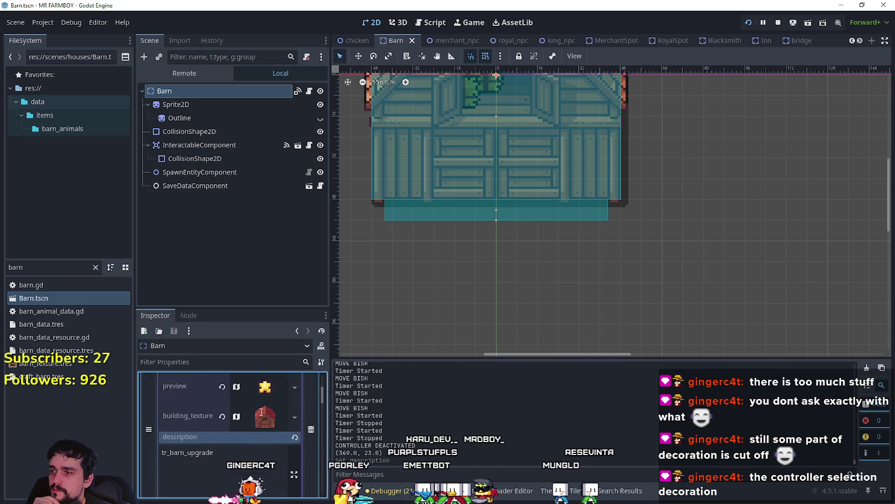
pyautogui.scroll(3, 260, 419)
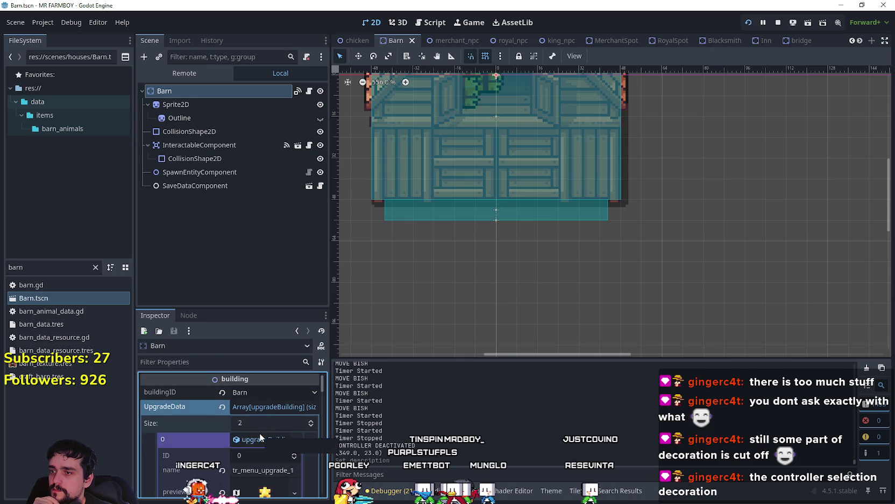